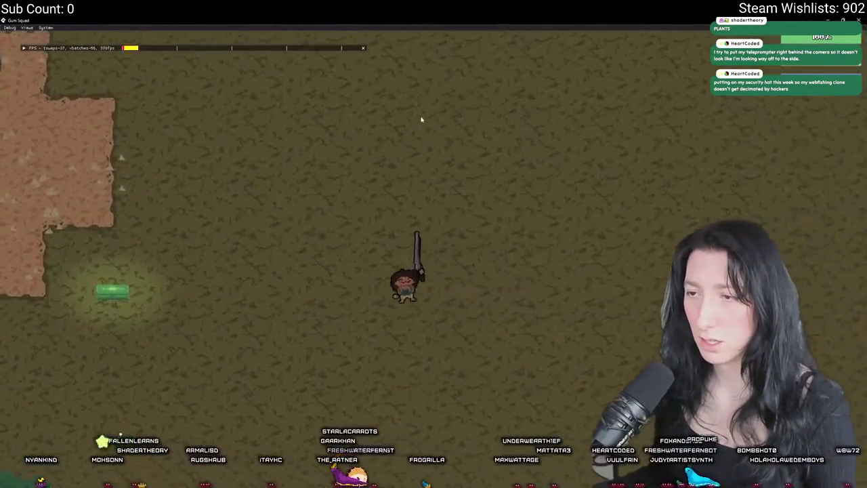
# - Toggle the inventory, window the game, walk the player left, then stop the Gum Squad test run
pyautogui.press('Tab')
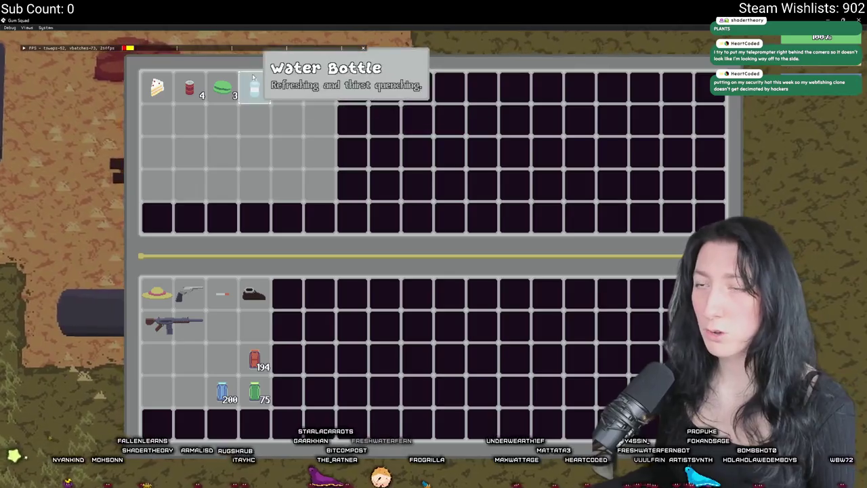
pyautogui.press('Tab')
pyautogui.doubleClick(350, 19)
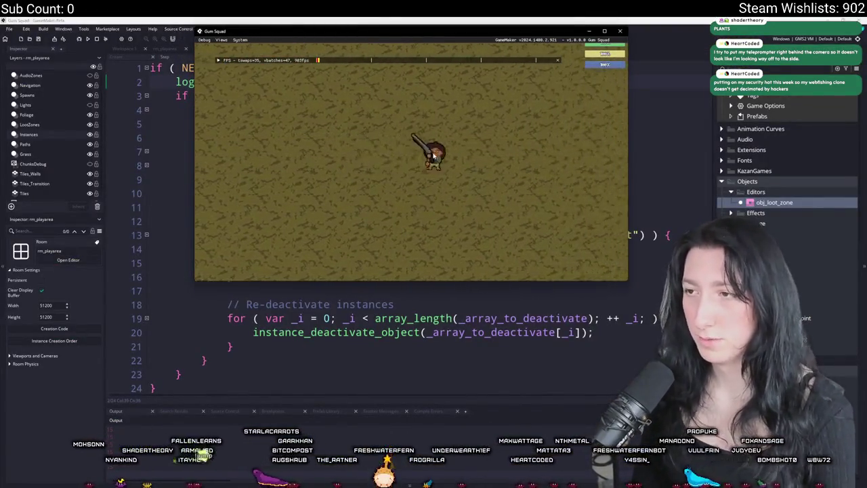
pyautogui.press('a')
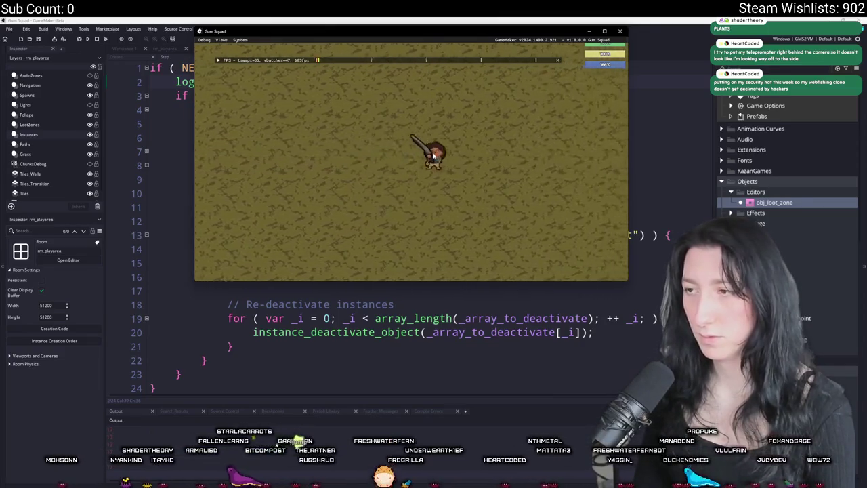
pyautogui.press('a')
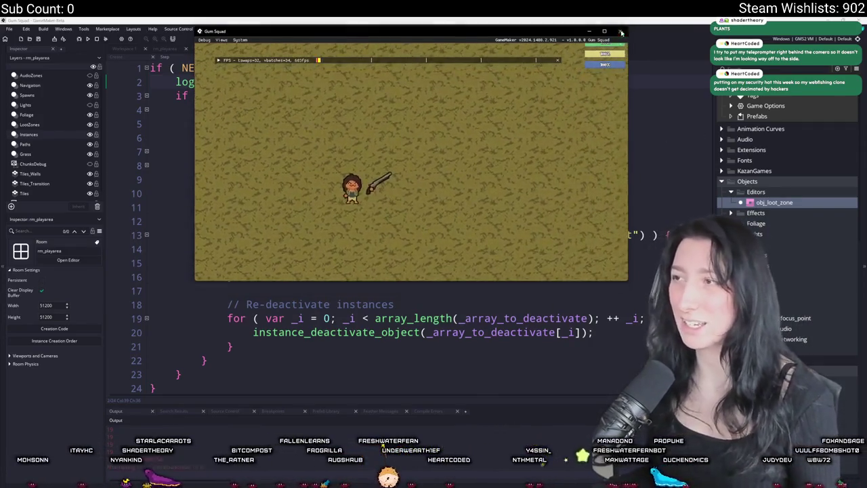
pyautogui.press('Escape')
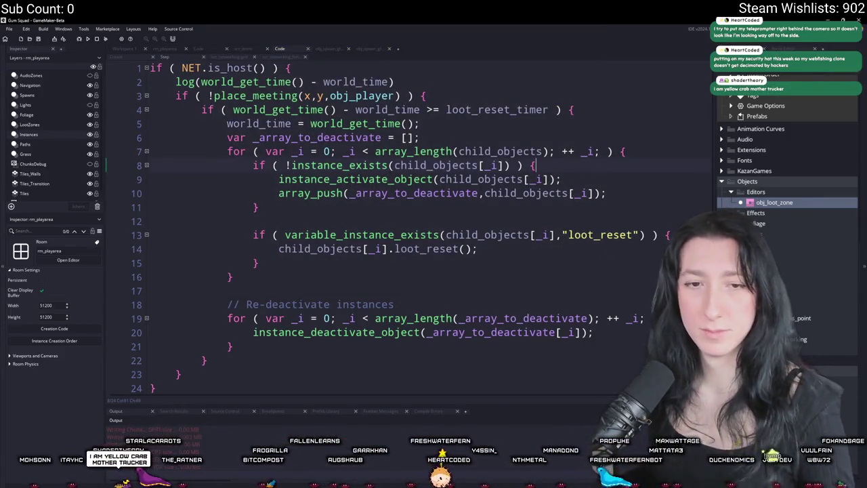
# - Launch Gum Squad again and stretch its window to fill the screen
pyautogui.click(422, 264)
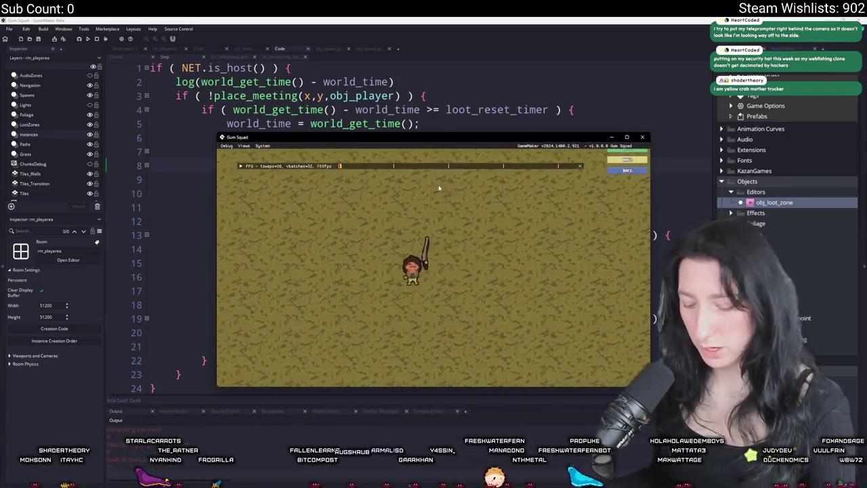
pyautogui.scroll(5, 394, 246)
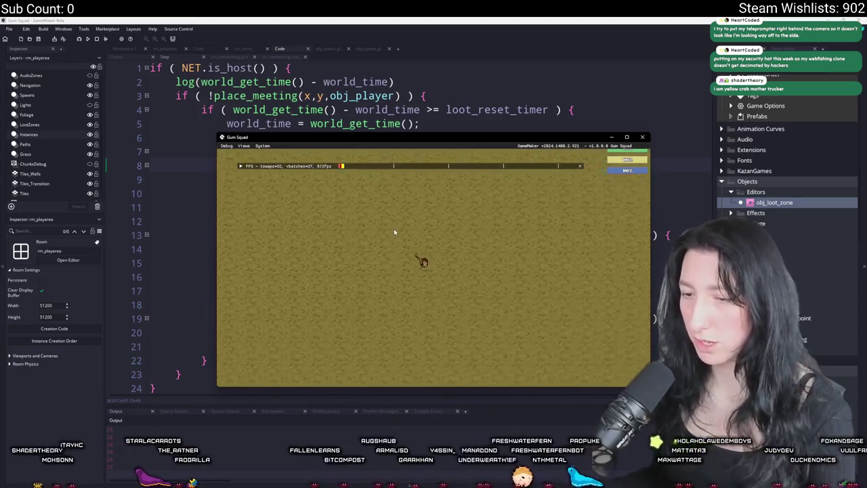
pyautogui.press('d')
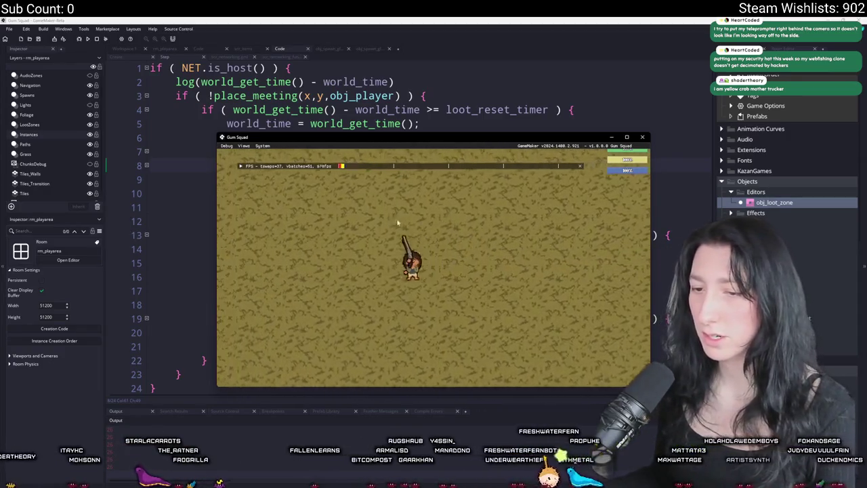
pyautogui.moveTo(428, 138)
pyautogui.mouseDown()
pyautogui.moveTo(369, 30)
pyautogui.moveTo(369, 3)
pyautogui.mouseUp()
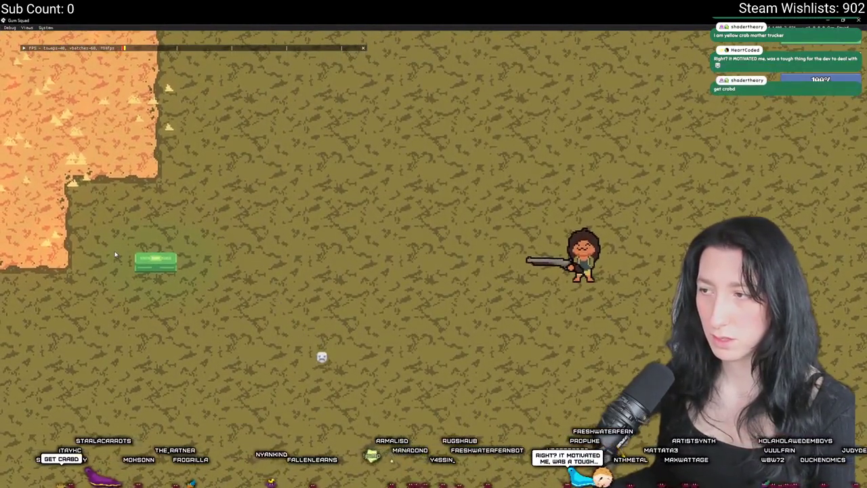
# - Walk the player back to the green chest, open the inventory there, then leave fullscreen
pyautogui.press('d')
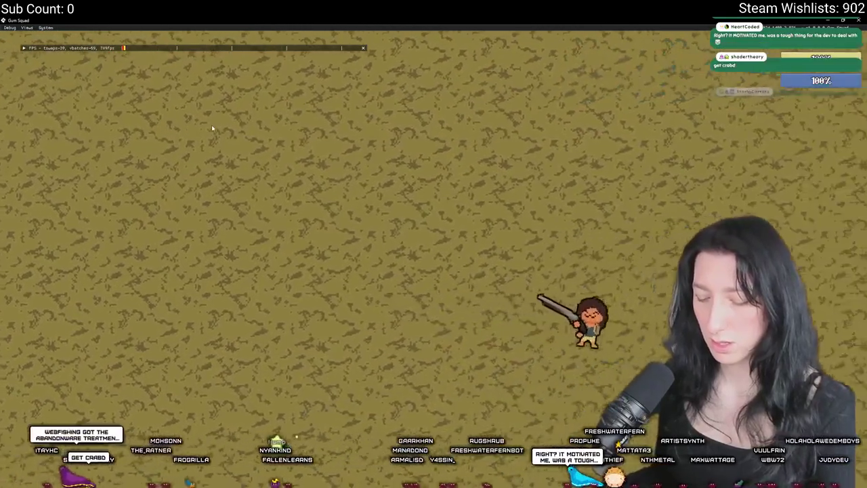
pyautogui.press('super+Down')
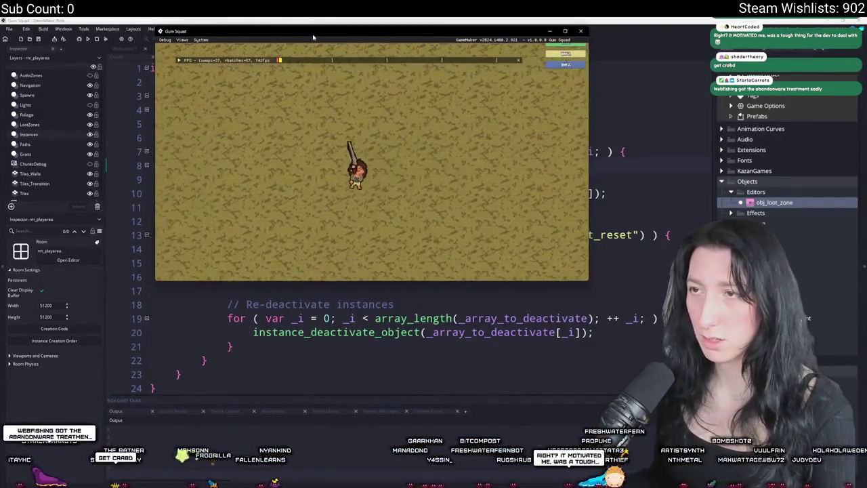
pyautogui.press('super+Up')
pyautogui.press('a')
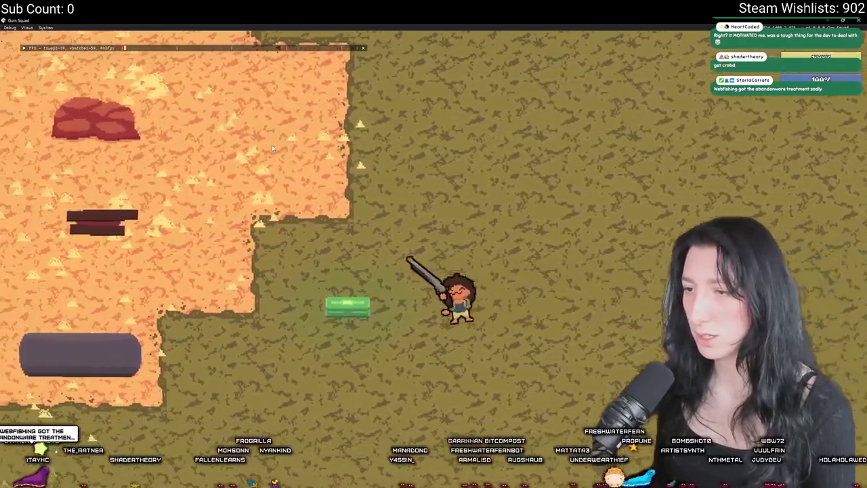
pyautogui.press('Tab')
pyautogui.press('Tab')
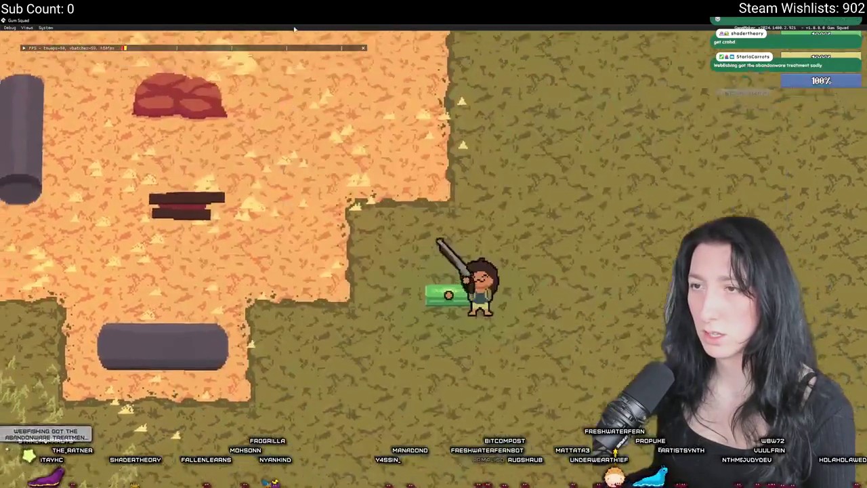
pyautogui.press('super+Down')
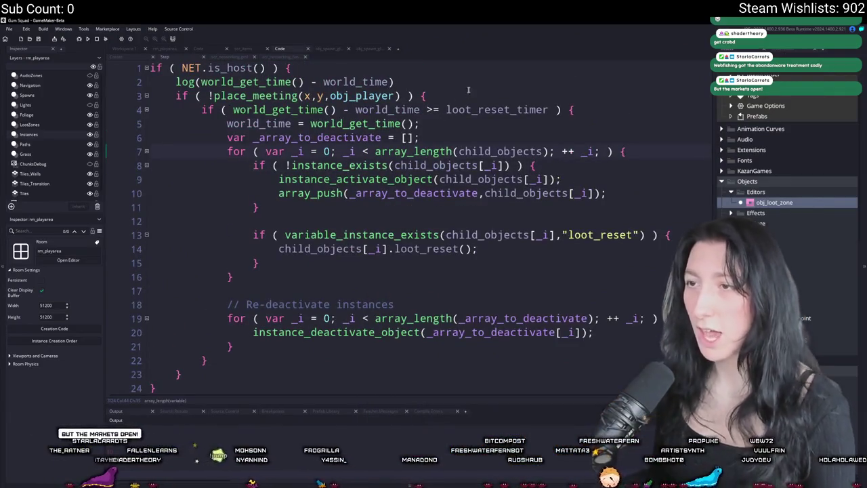
# - Remove the world-time logging line and review the spawner's Step and Create code
pyautogui.hotkey('ctrl', 'z')
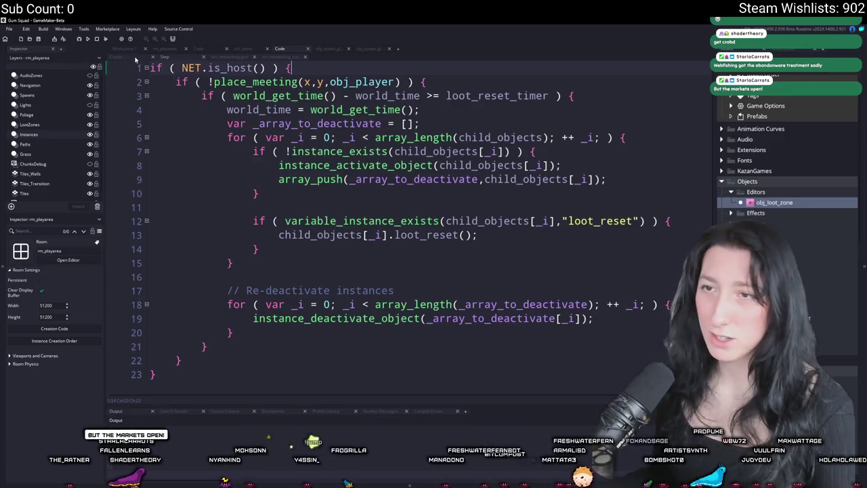
pyautogui.click(134, 51)
pyautogui.click(359, 48)
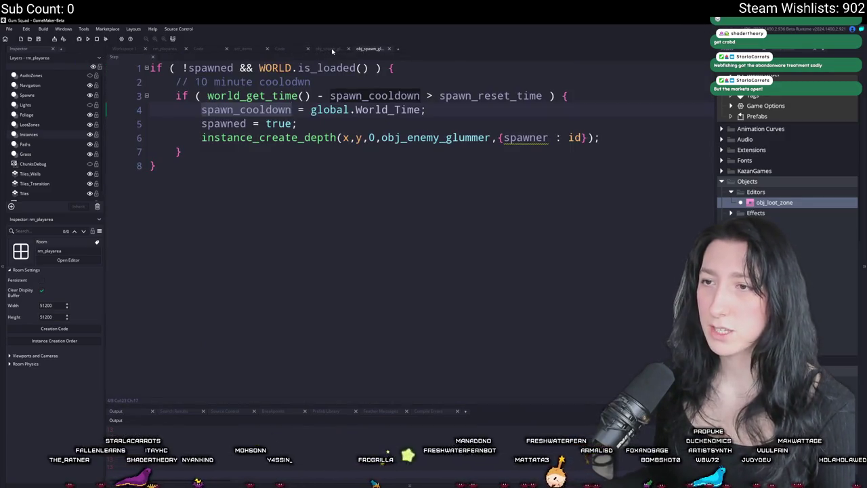
pyautogui.click(330, 50)
pyautogui.click(285, 49)
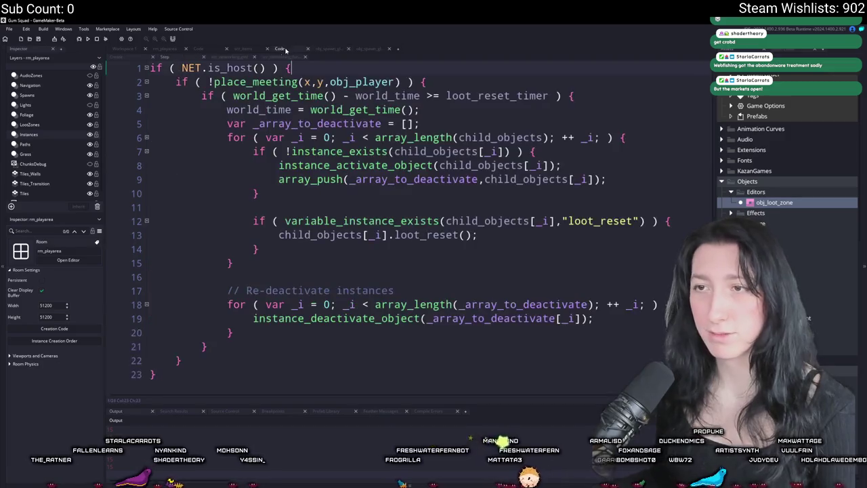
# - Look over the loot zone Create code, then open the rm_playarea room
pyautogui.click(134, 56)
pyautogui.scroll(-4, 255, 112)
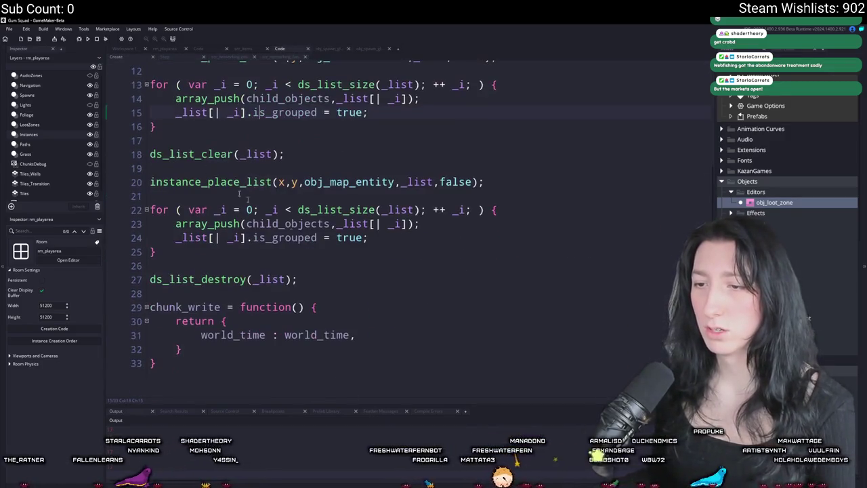
pyautogui.click(178, 50)
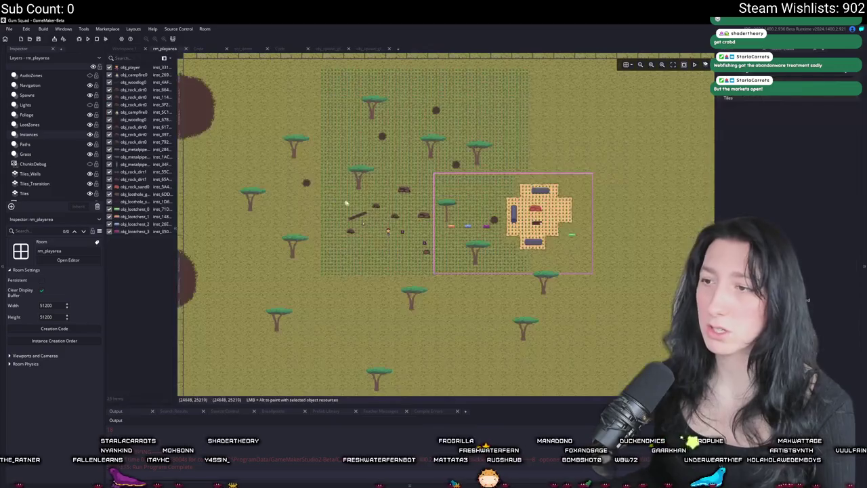
# - Zoom and pan to the two purple Glummer spawners, select both, then view obj_spawn_glummer's Step code
pyautogui.scroll(3, 384, 231)
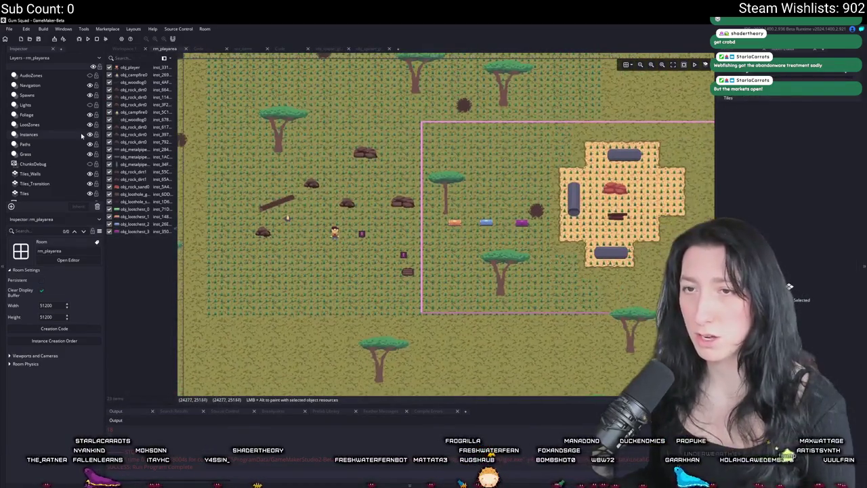
pyautogui.scroll(1, 346, 249)
pyautogui.scroll(1, 346, 248)
pyautogui.moveTo(376, 231); pyautogui.dragTo(304, 211)
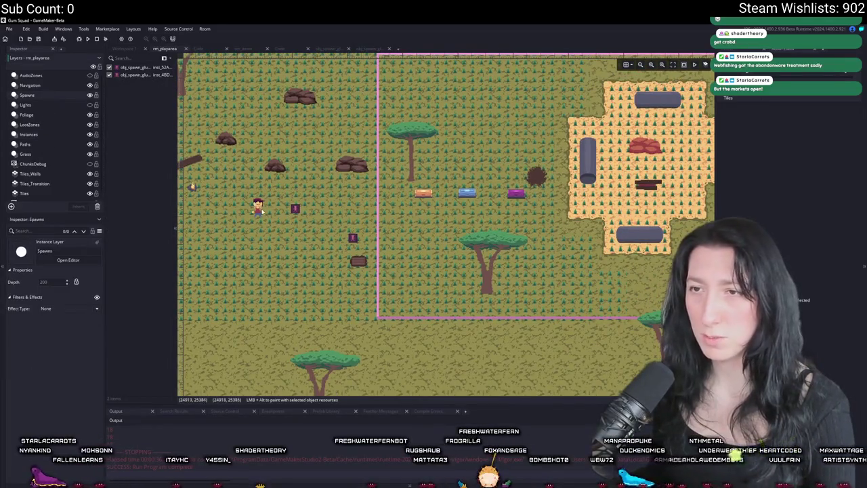
pyautogui.click(302, 210)
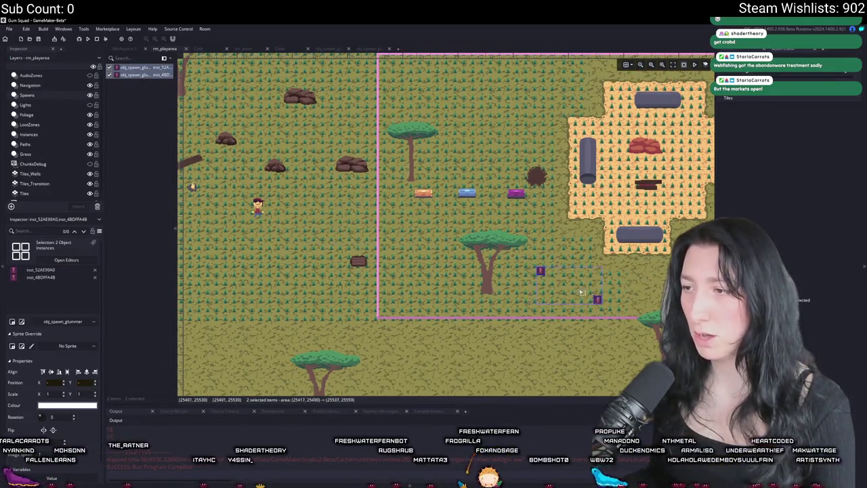
pyautogui.moveTo(580, 291); pyautogui.dragTo(502, 295)
pyautogui.scroll(-5, 367, 340)
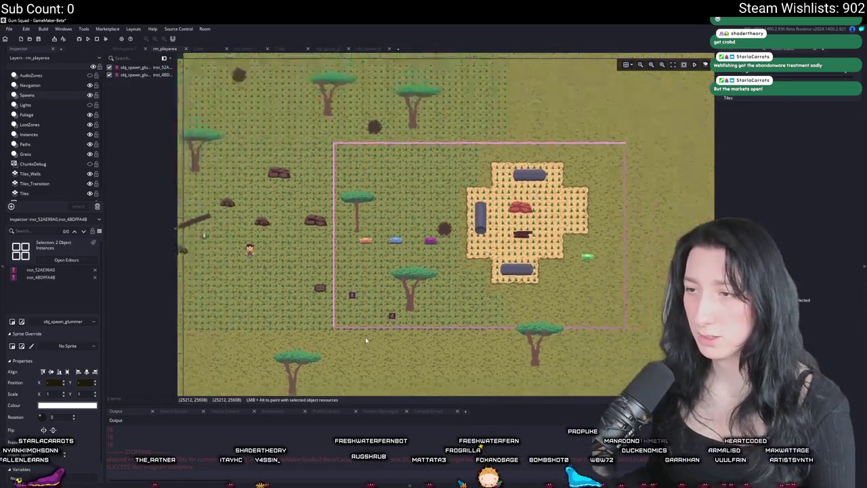
pyautogui.click(369, 49)
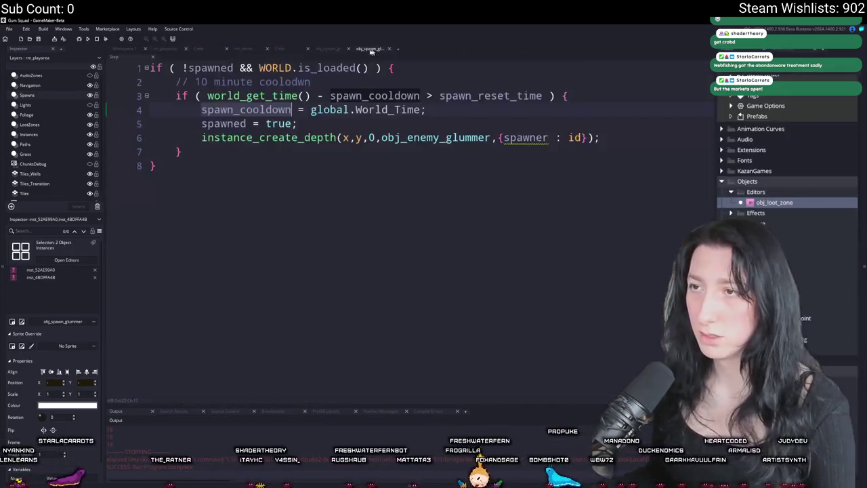
# - Review the spawner and loot zone Create code, then return to the loot zone Step code
pyautogui.click(328, 49)
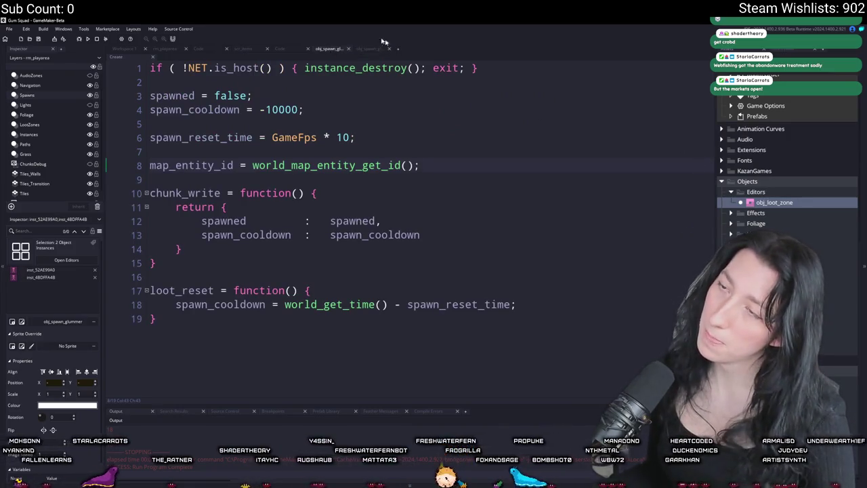
pyautogui.click(280, 49)
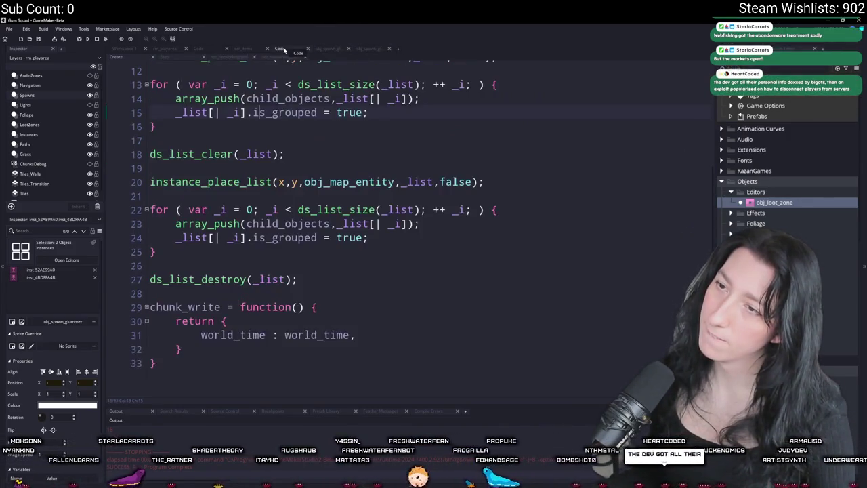
pyautogui.scroll(6, 237, 107)
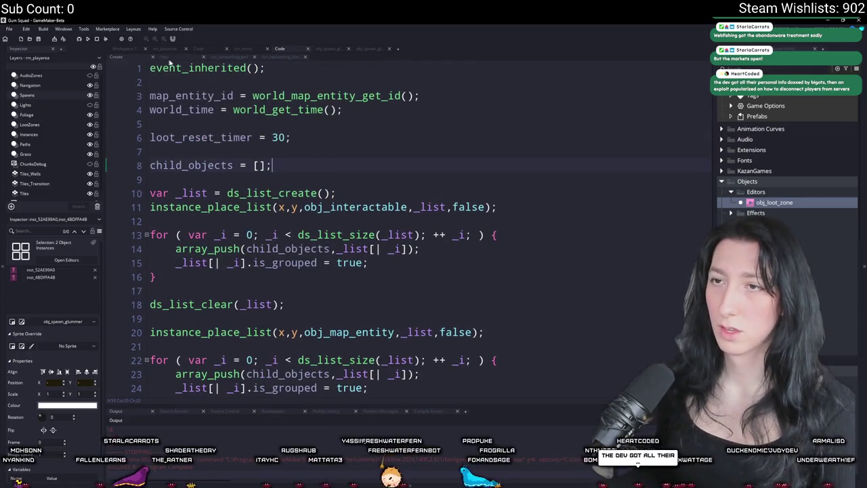
pyautogui.click(165, 57)
# - Add a new line at the top of the loot reset block and start typing show_message("PEE PEE")
pyautogui.press('Up')
pyautogui.press('Return')
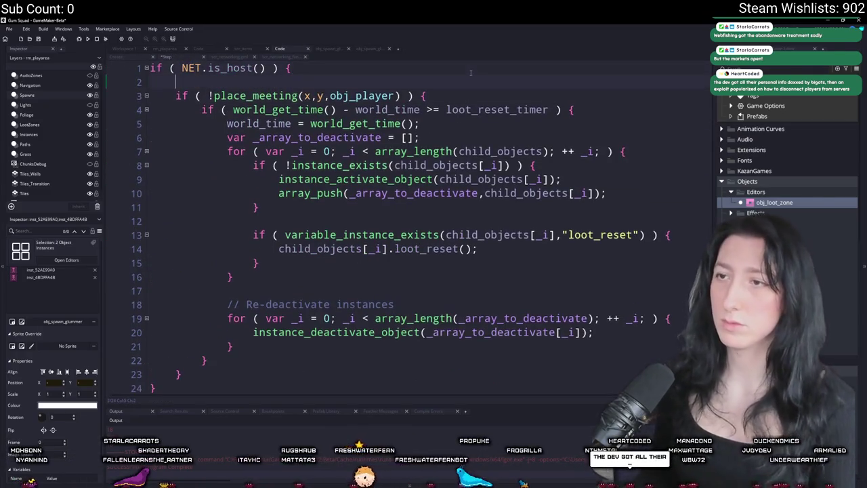
pyautogui.write('show_mesage(')
pyautogui.press('Escape')
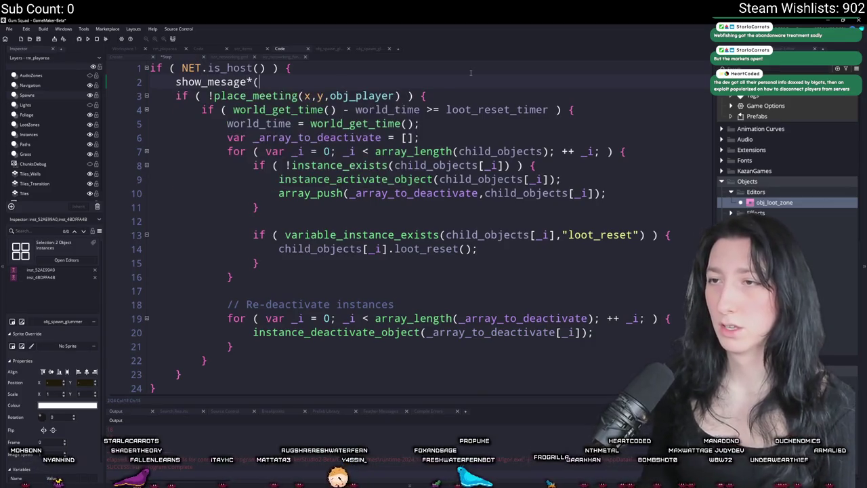
pyautogui.press('Delete')
pyautogui.press('End')
pyautogui.press('Return')
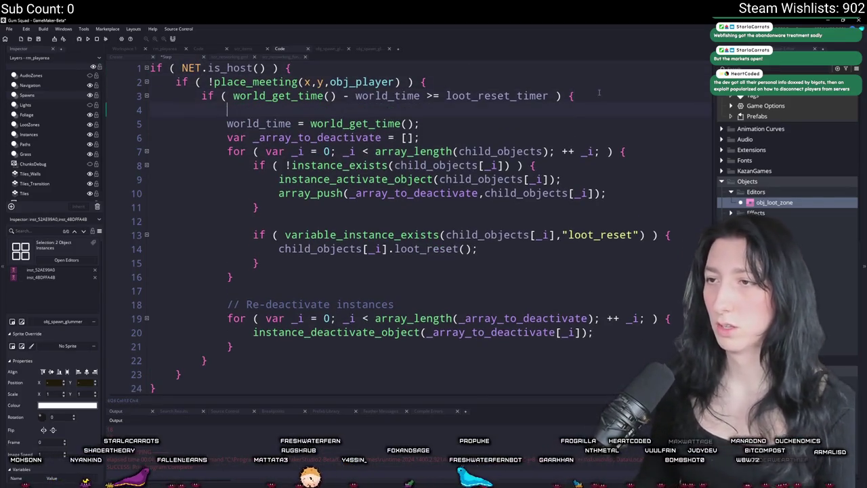
pyautogui.write('show_message("PEE PEE");')
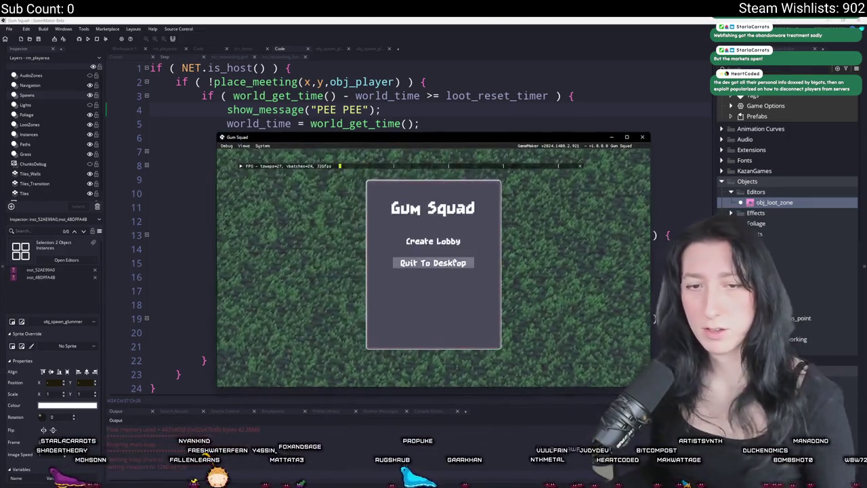
# - Create a lobby, dismiss the PEE PEE message, and adjust the camera zoom
pyautogui.click(432, 243)
pyautogui.click(436, 276)
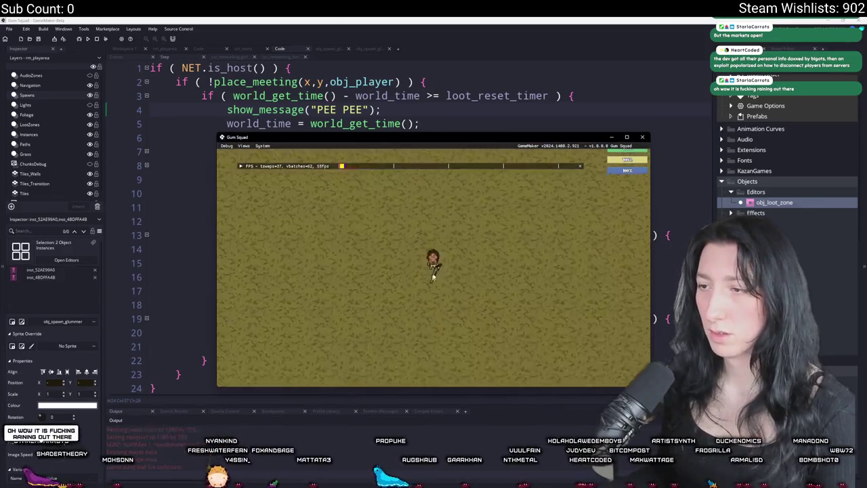
pyautogui.scroll(-5, 301, 216)
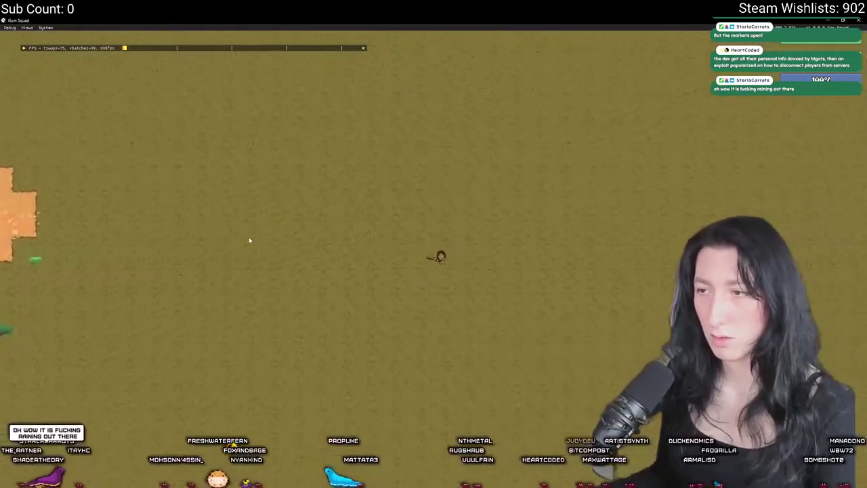
pyautogui.scroll(5, 249, 240)
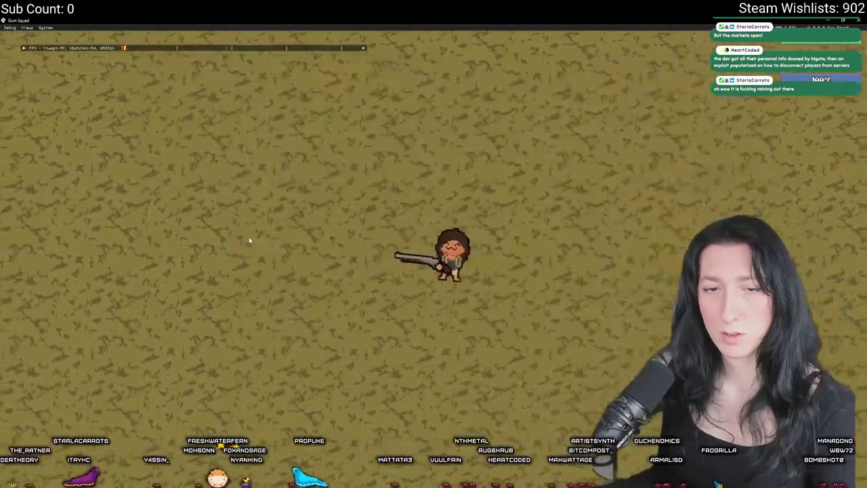
# - Walk the player left past the orange building and tree, then dismiss the PEE PEE message
pyautogui.press('a')
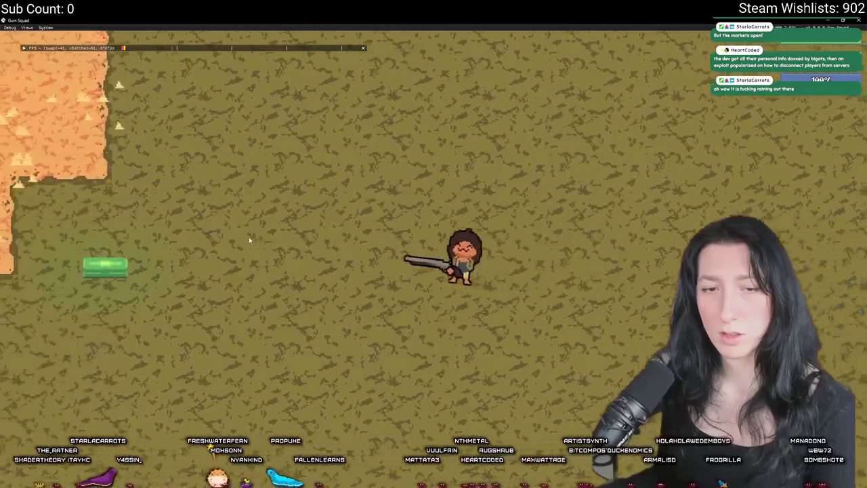
pyautogui.press('a')
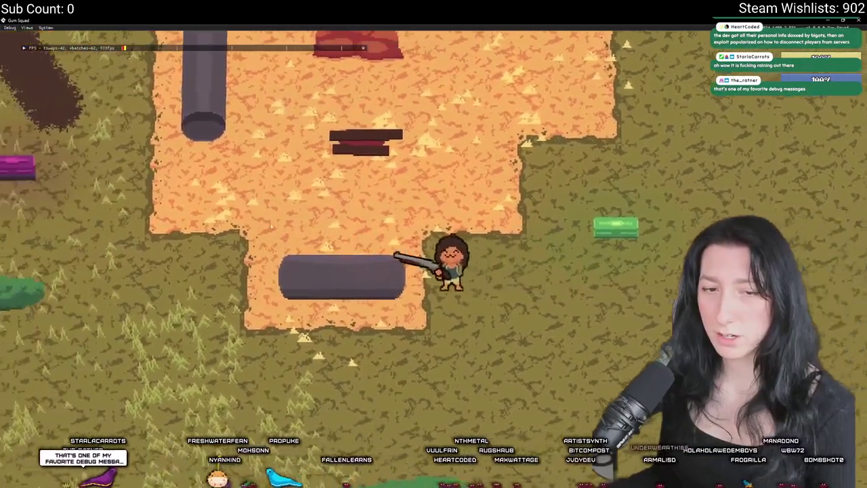
pyautogui.press('a')
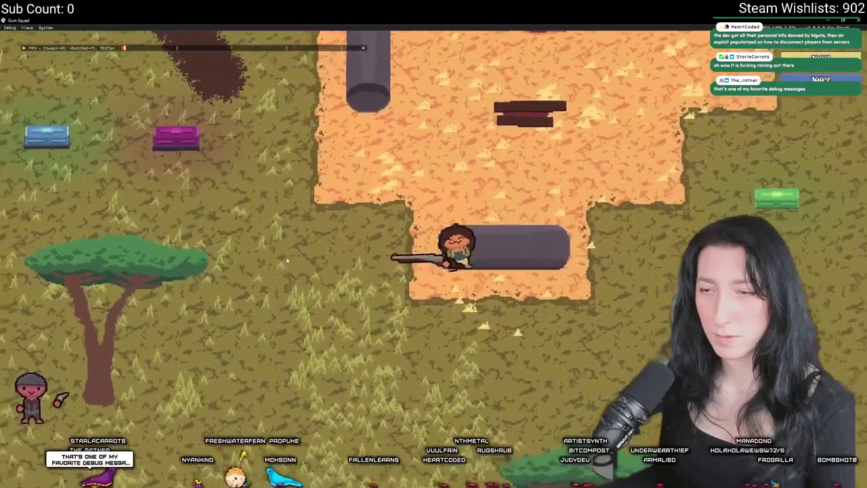
pyautogui.press('s')
pyautogui.press('a')
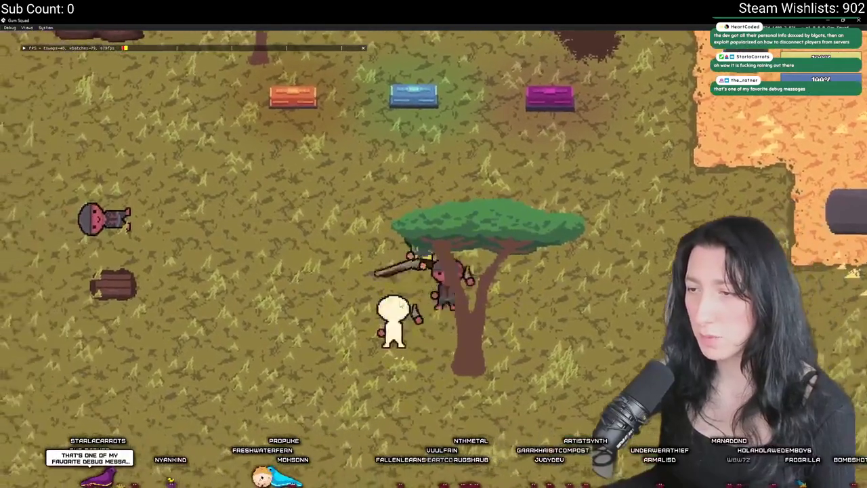
pyautogui.press('s')
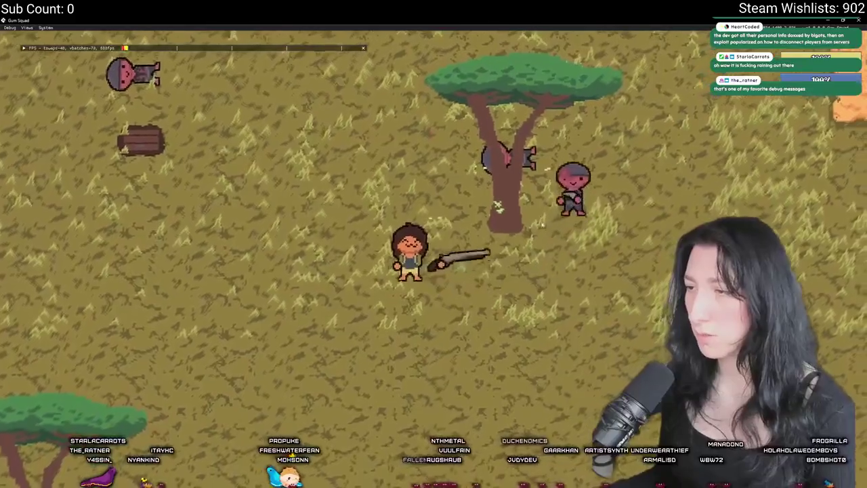
pyautogui.press('d')
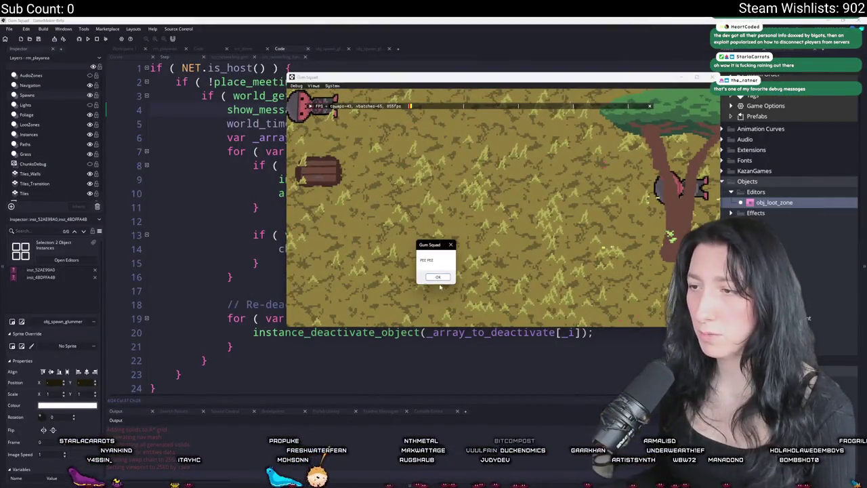
pyautogui.click(438, 277)
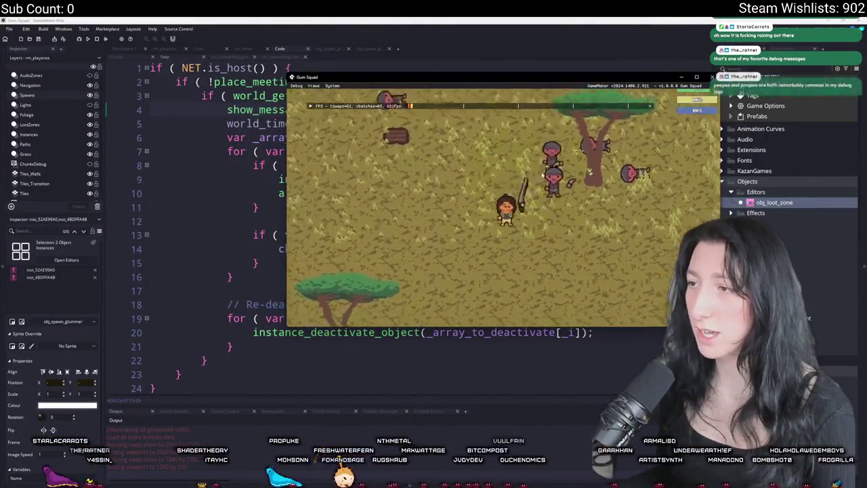
# - Walk down through the level and back and forth past the chests
pyautogui.press('s')
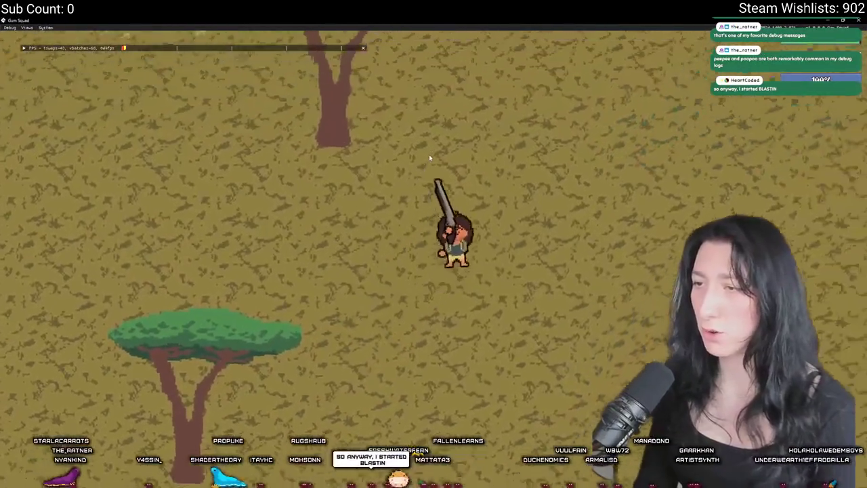
pyautogui.scroll(-5, 429, 158)
pyautogui.scroll(5, 429, 155)
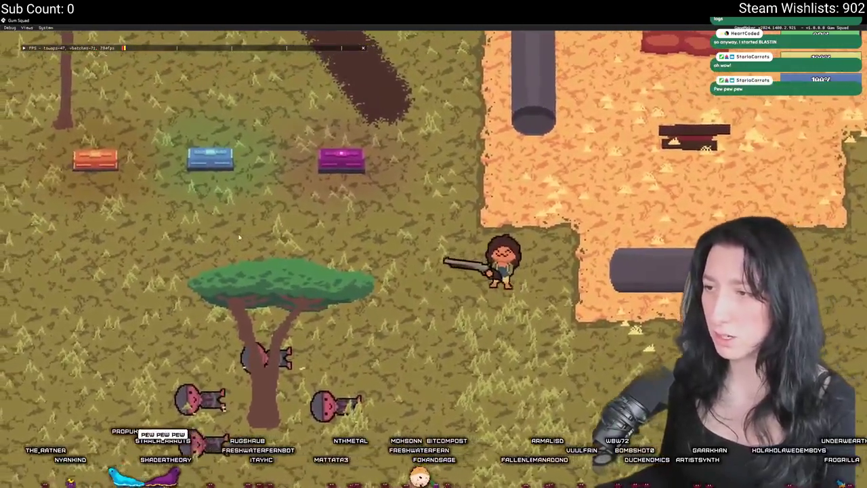
pyautogui.press('a')
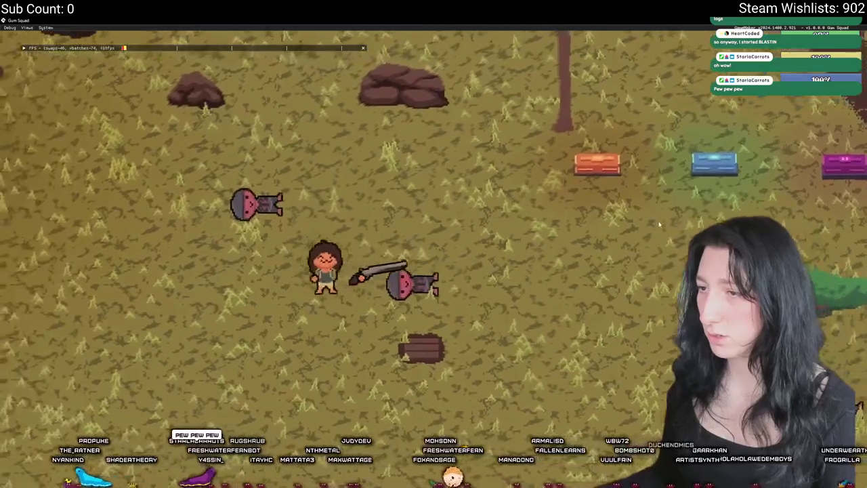
pyautogui.press('d')
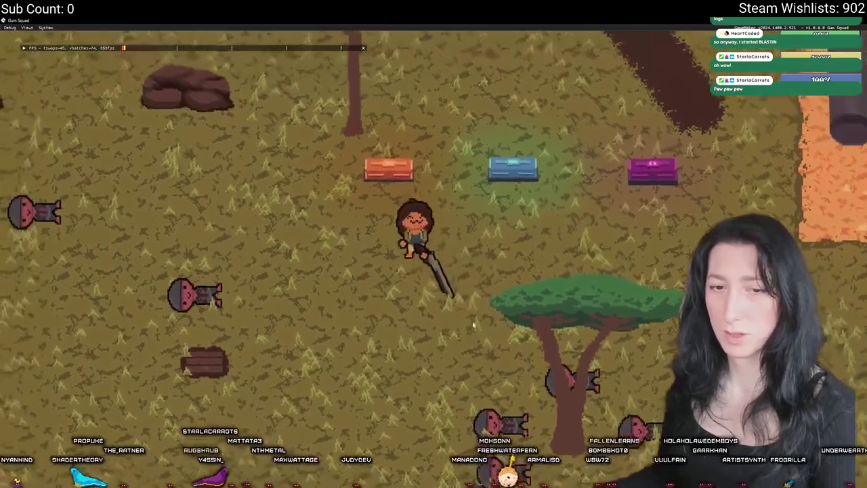
# - Equip the rifle from the inventory, walk to the tree, and dismiss the PEE PEE message
pyautogui.press('Tab')
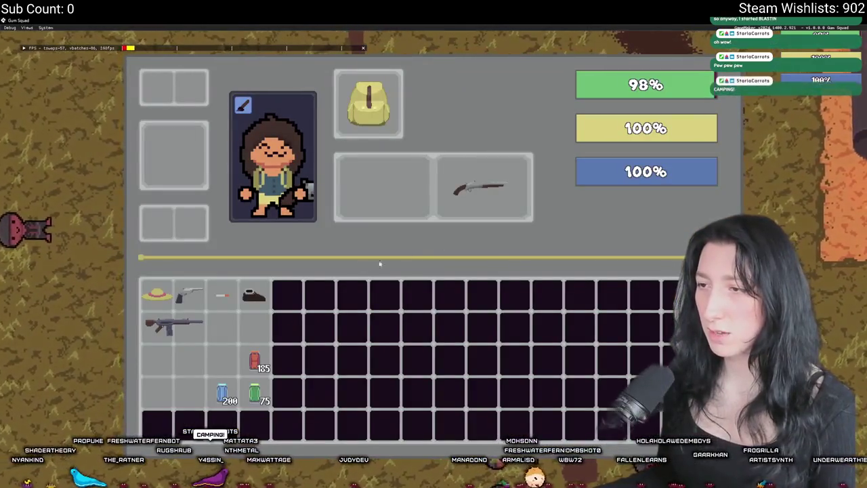
pyautogui.click(176, 318)
pyautogui.press('Tab')
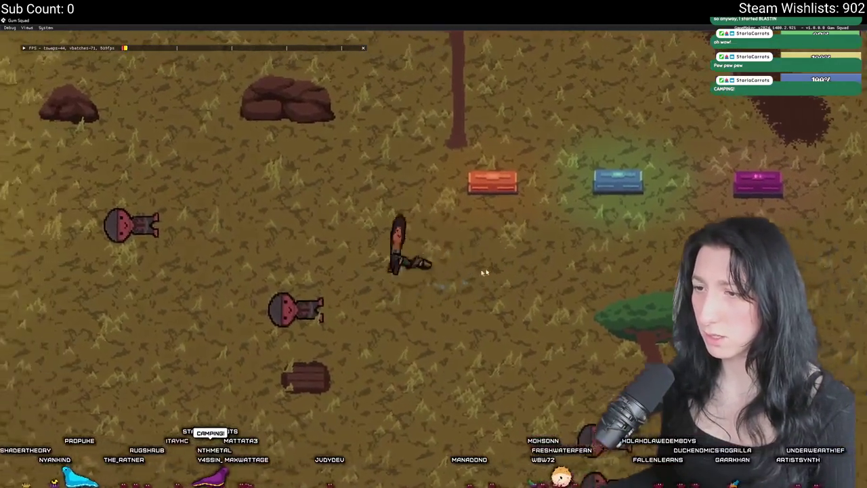
pyautogui.press('a')
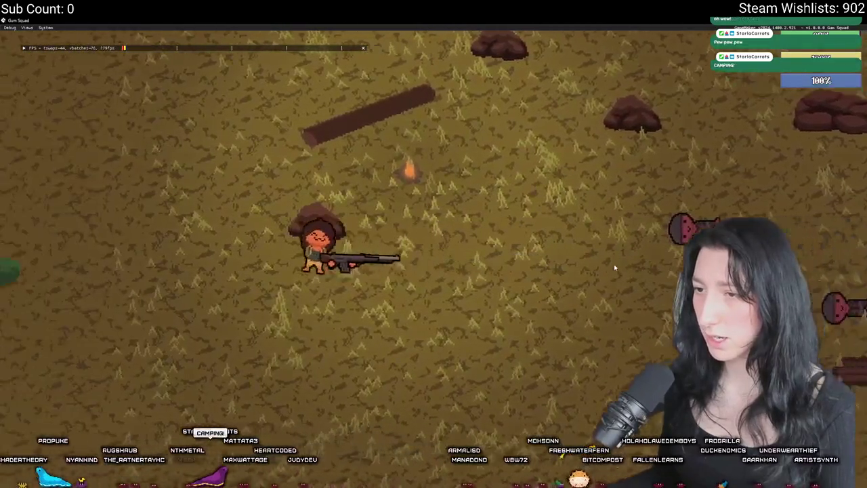
pyautogui.press('a')
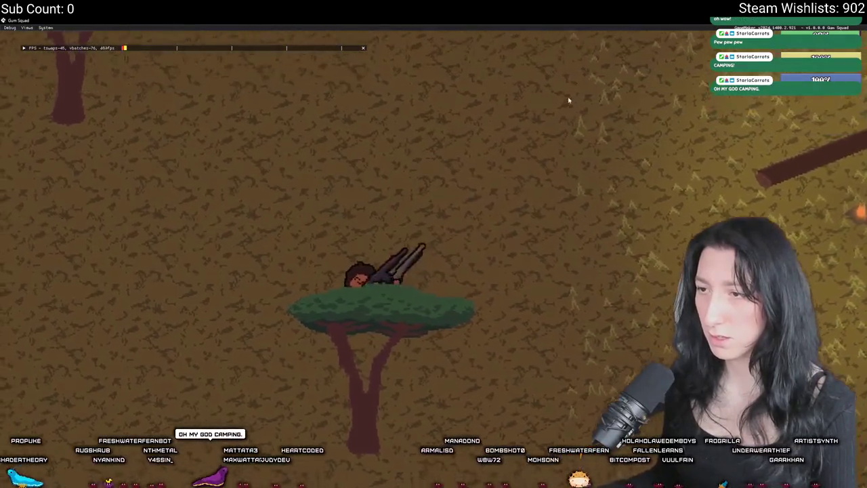
pyautogui.press('d')
pyautogui.click(437, 276)
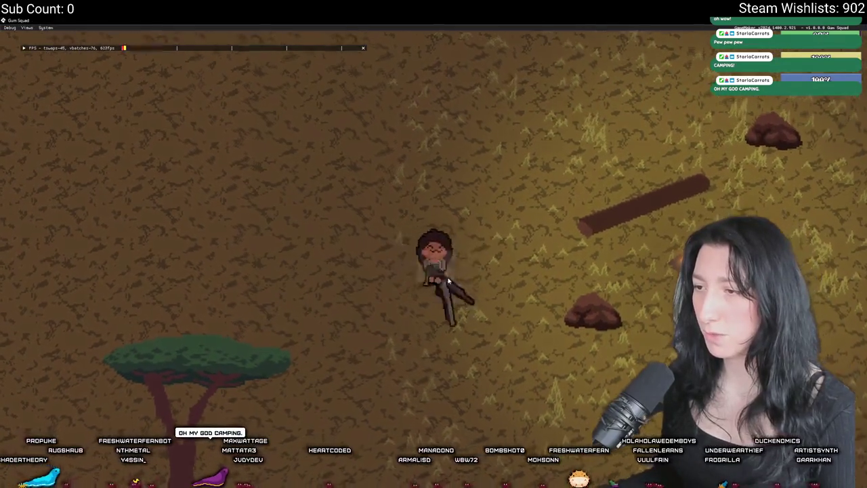
# - Walk right toward the chests and on into the pink area
pyautogui.press('d')
pyautogui.press('s')
pyautogui.press('d')
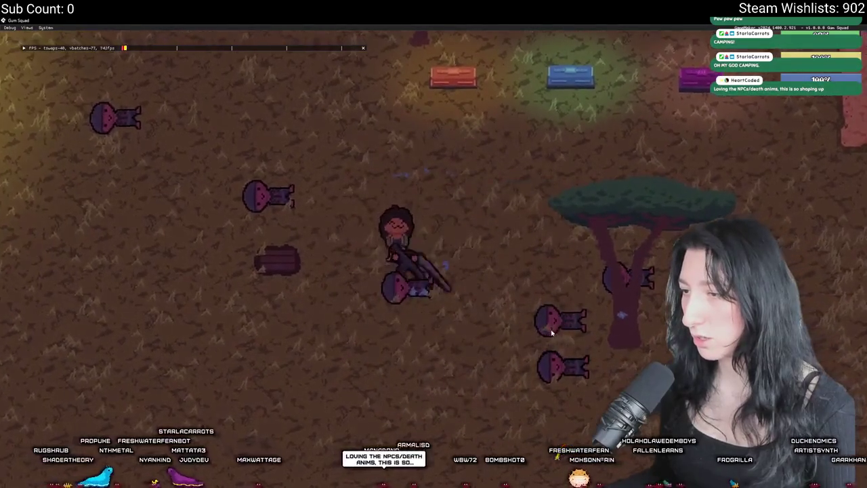
pyautogui.press('s')
pyautogui.press('w')
pyautogui.press('d')
pyautogui.press('d')
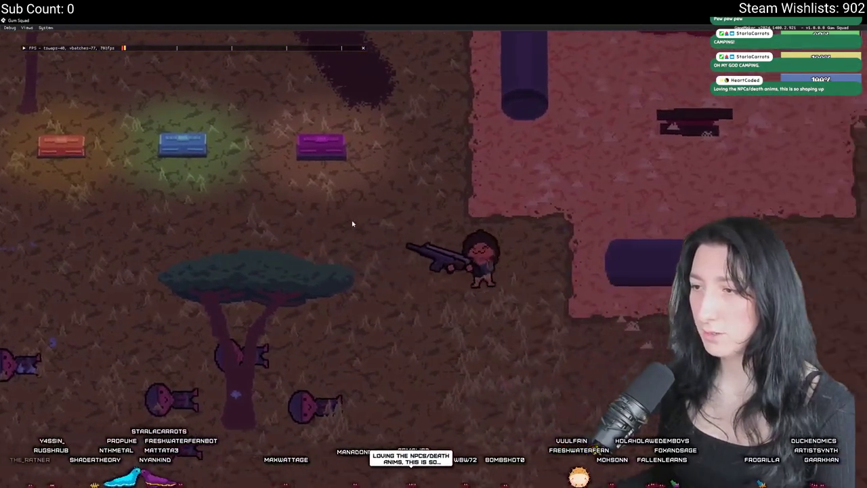
pyautogui.press('w')
pyautogui.press('s')
# - Walk back left toward the chests, then up and right onto the dark grass
pyautogui.press('a')
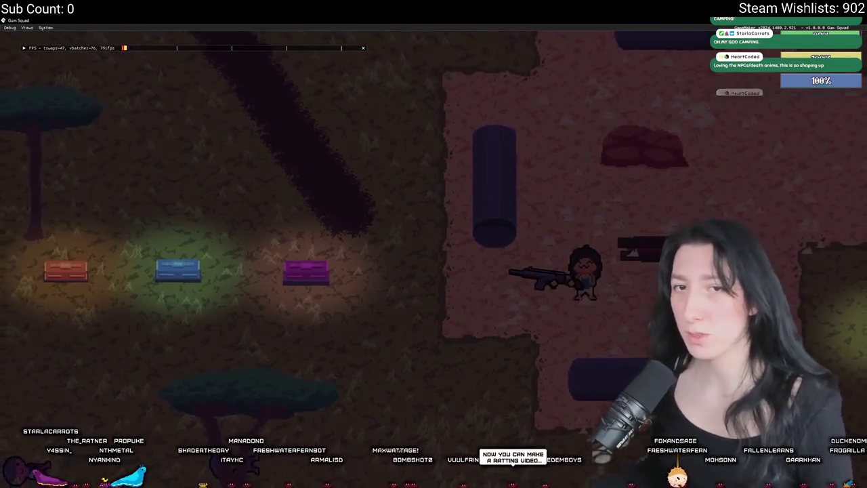
pyautogui.press('a')
pyautogui.press('s')
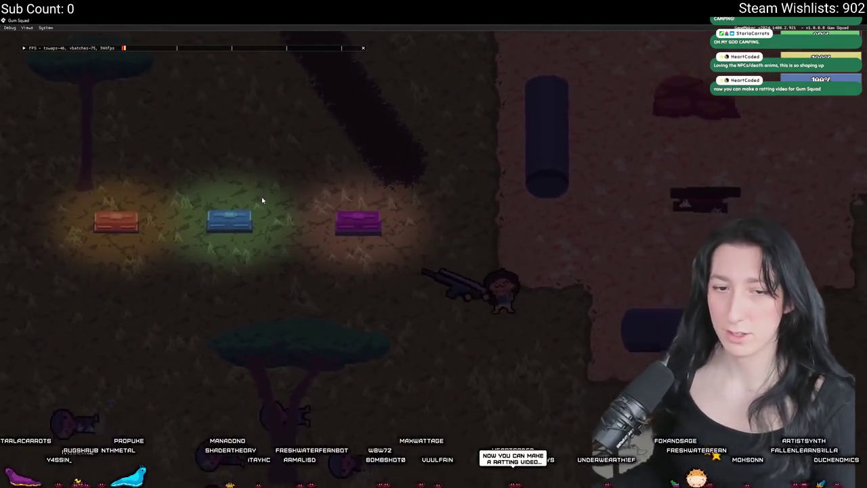
pyautogui.press('w')
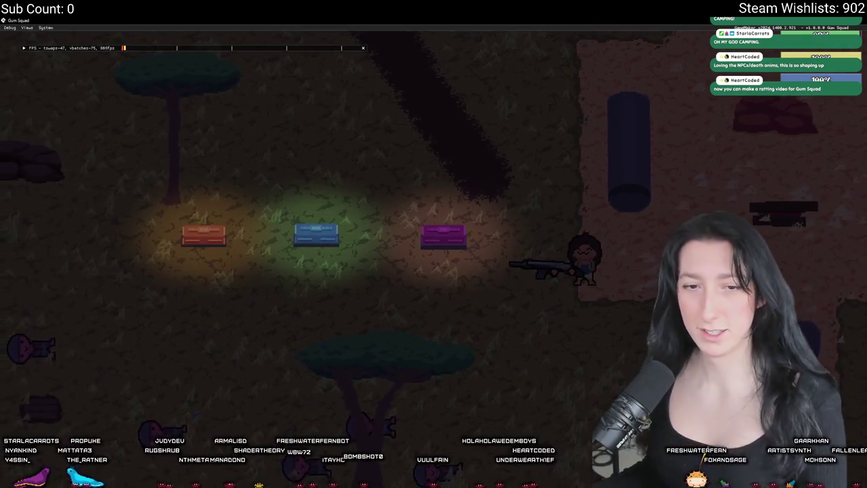
pyautogui.press('d')
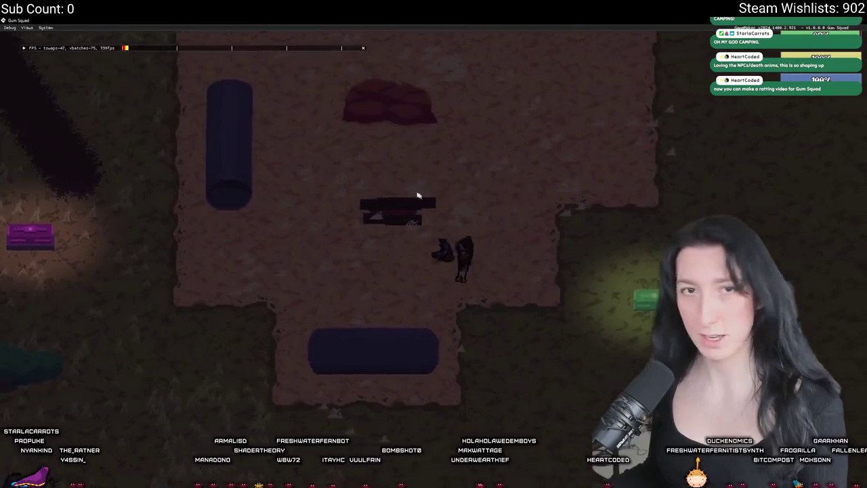
pyautogui.press('d')
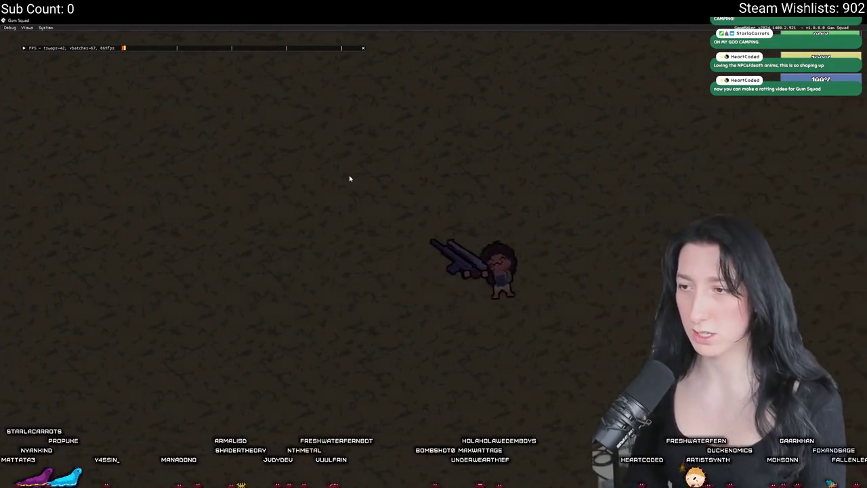
# - Dismiss the PEE PEE message, roam the map zooming the camera, then switch back to the editor
pyautogui.press('Return')
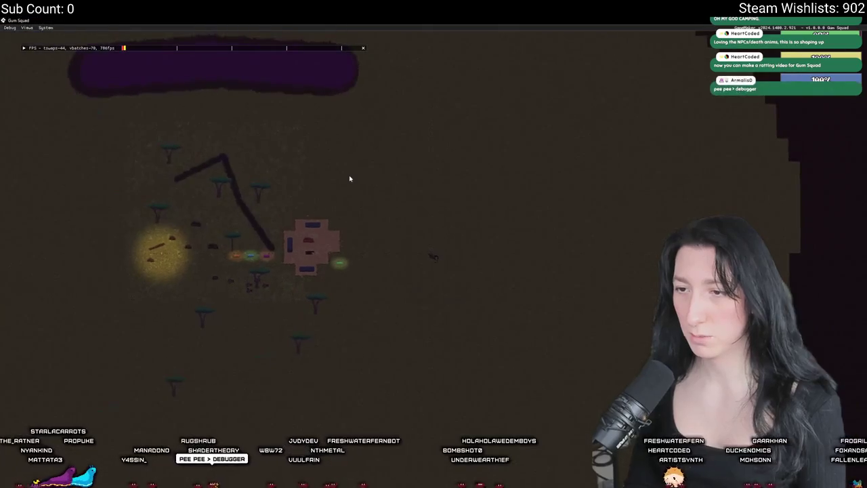
pyautogui.press('d')
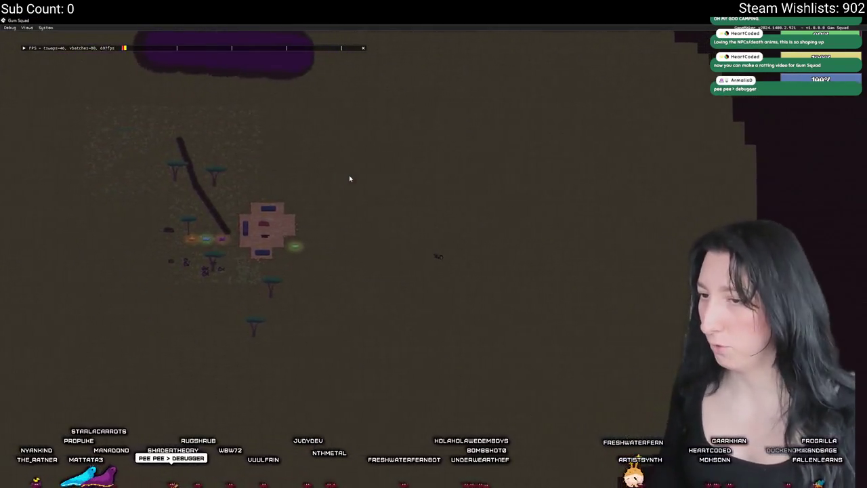
pyautogui.press('d')
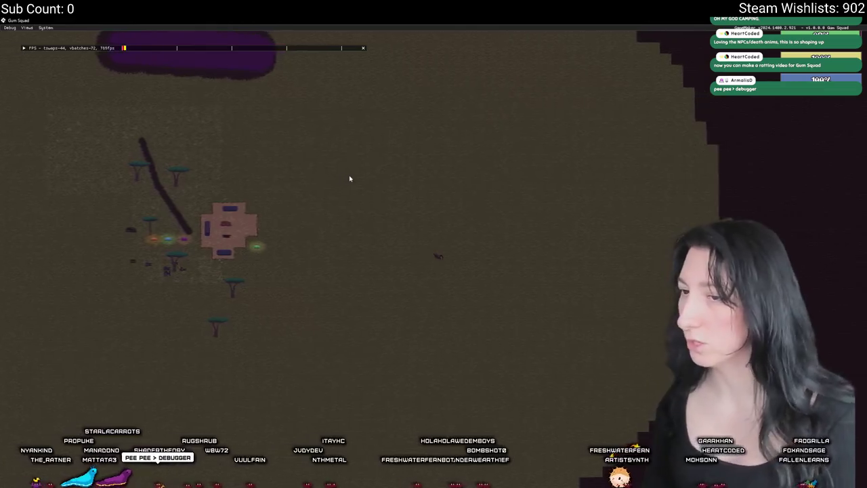
pyautogui.press('d')
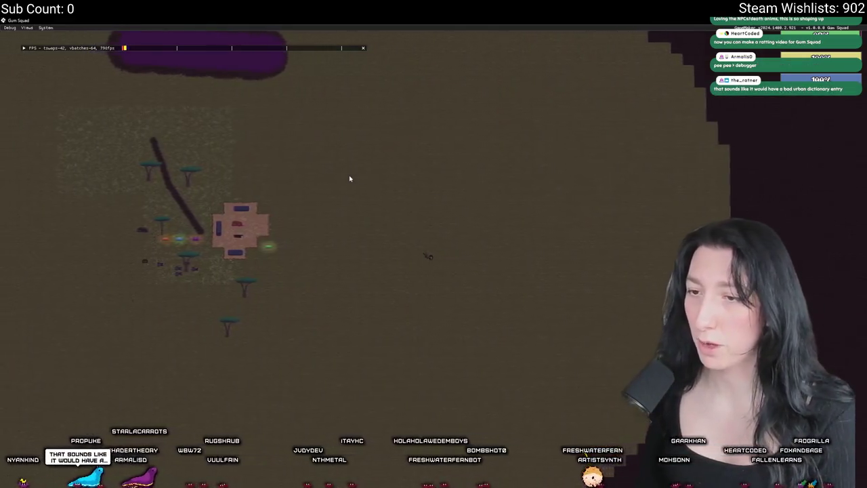
pyautogui.press('a')
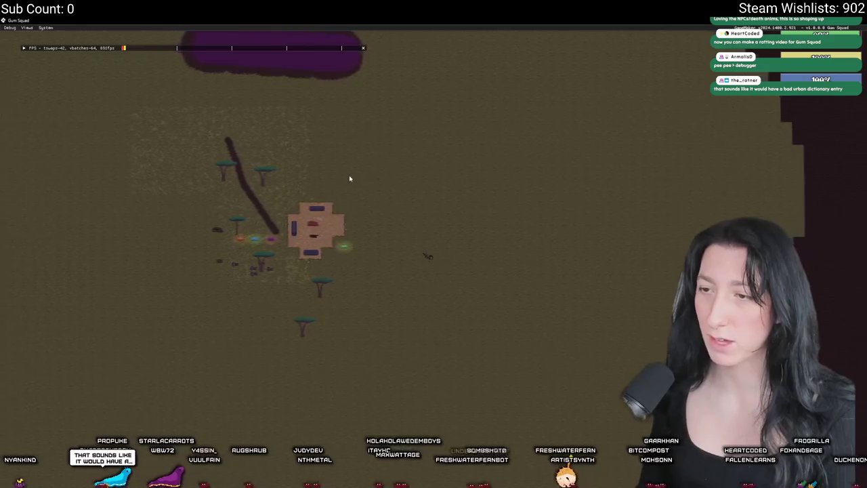
pyautogui.scroll(2, 348, 174)
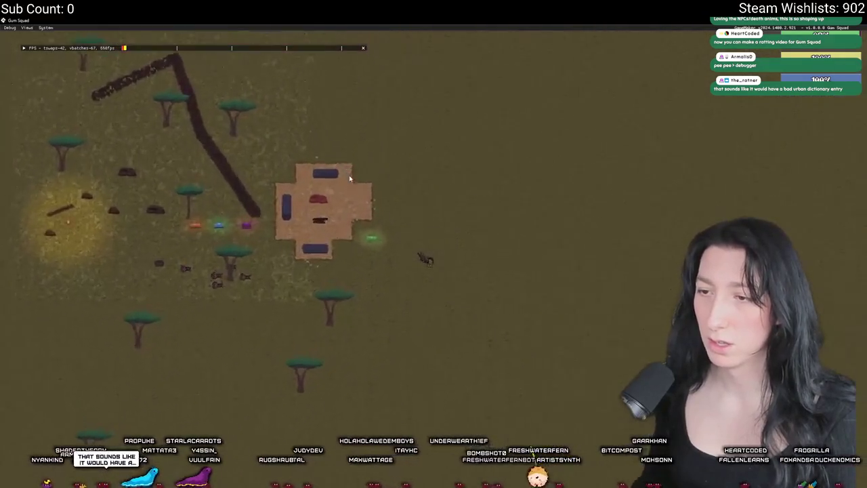
pyautogui.scroll(3, 349, 175)
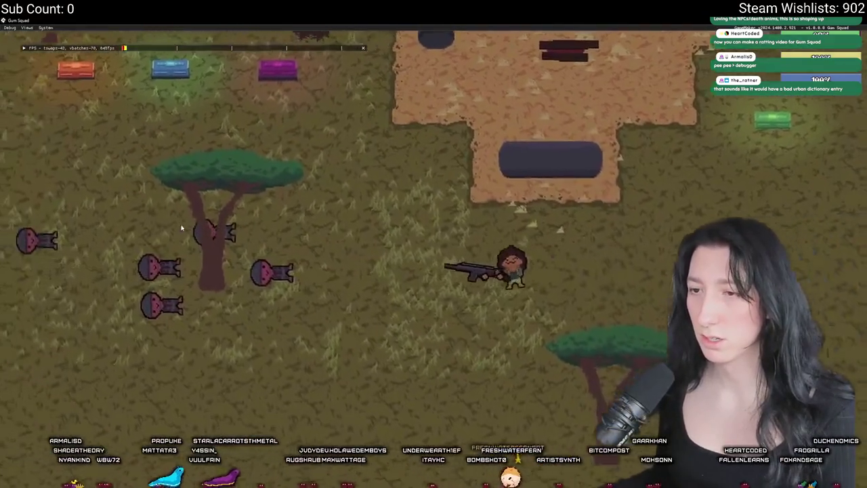
pyautogui.scroll(-5, 182, 228)
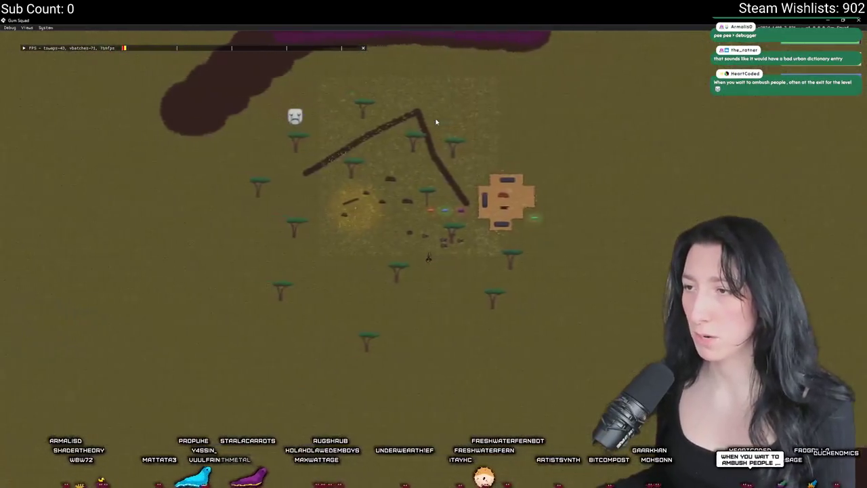
pyautogui.scroll(5, 436, 122)
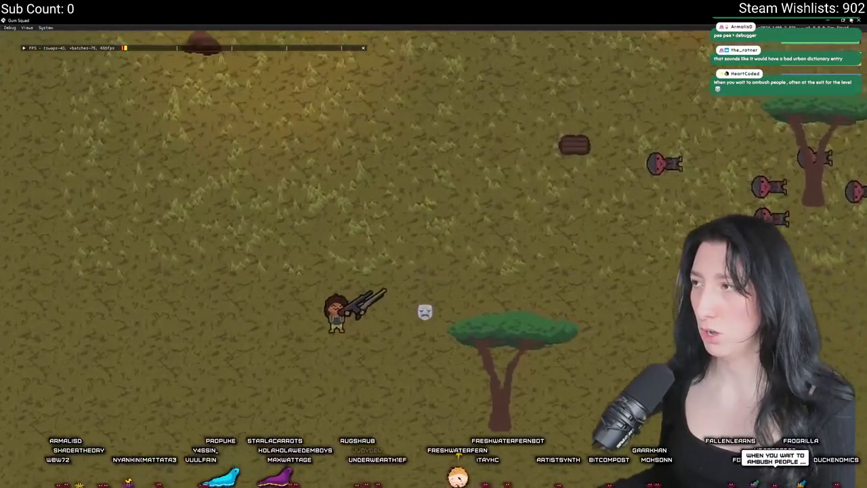
pyautogui.hotkey('alt', 'Tab')
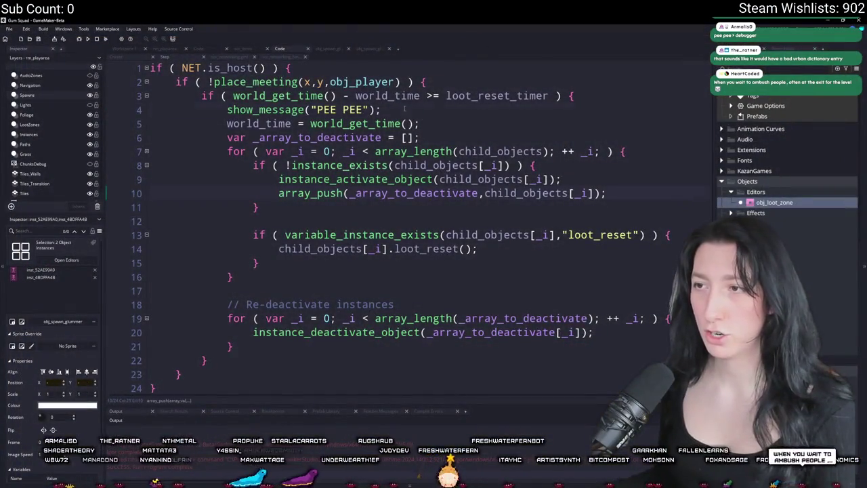
# - Remove the PEE PEE line, switch to the object-editor workspace, and search the project for obj_enemy
pyautogui.press('BackSpace')
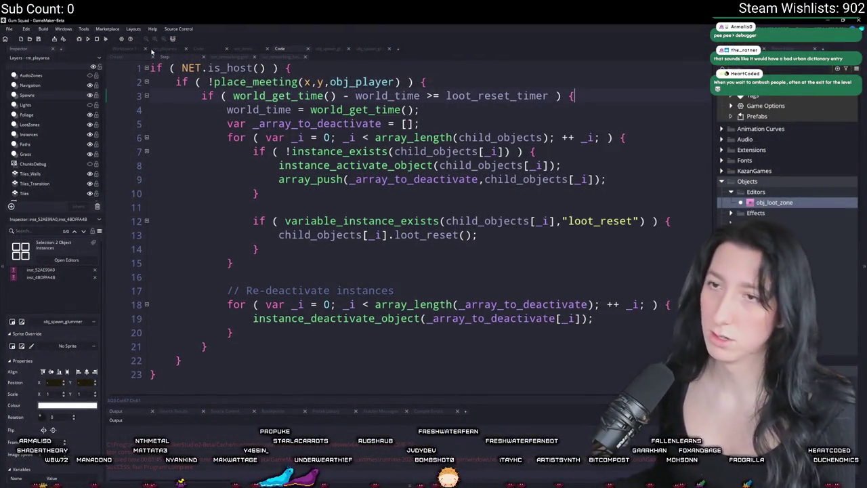
pyautogui.hotkey('ctrl', 'z')
pyautogui.click(128, 51)
pyautogui.moveTo(342, 117); pyautogui.dragTo(401, 316)
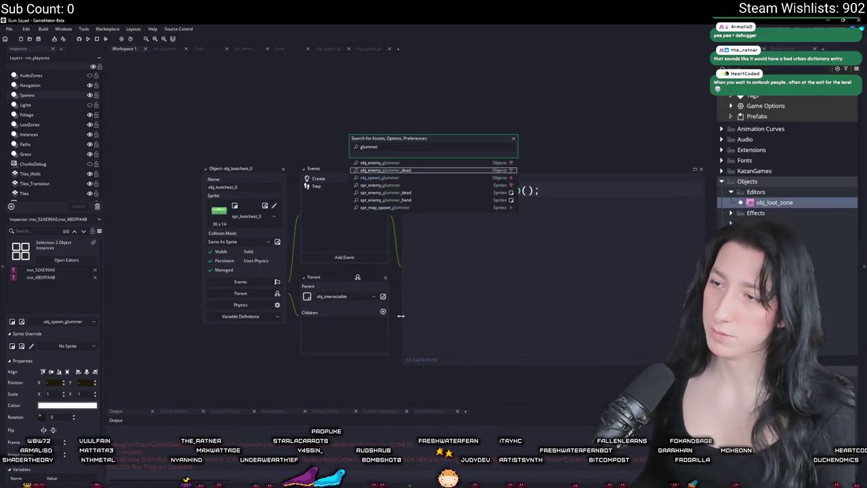
pyautogui.scroll(-3, 401, 318)
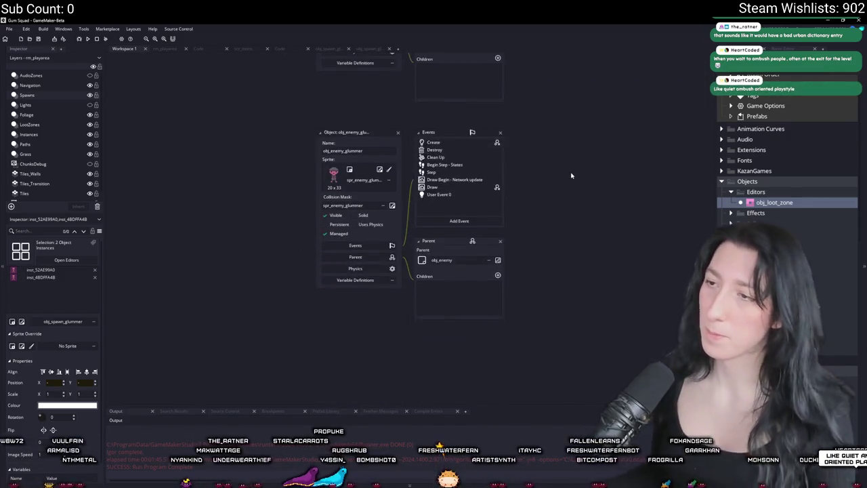
pyautogui.hscroll(3, 434, 271)
pyautogui.hotkey('ctrl', 'shift', 'f')
pyautogui.press('Return')
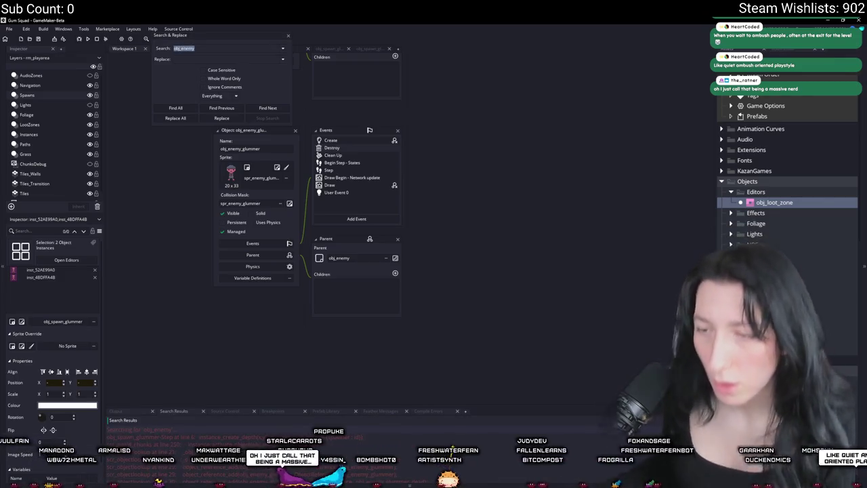
# - Open the obj_enemy match in scr_world_chunks and enlarge its code window
pyautogui.doubleClick(203, 447)
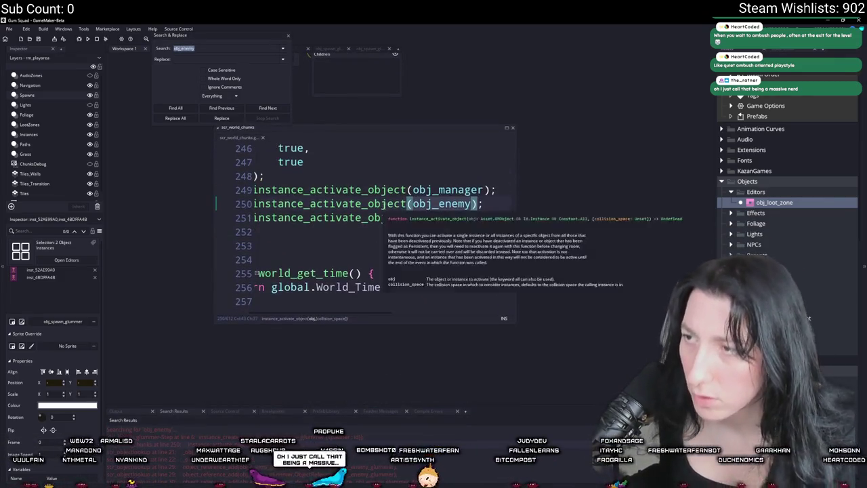
pyautogui.click(512, 128)
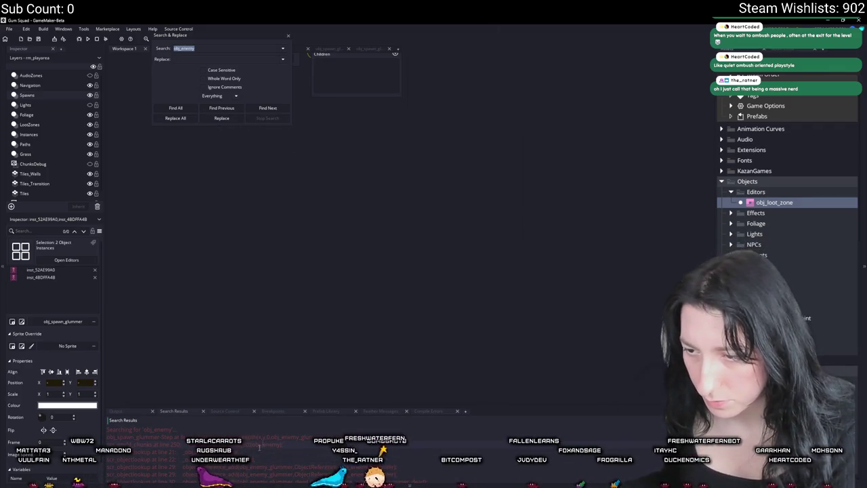
pyautogui.doubleClick(263, 444)
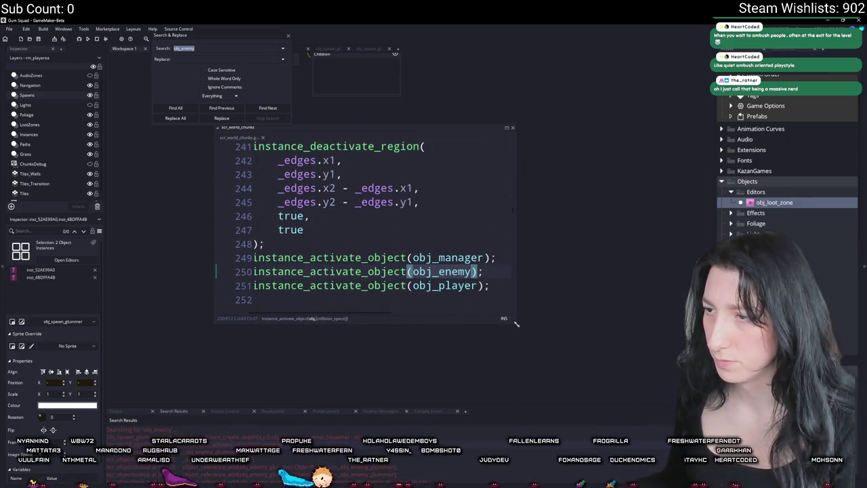
pyautogui.moveTo(516, 323); pyautogui.dragTo(648, 361)
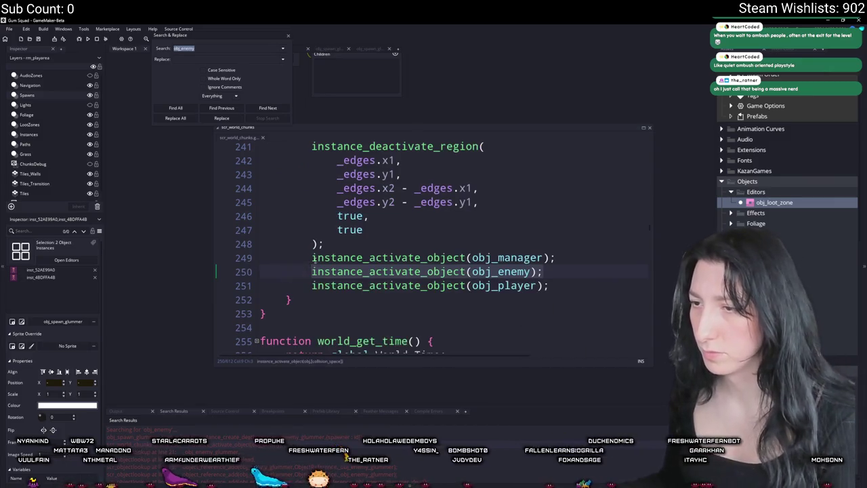
# - Search the project for instance_deactivate_region from line 241, close the panel, and open asset search
pyautogui.click(547, 258)
pyautogui.scroll(3, 433, 257)
pyautogui.click(477, 255)
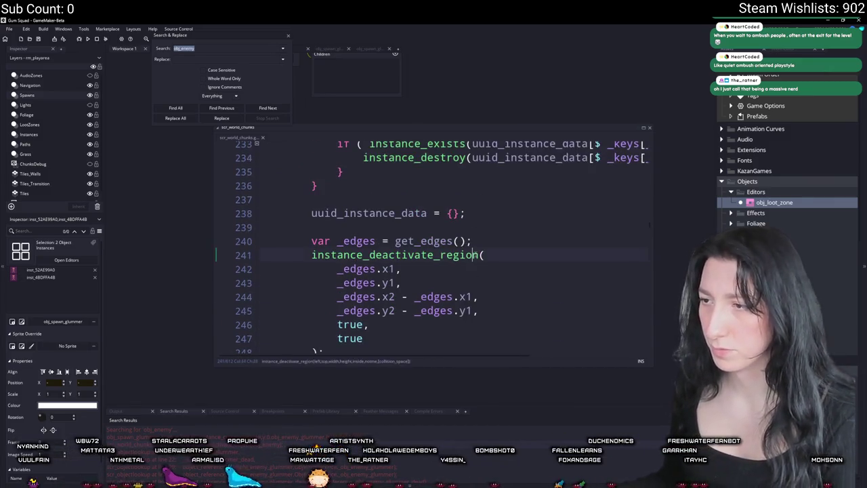
pyautogui.doubleClick(477, 254)
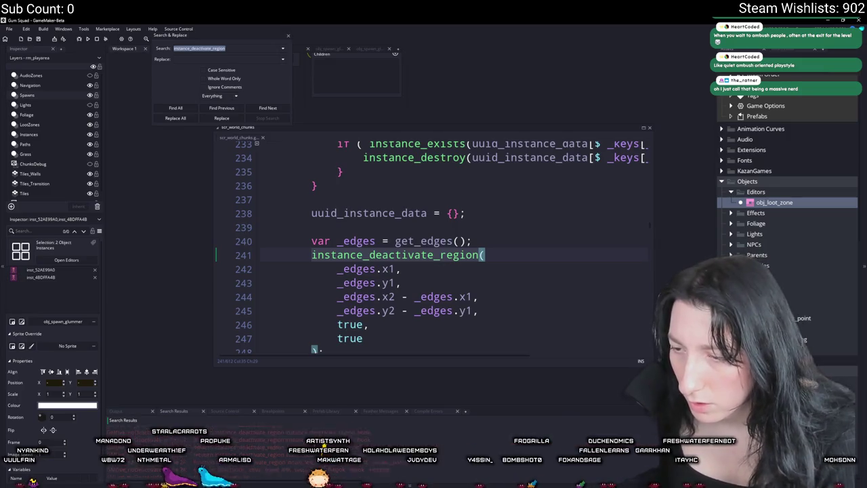
pyautogui.click(288, 35)
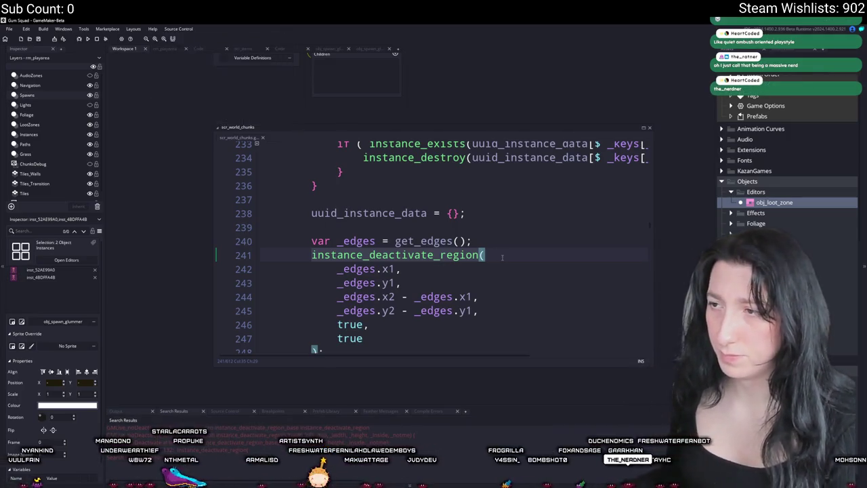
pyautogui.scroll(10, 325, 305)
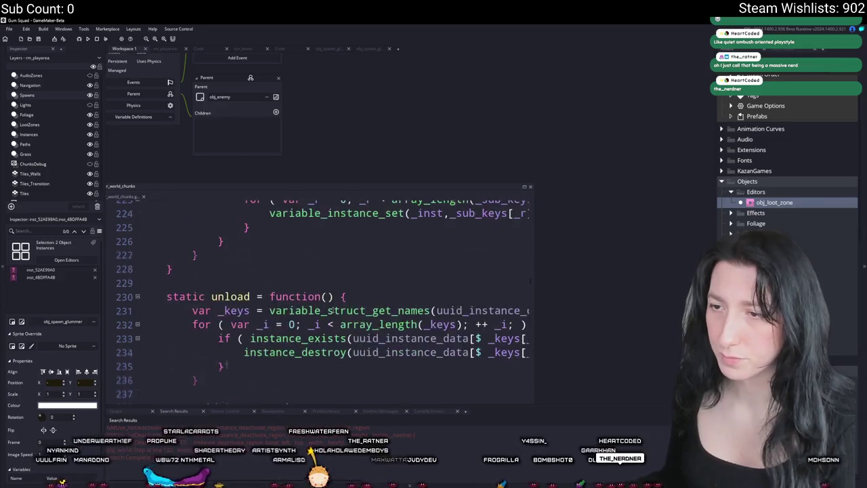
pyautogui.hotkey('ctrl', 't')
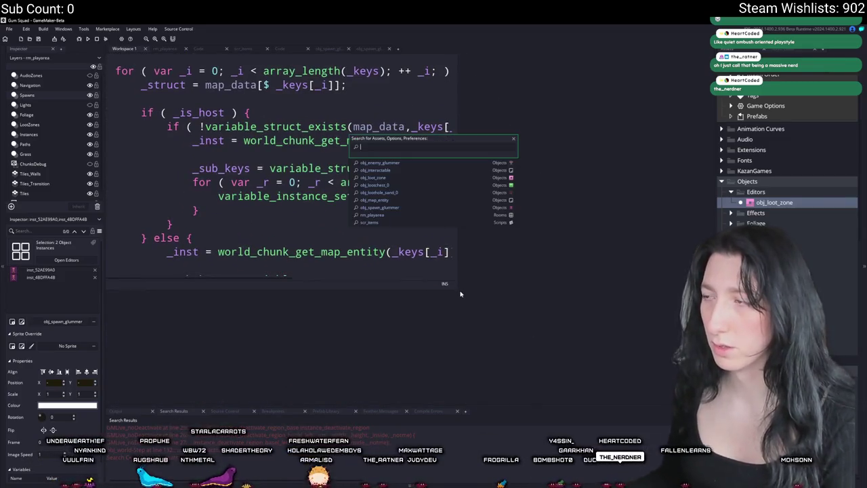
# - Open obj_world's Step event code from the asset search and expand it to full size
pyautogui.write('obj_worl')
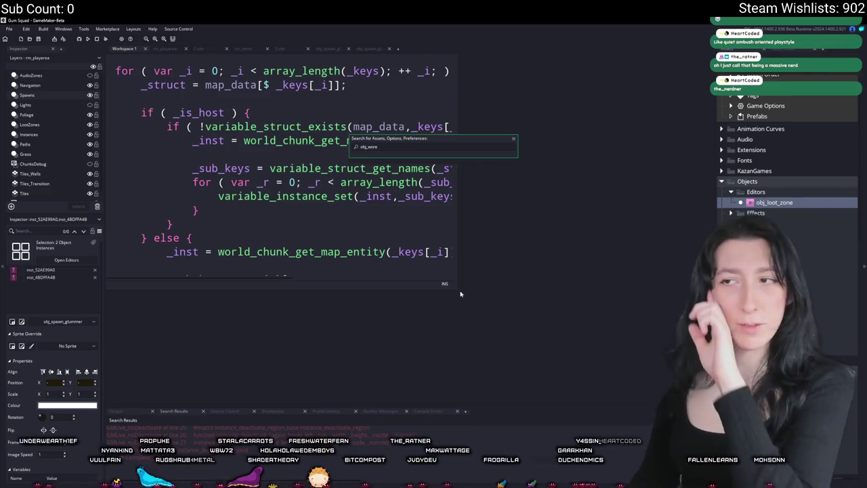
pyautogui.press('BackSpace')
pyautogui.press('BackSpace')
pyautogui.press('Down')
pyautogui.press('Return')
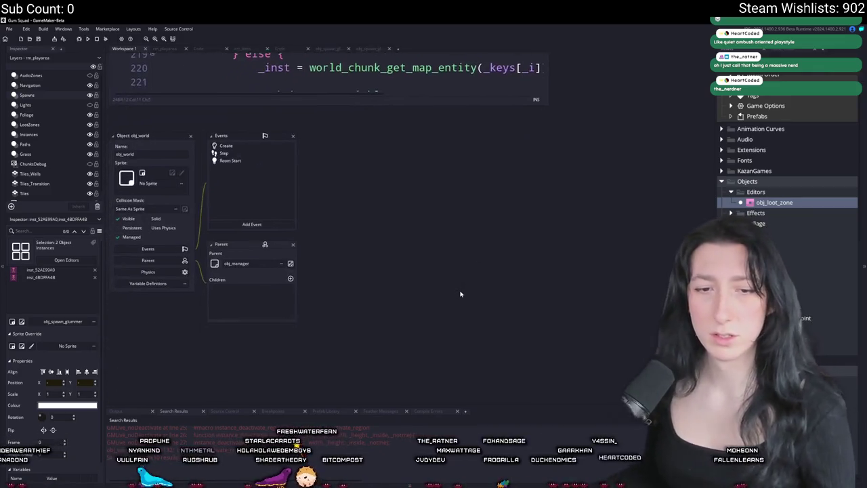
pyautogui.click(229, 150)
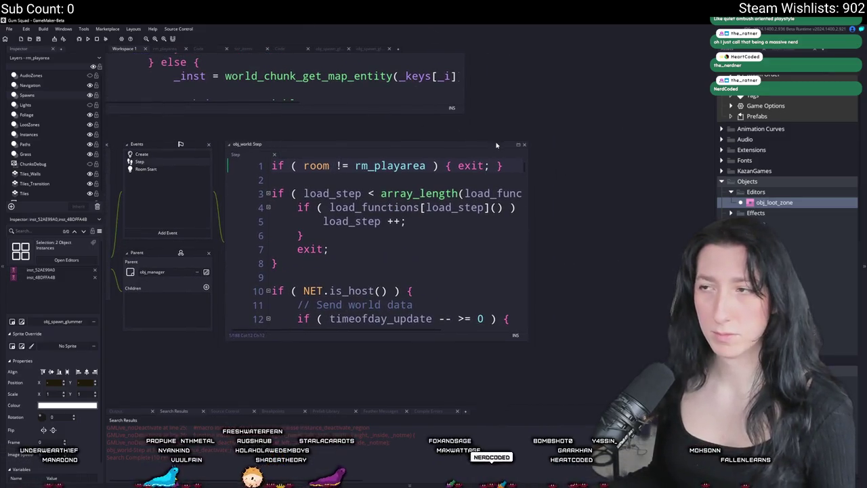
pyautogui.click(518, 146)
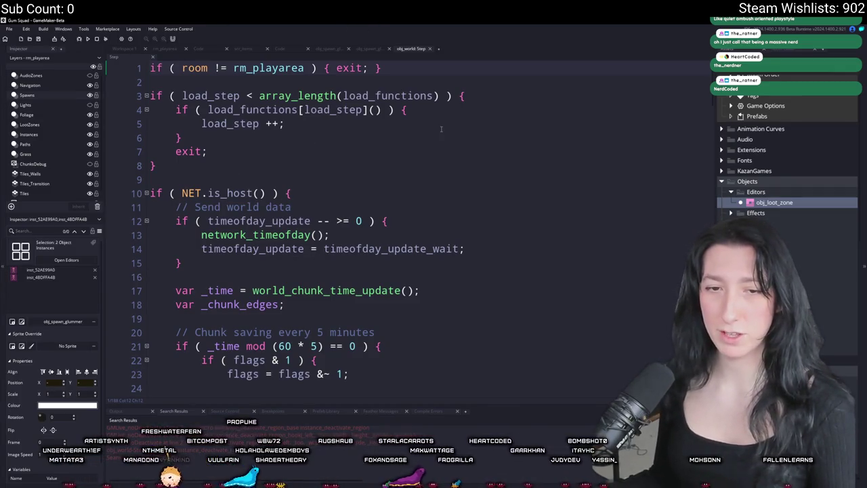
# - Inspect the WorldChunkSize value on line 135, hiding side panels so code fills the window
pyautogui.scroll(-6, 434, 156)
pyautogui.scroll(-20, 433, 224)
pyautogui.scroll(9, 433, 223)
pyautogui.scroll(-15, 384, 357)
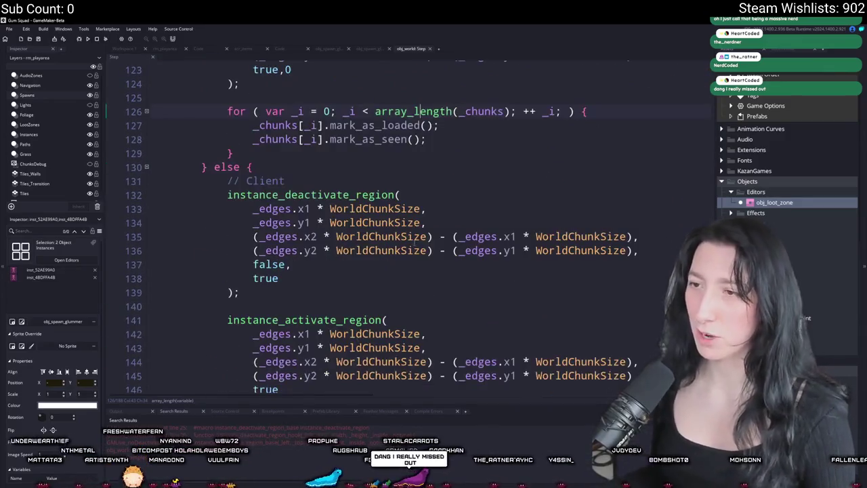
pyautogui.click(413, 237)
pyautogui.scroll(-7, 405, 239)
pyautogui.scroll(2, 393, 234)
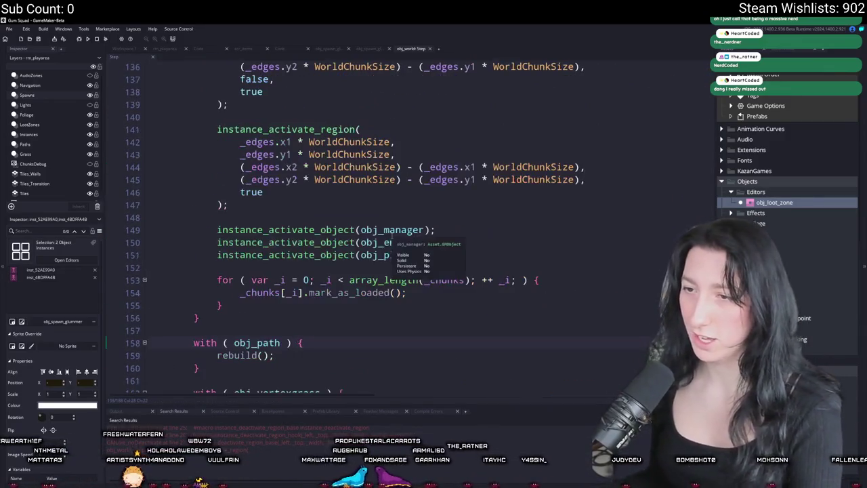
pyautogui.press('F12')
pyautogui.scroll(-8, 386, 231)
pyautogui.scroll(3, 382, 229)
pyautogui.scroll(2, 381, 229)
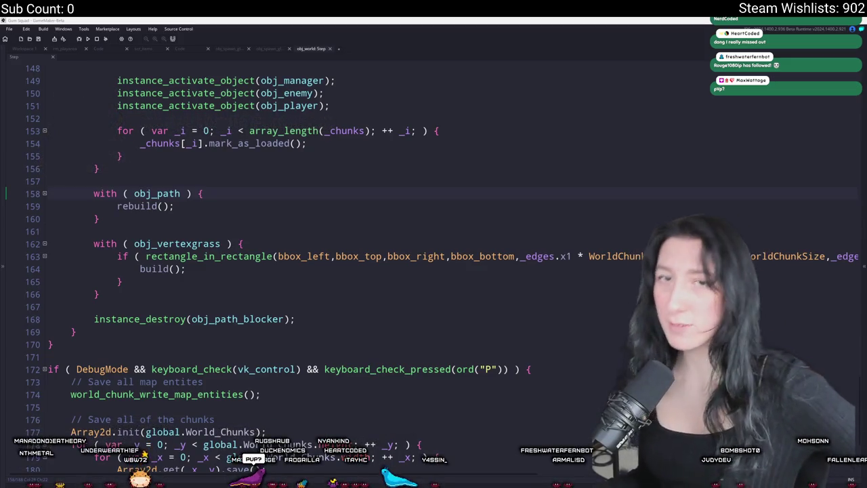
# - Review the obj_path rebuild block on line 158, then return to Workspace 1 and bring up asset search
pyautogui.click(203, 193)
pyautogui.scroll(3, 191, 264)
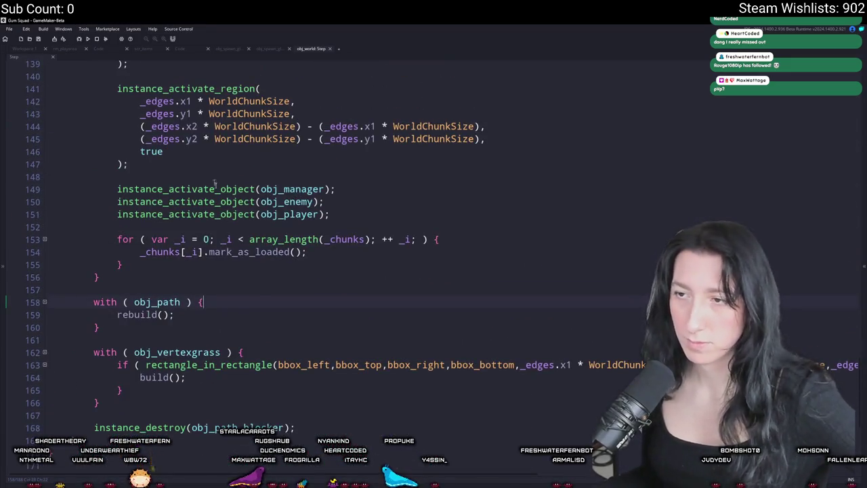
pyautogui.scroll(13, 201, 157)
pyautogui.scroll(10, 251, 236)
pyautogui.scroll(7, 243, 234)
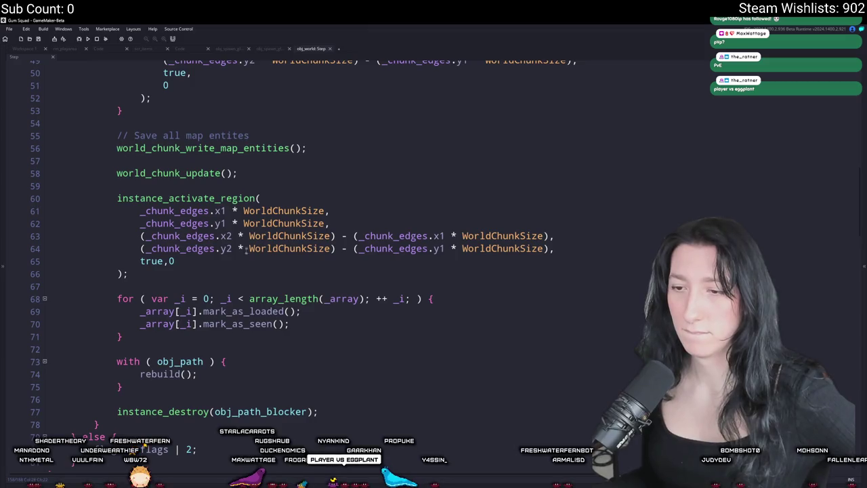
pyautogui.scroll(6, 248, 233)
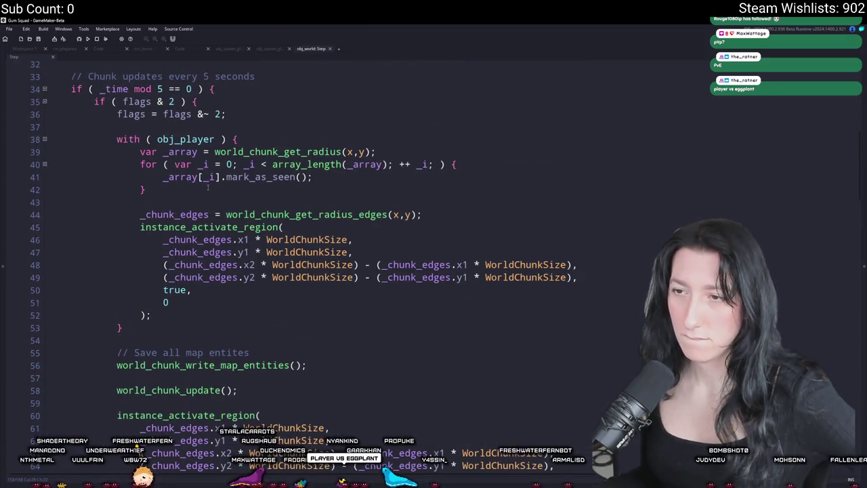
pyautogui.scroll(4, 306, 236)
pyautogui.scroll(6, 306, 236)
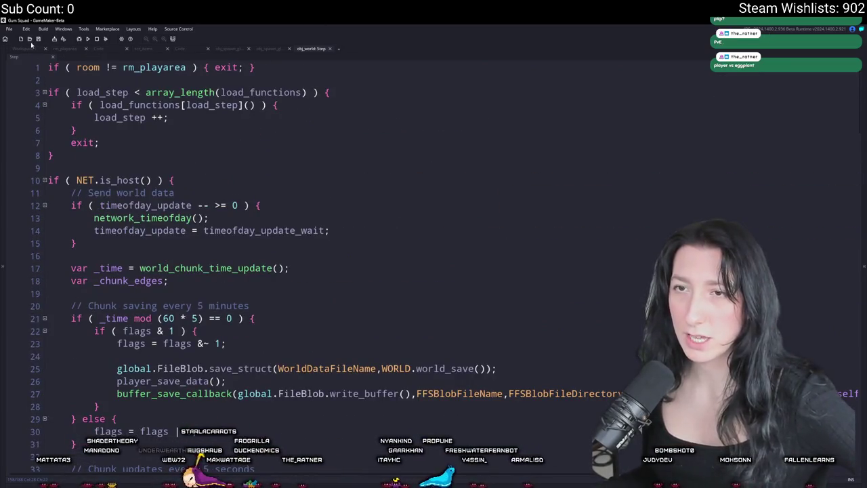
pyautogui.click(31, 45)
pyautogui.hotkey('ctrl', 't')
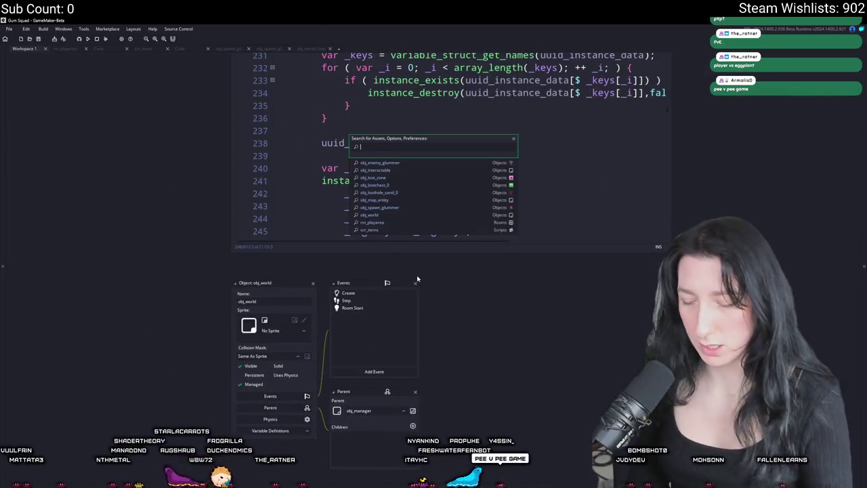
# - Open obj_enemy_glummer's Destroy event code via the asset search
pyautogui.write('glummer')
pyautogui.press('Return')
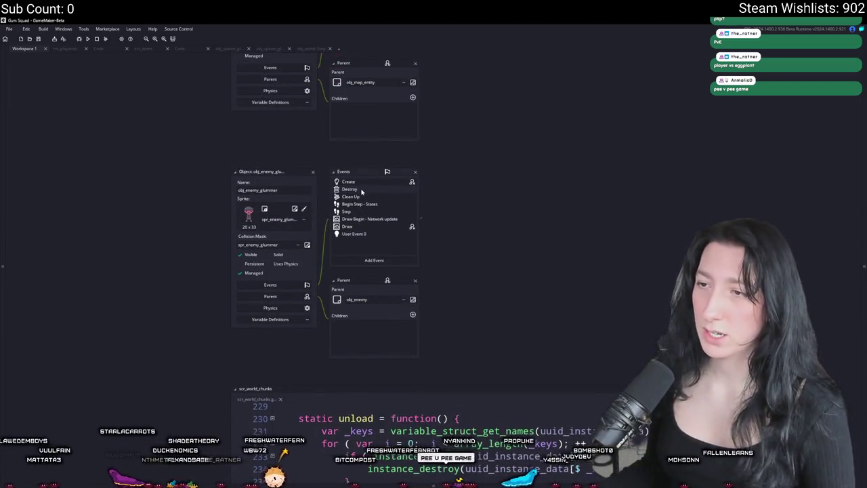
pyautogui.doubleClick(361, 190)
# - Add show_message(killed) on a new line after line 4, then run the game
pyautogui.click(505, 220)
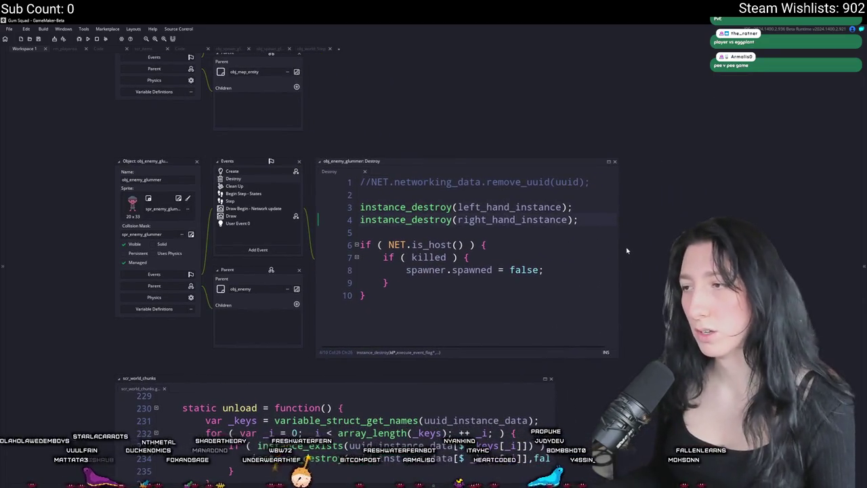
pyautogui.click(634, 220)
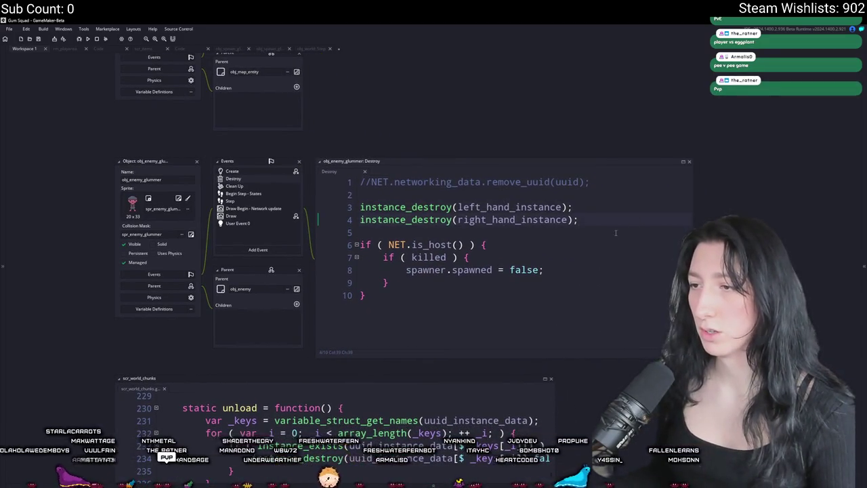
pyautogui.press('Return')
pyautogui.press('Return')
pyautogui.write('show_mesage(')
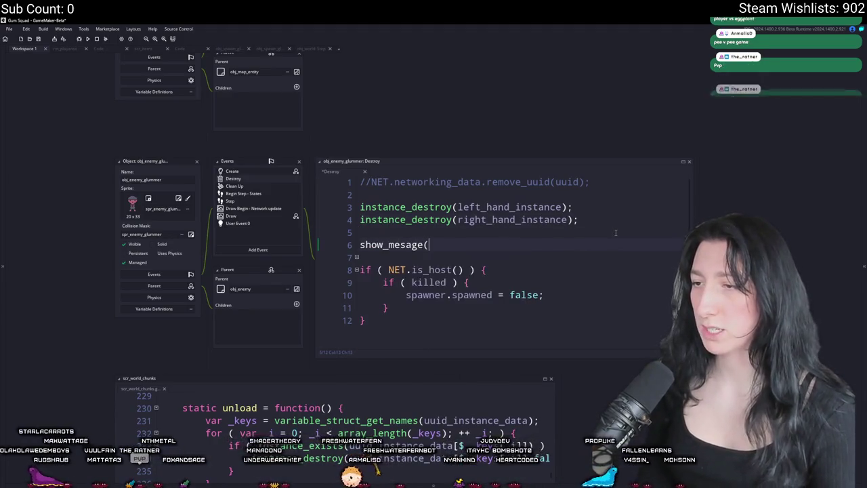
pyautogui.press('BackSpace')
pyautogui.press('BackSpace')
pyautogui.press('BackSpace')
pyautogui.write('sage(killed')
pyautogui.press('F5')
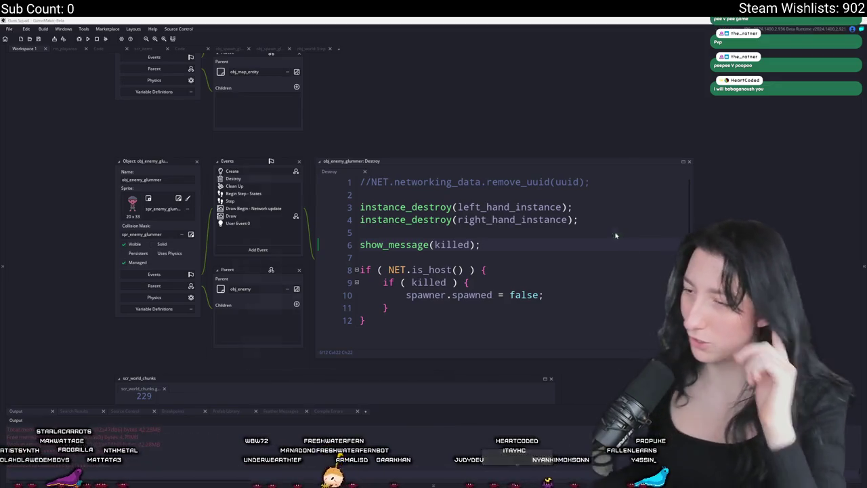
pyautogui.press('Return')
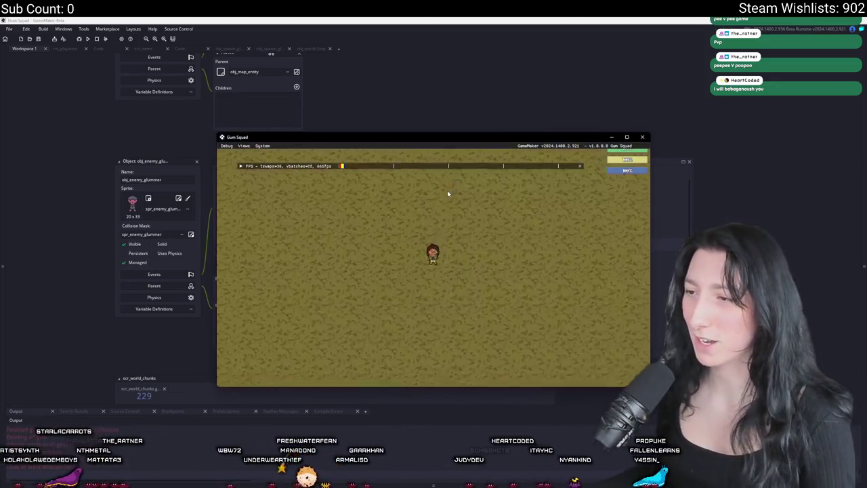
# - Play the maximized game until the debug popup appears, close it, and select the show_message line
pyautogui.moveTo(441, 135); pyautogui.dragTo(420, 2)
pyautogui.scroll(-5, 332, 231)
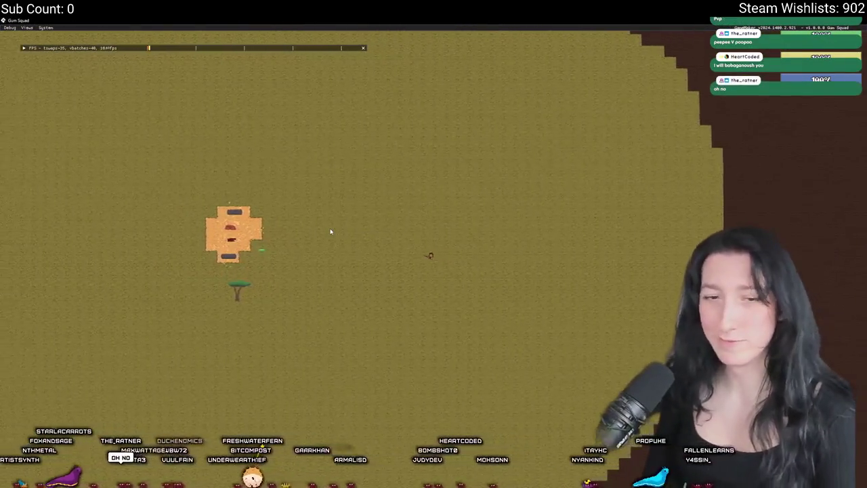
pyautogui.scroll(5, 331, 232)
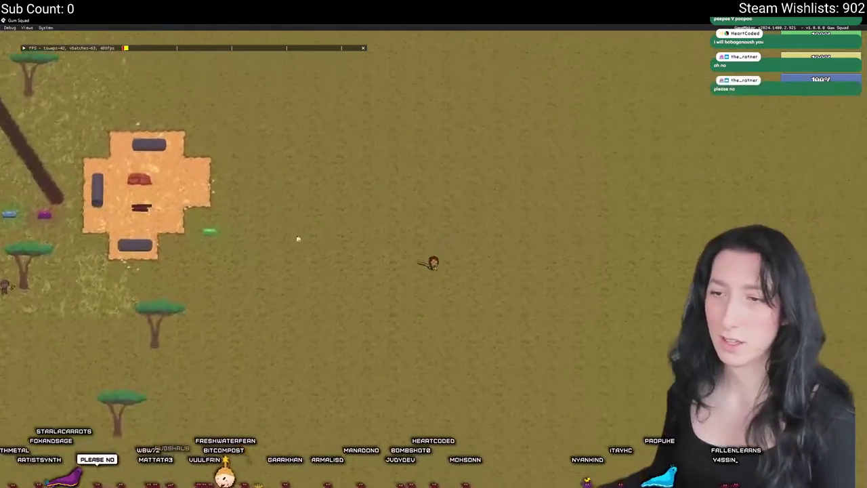
pyautogui.scroll(-5, 330, 231)
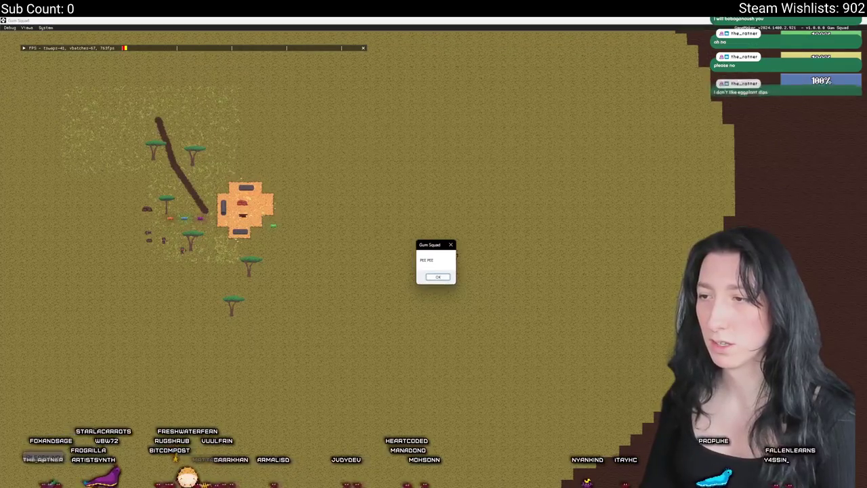
pyautogui.click(445, 277)
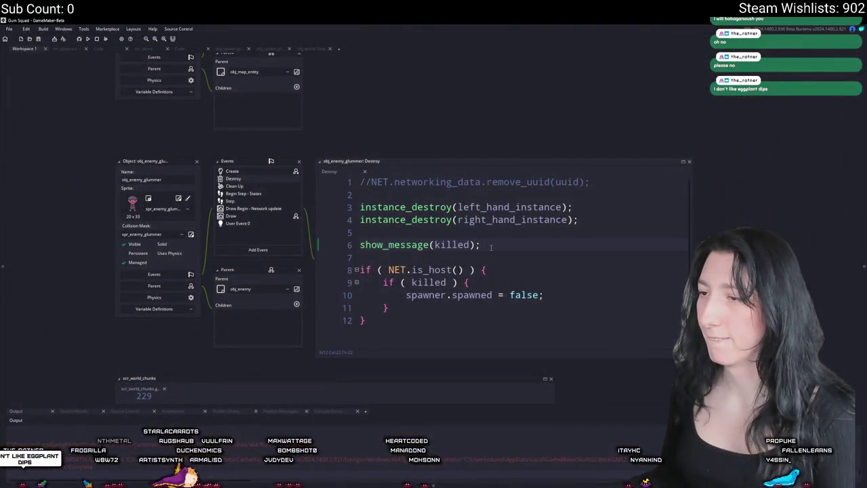
pyautogui.moveTo(491, 247)
pyautogui.mouseDown()
pyautogui.moveTo(359, 245)
pyautogui.moveTo(360, 232)
pyautogui.mouseUp()
# - Delete the show_message line, change line 7 to if ( !killed ), and search for spawned
pyautogui.press('BackSpace')
pyautogui.press('BackSpace')
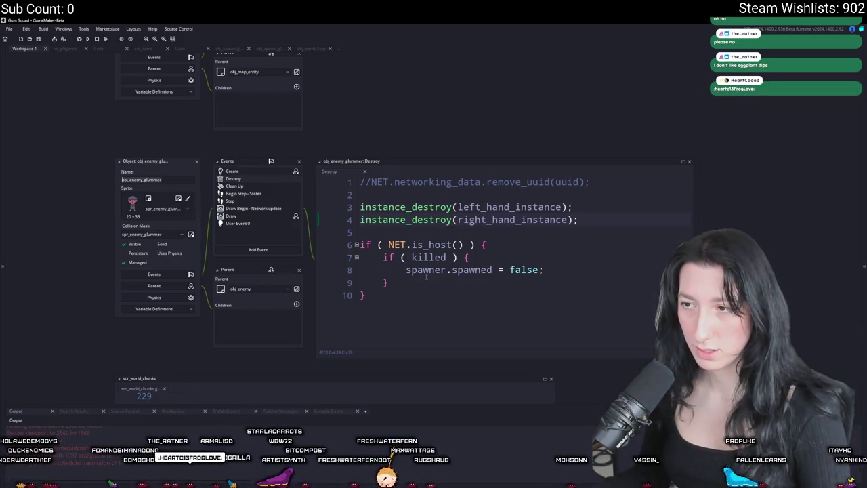
pyautogui.doubleClick(524, 270)
pyautogui.click(464, 269)
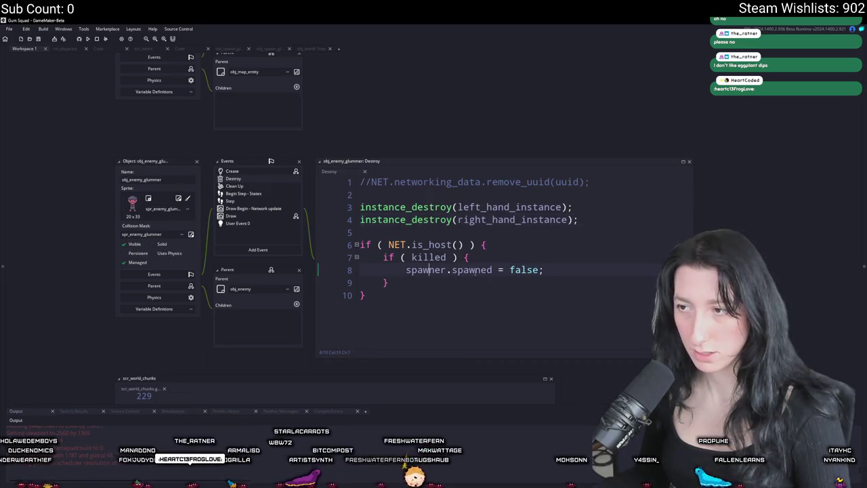
pyautogui.click(476, 258)
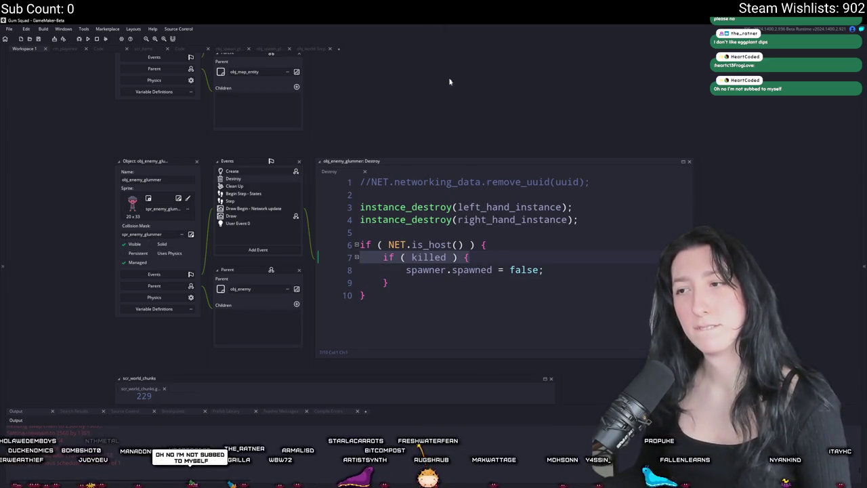
pyautogui.click(415, 257)
pyautogui.write('!')
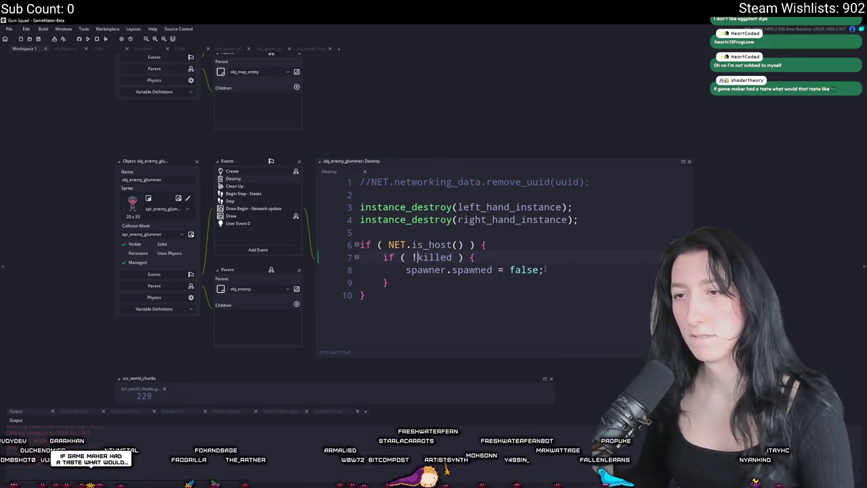
pyautogui.click(477, 270)
pyautogui.hotkey('ctrl', 'f')
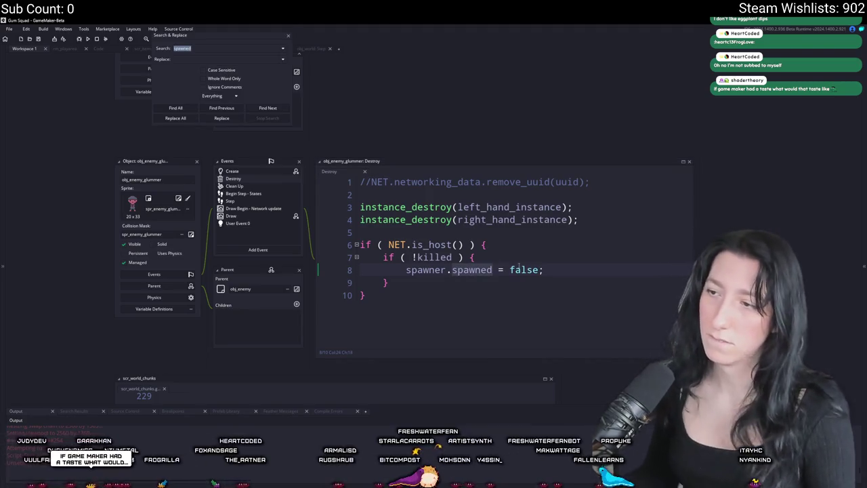
# - Close the spawned search and start a project-wide search from the end of line 8
pyautogui.click(289, 37)
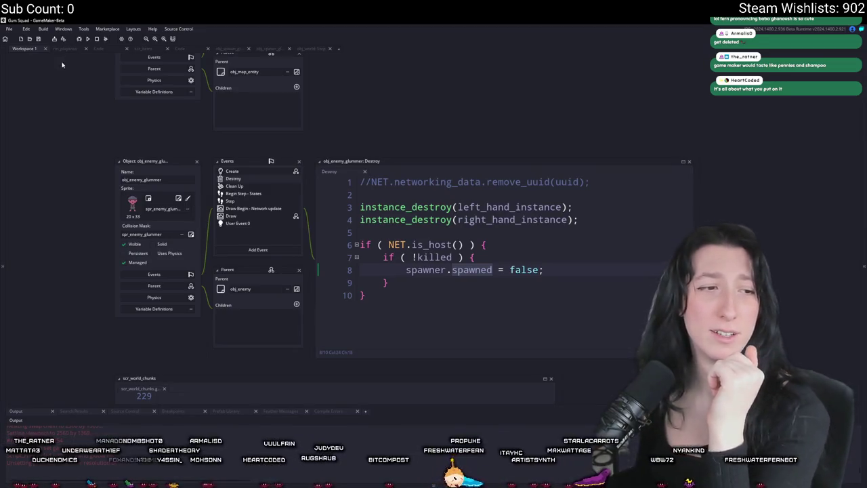
pyautogui.click(549, 274)
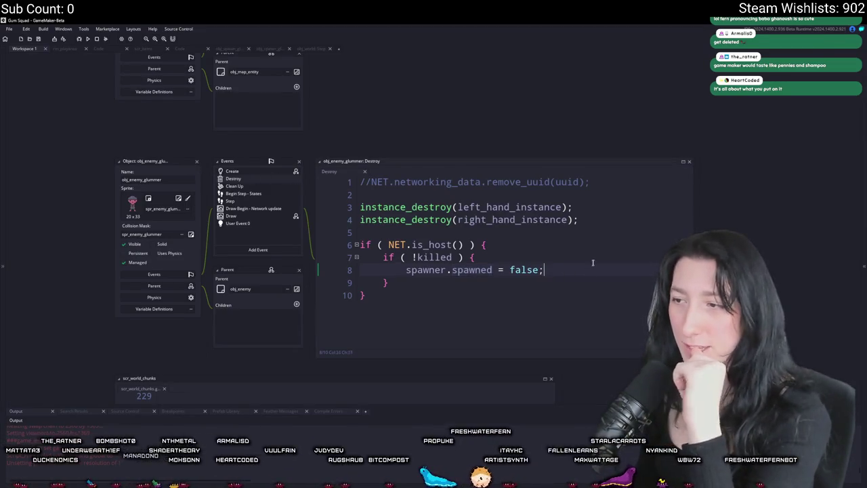
pyautogui.scroll(-1, 77, 93)
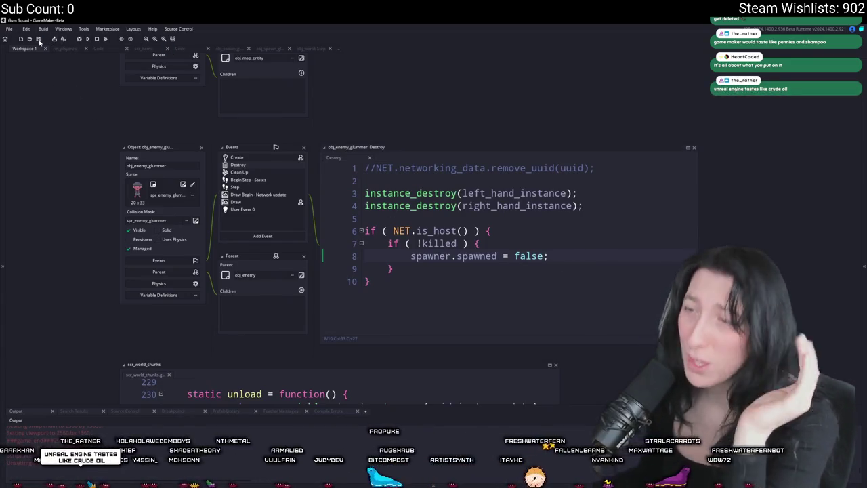
pyautogui.press('Insert')
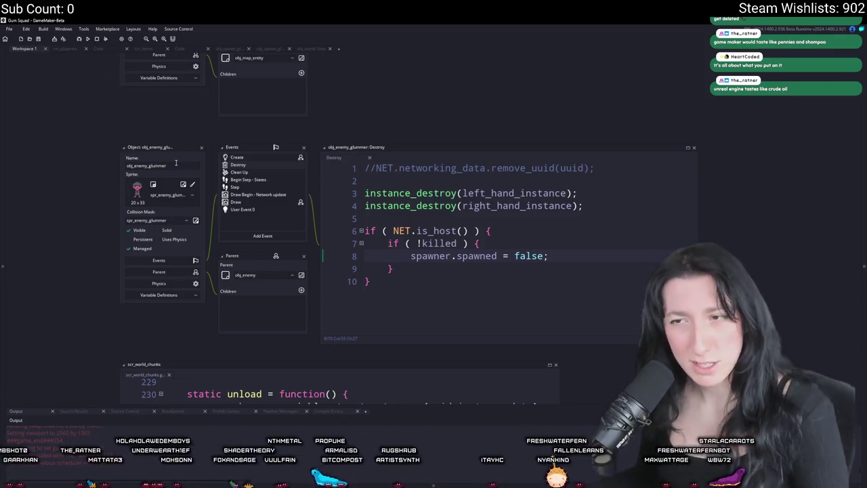
pyautogui.hotkey('ctrl', 'shift', 'f')
# - Search the whole project for obj_enemy and enlarge the results panel
pyautogui.write('obj_enemy')
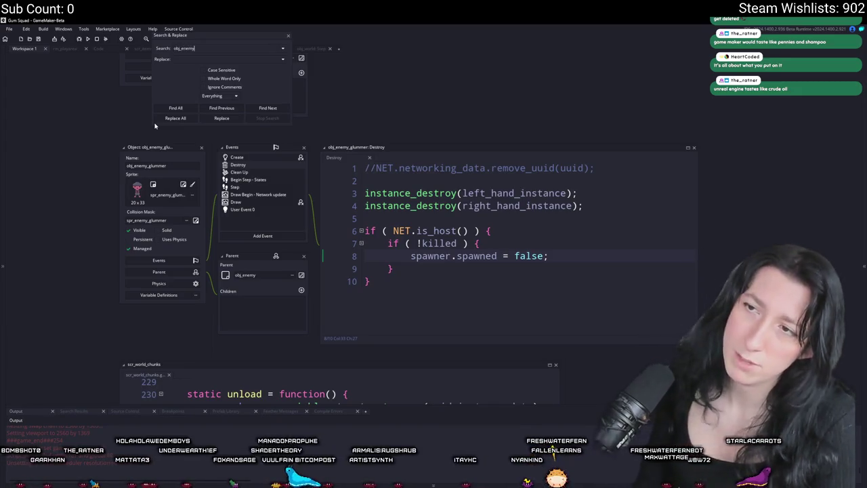
pyautogui.press('Return')
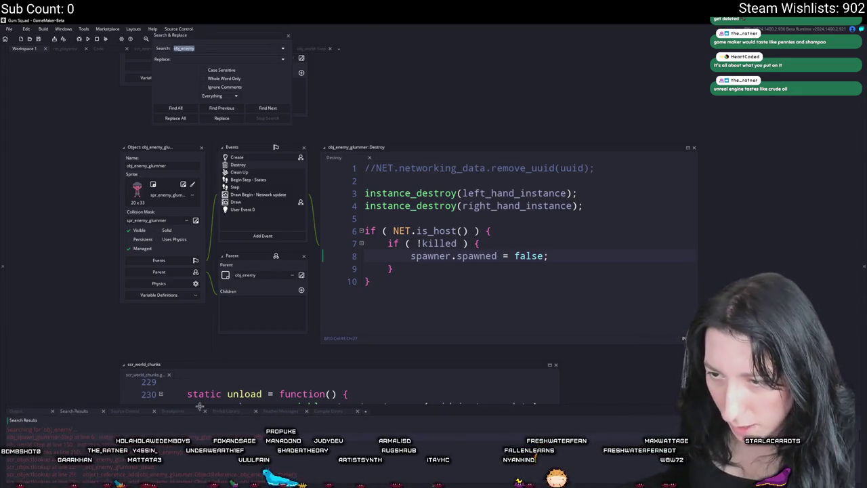
pyautogui.moveTo(200, 406); pyautogui.dragTo(187, 292)
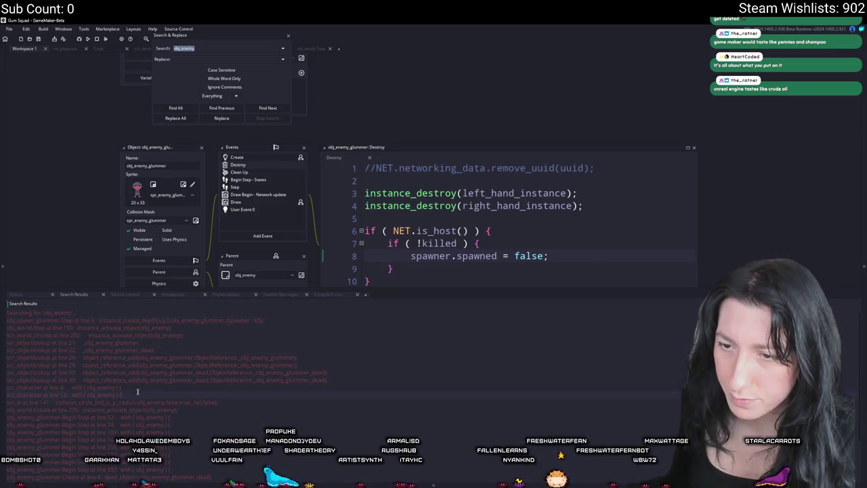
pyautogui.scroll(-3, 129, 401)
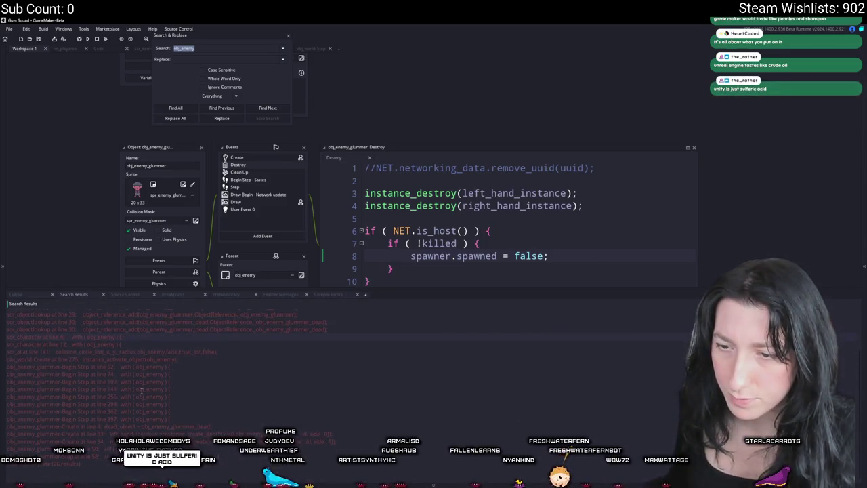
pyautogui.scroll(3, 129, 359)
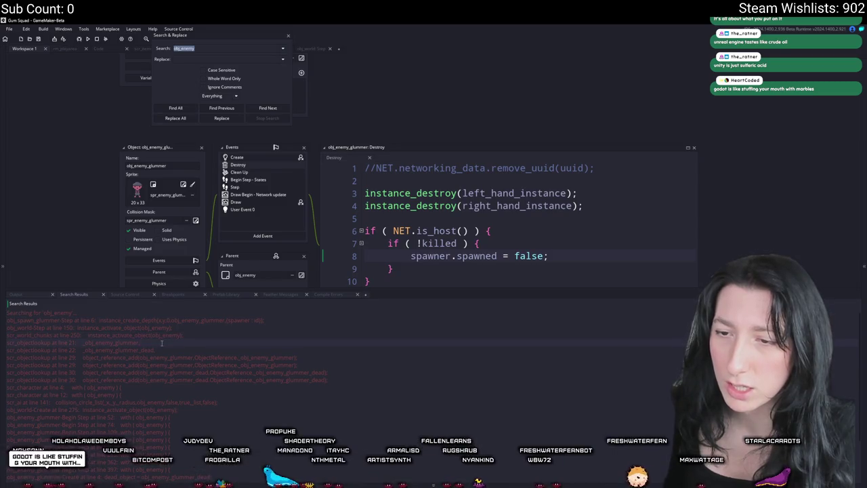
# - Check the scr_character and obj_world matches, then close the search dialog
pyautogui.doubleClick(129, 386)
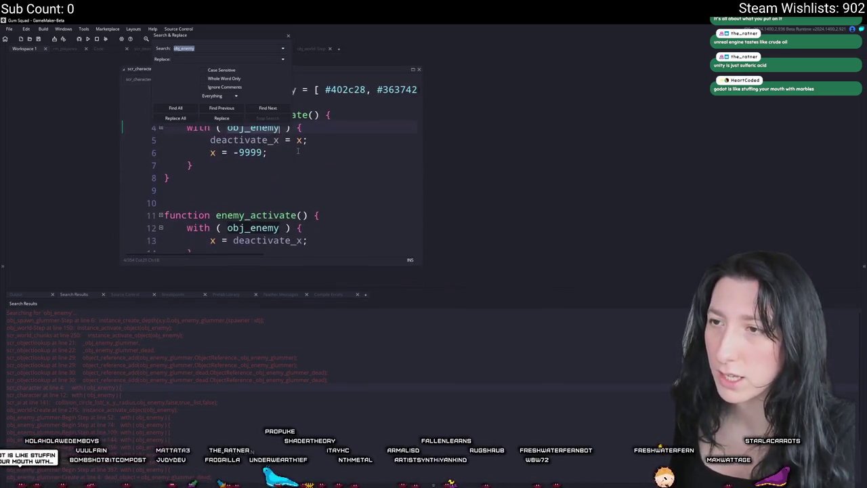
pyautogui.scroll(5, 311, 152)
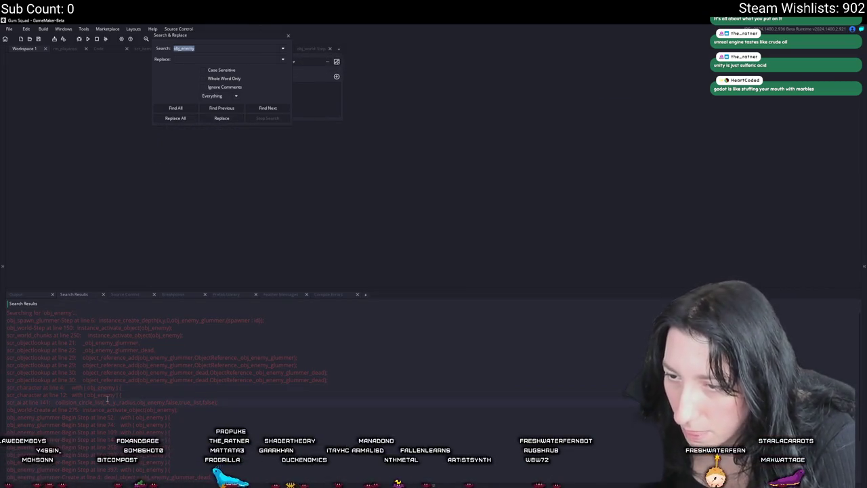
pyautogui.scroll(-2, 103, 409)
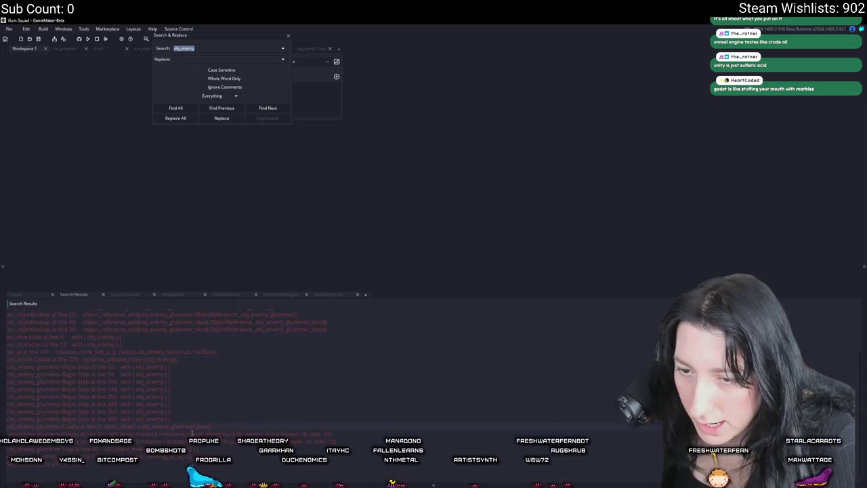
pyautogui.scroll(3, 104, 409)
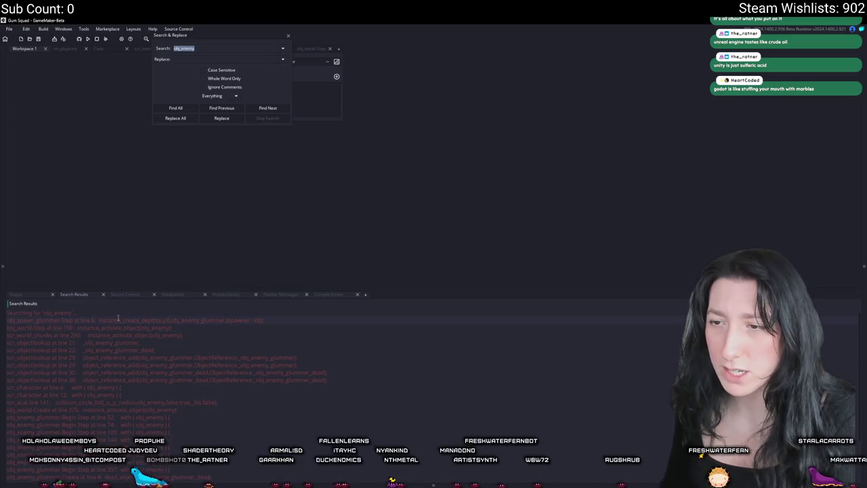
pyautogui.doubleClick(149, 328)
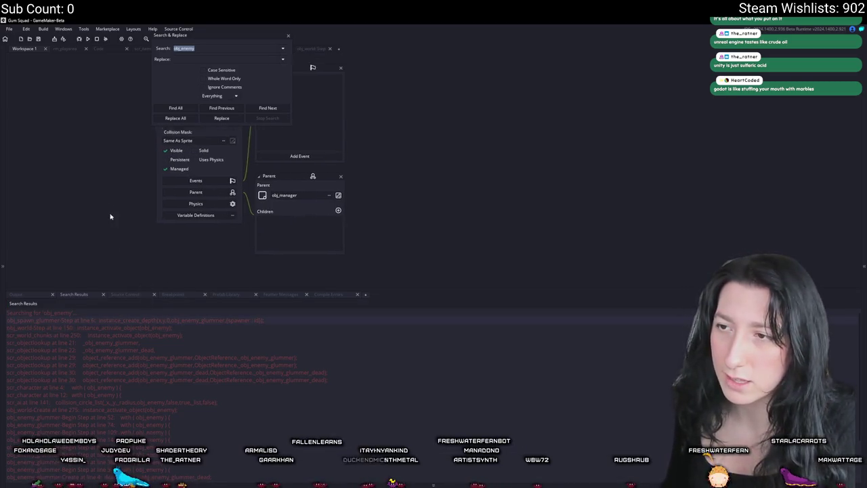
pyautogui.click(288, 35)
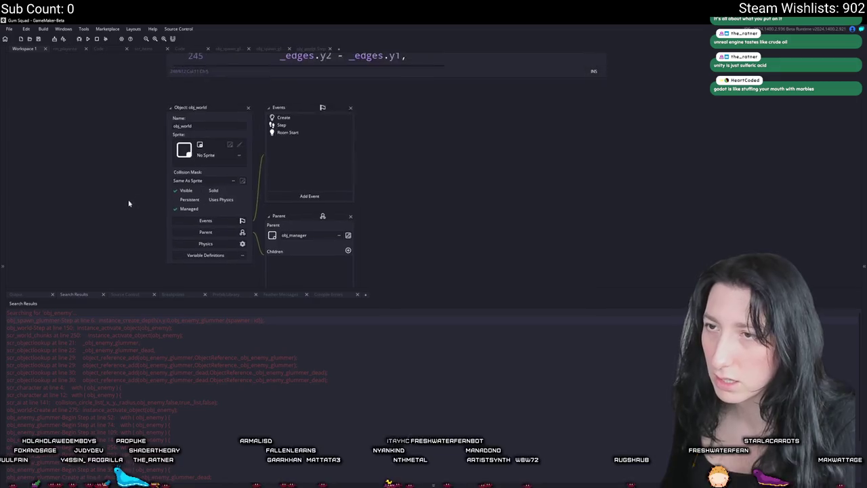
pyautogui.scroll(10, 118, 237)
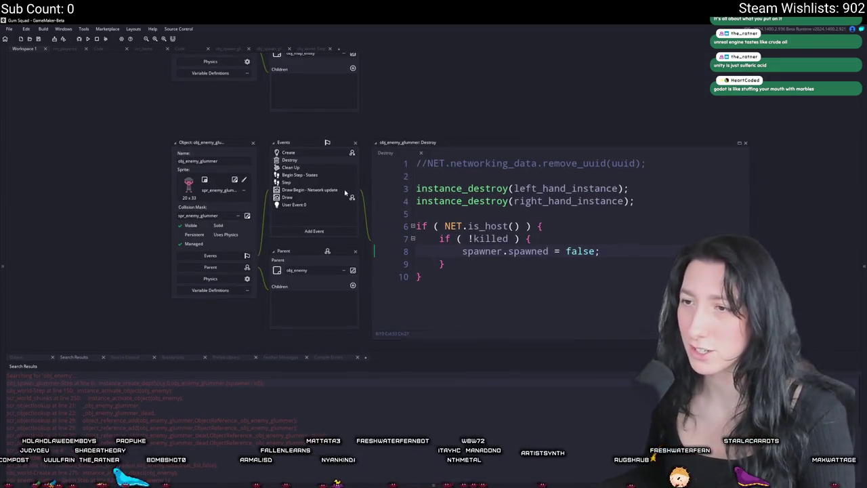
# - Insert show_message(debug_get_callstack()); above the host check and run the game
pyautogui.click(571, 219)
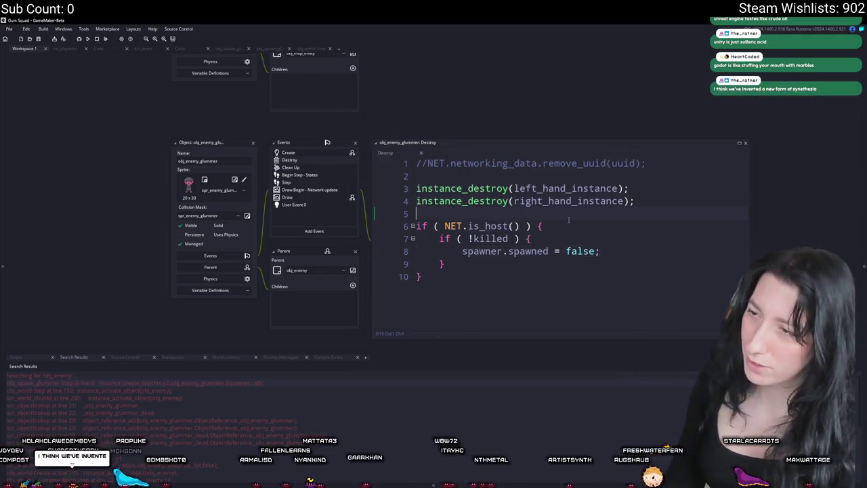
pyautogui.press('Return')
pyautogui.press('Return')
pyautogui.write('show_mes')
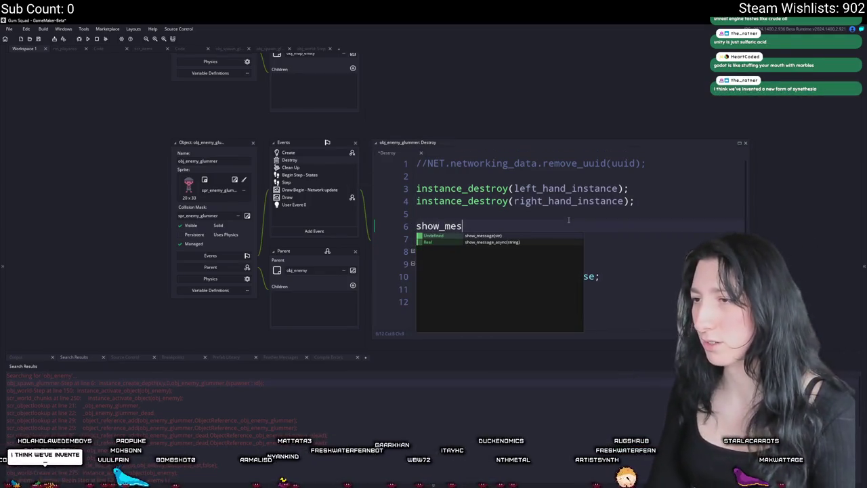
pyautogui.press('Return')
pyautogui.write('(debug_get')
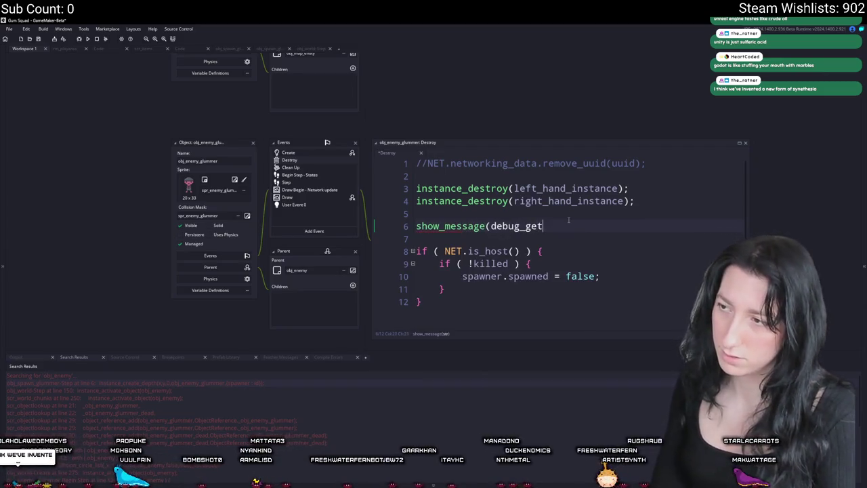
pyautogui.write('_callstack());')
pyautogui.press('F5')
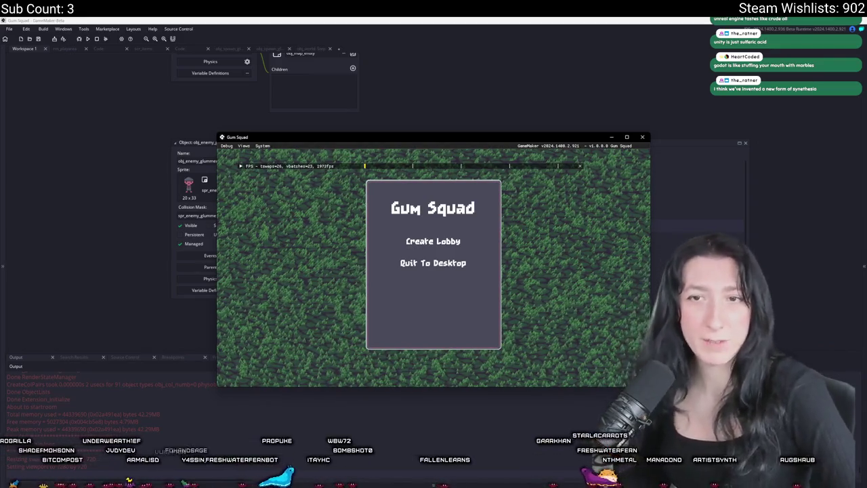
# - Create a lobby and play maximized until the call stack popup appears, then return to the editor
pyautogui.click(405, 243)
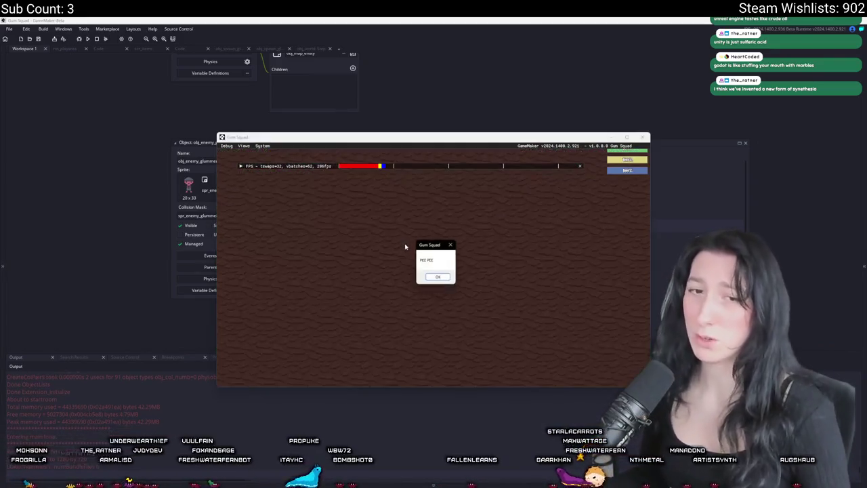
pyautogui.click(438, 276)
pyautogui.moveTo(465, 145)
pyautogui.mouseDown()
pyautogui.moveTo(379, 36)
pyautogui.moveTo(366, 1)
pyautogui.mouseUp()
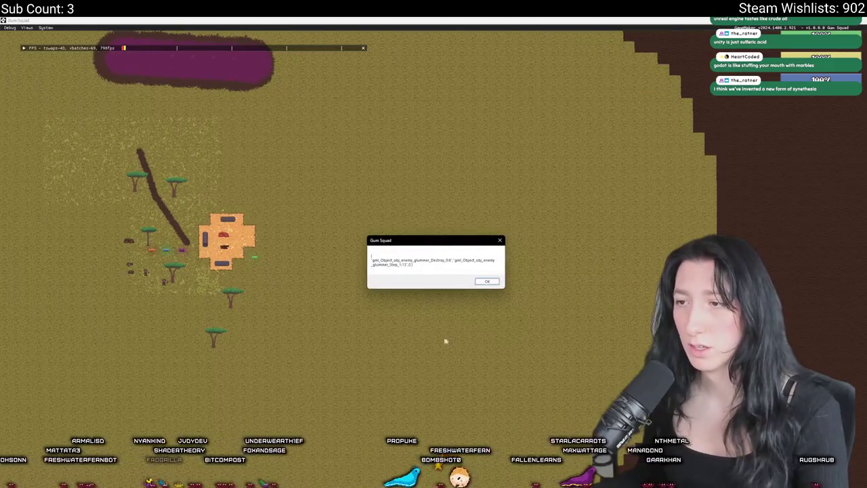
pyautogui.hotkey('alt', 'Tab')
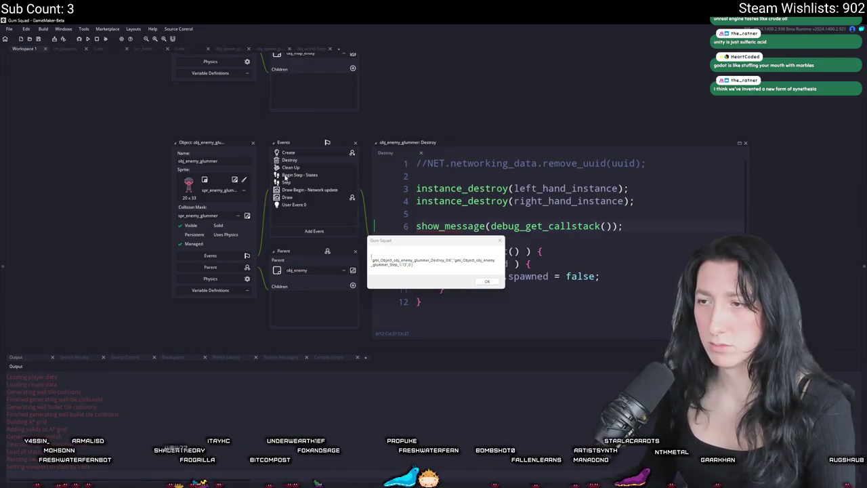
# - Stop the game and widen the glummer's Begin Step code to read line 11's collision_circle check
pyautogui.doubleClick(285, 182)
pyautogui.scroll(-2, 576, 203)
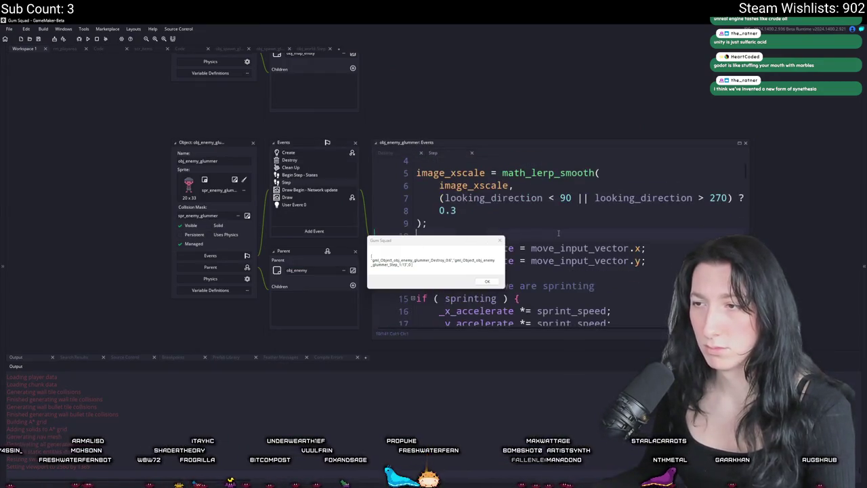
pyautogui.moveTo(474, 240); pyautogui.dragTo(369, 279)
pyautogui.doubleClick(337, 175)
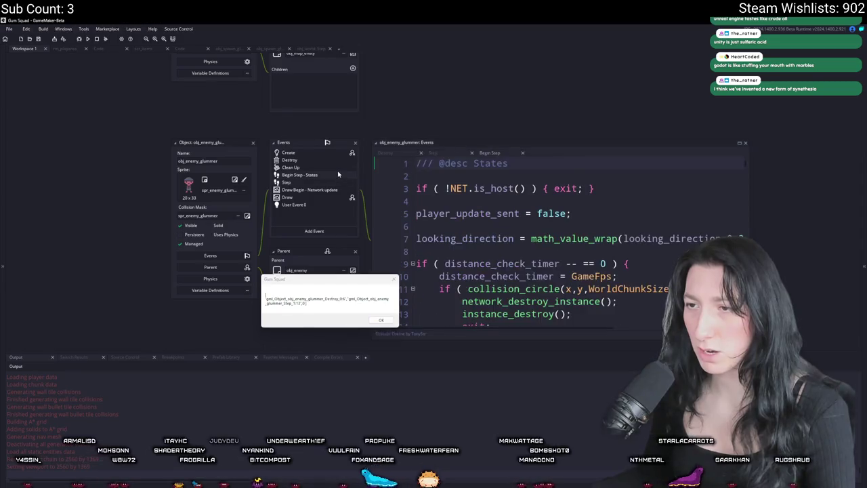
pyautogui.scroll(-2, 504, 196)
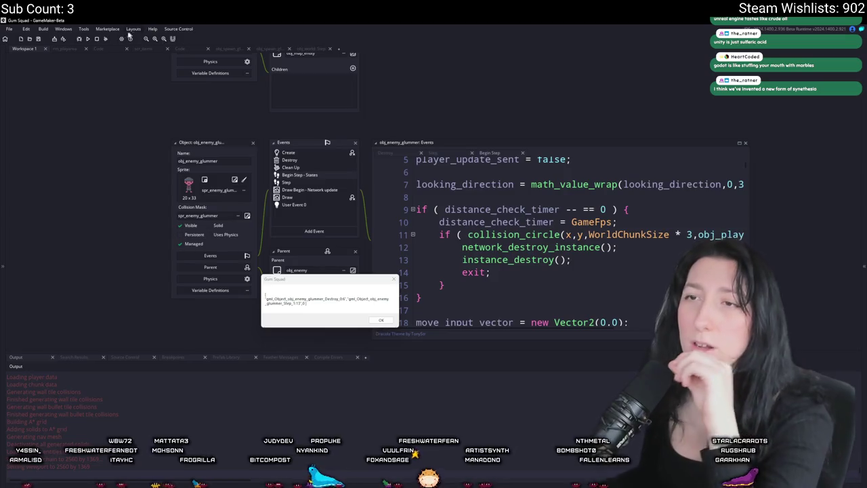
pyautogui.click(98, 40)
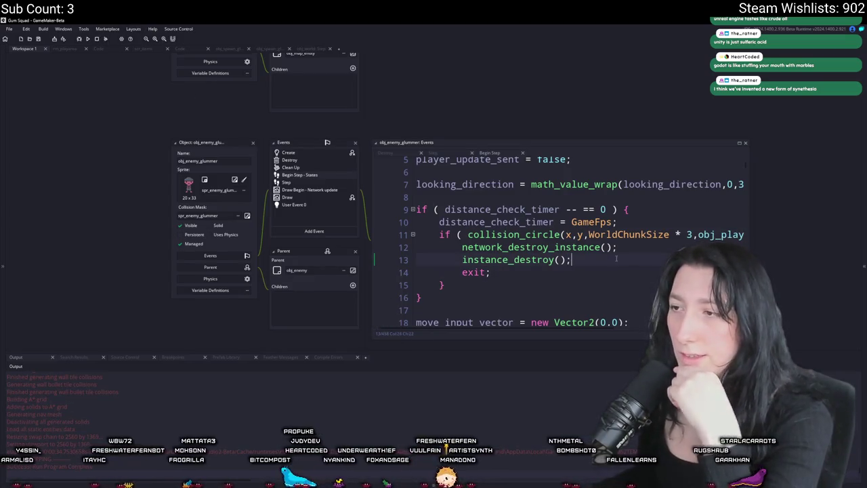
pyautogui.click(721, 235)
pyautogui.moveTo(619, 195)
pyautogui.mouseDown()
pyautogui.moveTo(756, 197)
pyautogui.moveTo(797, 208)
pyautogui.mouseUp()
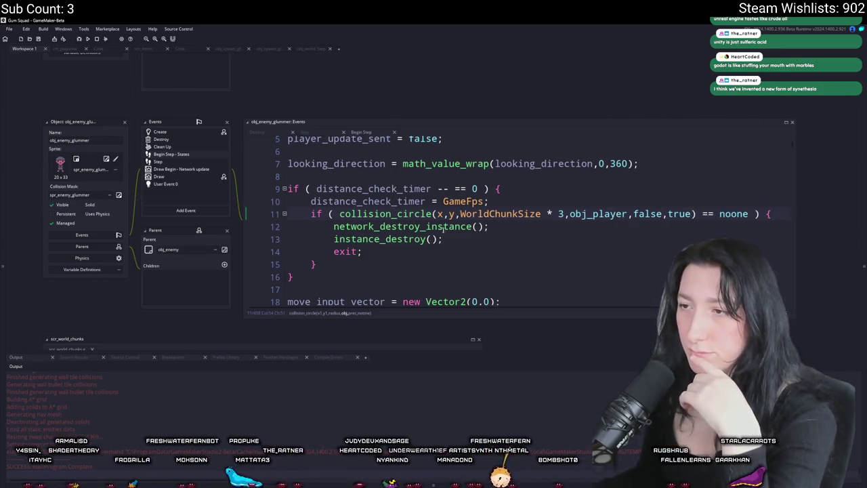
# - Add killed = true; after the network destroy call in Begin Step and rerun
pyautogui.click(506, 223)
pyautogui.press('Return')
pyautogui.press('Return')
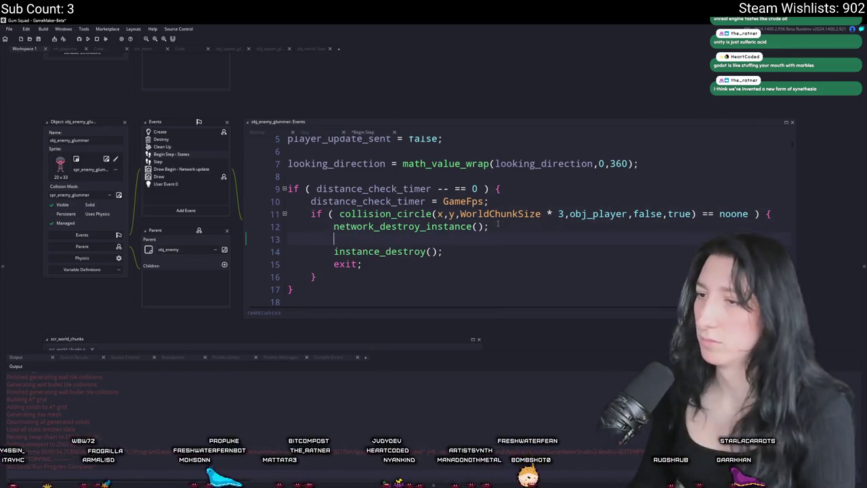
pyautogui.write('killed = true;')
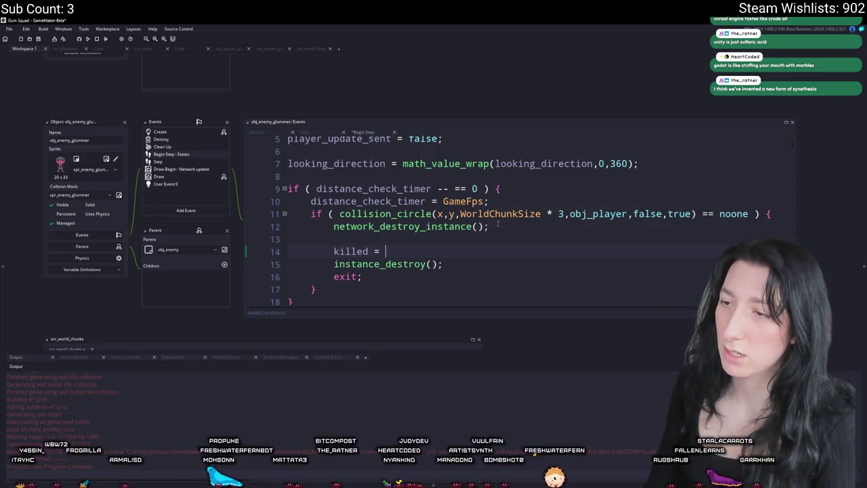
pyautogui.press('F5')
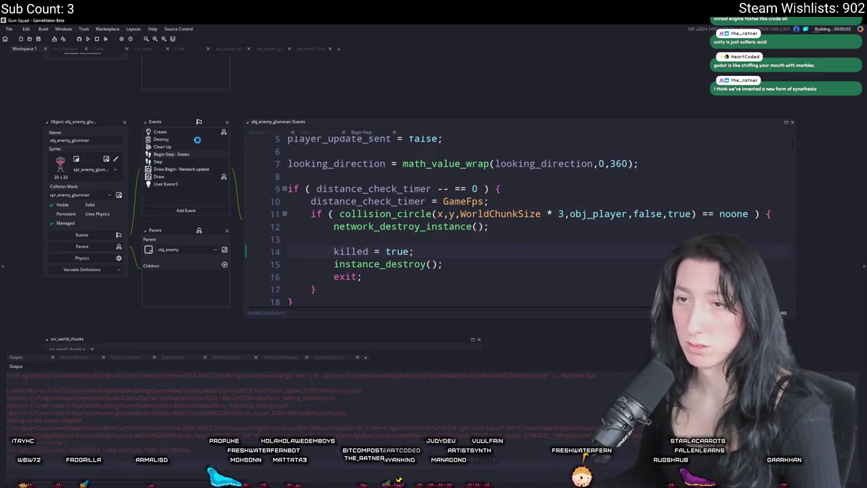
# - Delete the call stack message line from the Destroy event and run the game again
pyautogui.click(195, 140)
pyautogui.hotkey('shift', 'Up')
pyautogui.press('BackSpace')
pyautogui.press('BackSpace')
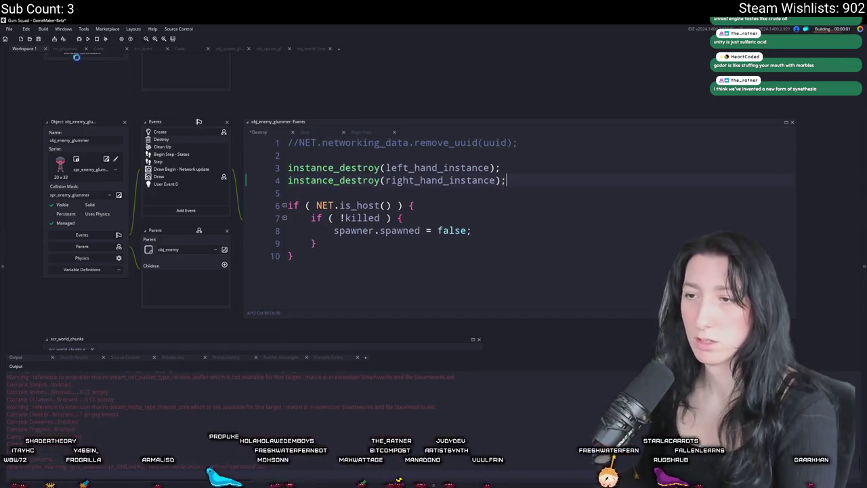
pyautogui.click(80, 39)
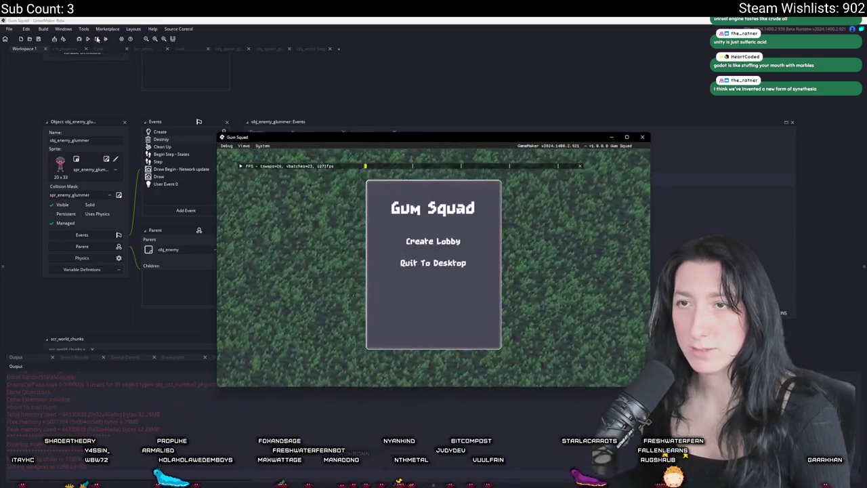
# - Change killed = true to killed = false on line 14 of the glummer's Begin Step code
pyautogui.click(343, 217)
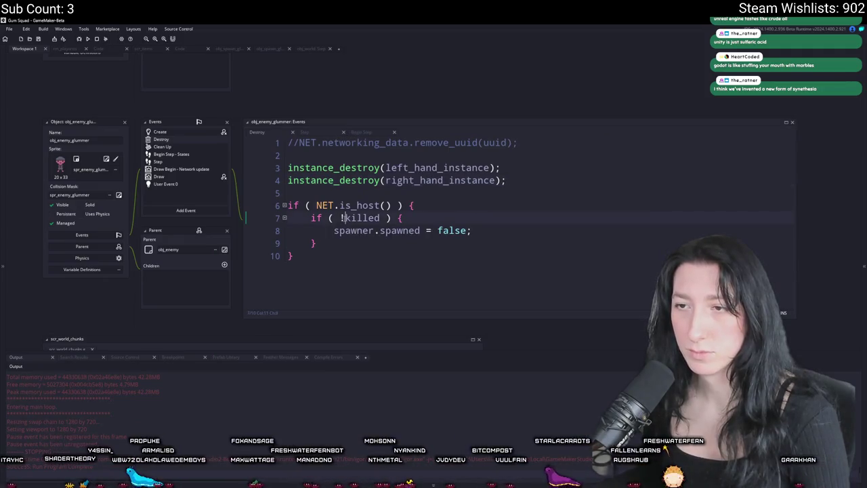
pyautogui.click(376, 134)
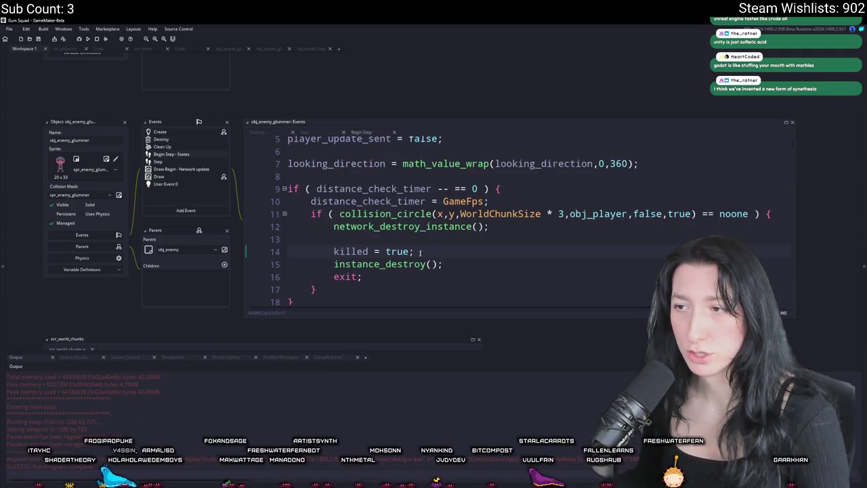
pyautogui.doubleClick(397, 251)
pyautogui.write('false')
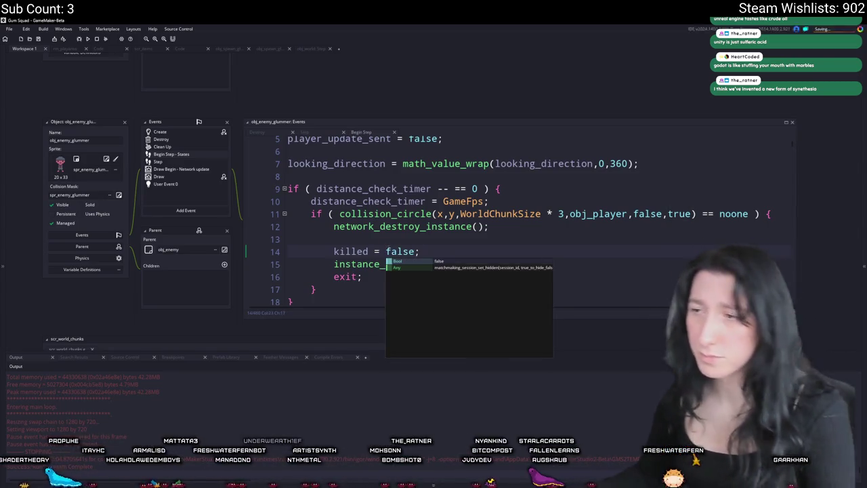
pyautogui.click(367, 252)
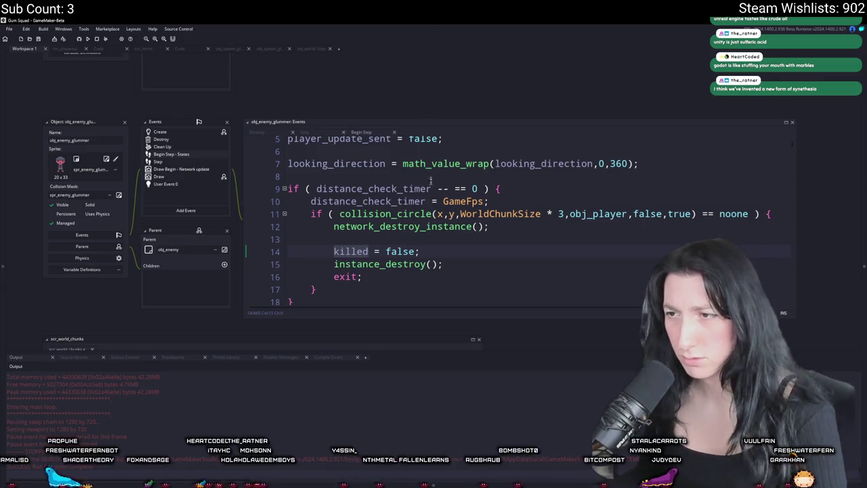
pyautogui.press('End')
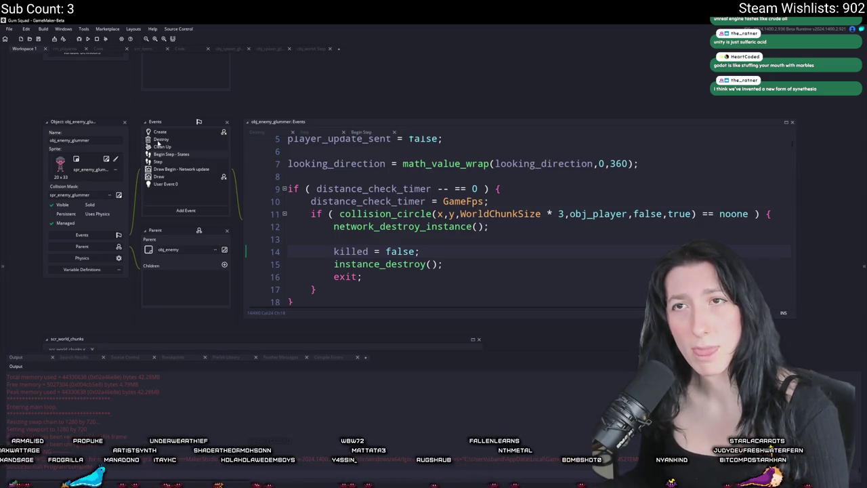
pyautogui.moveTo(155, 144); pyautogui.dragTo(204, 183)
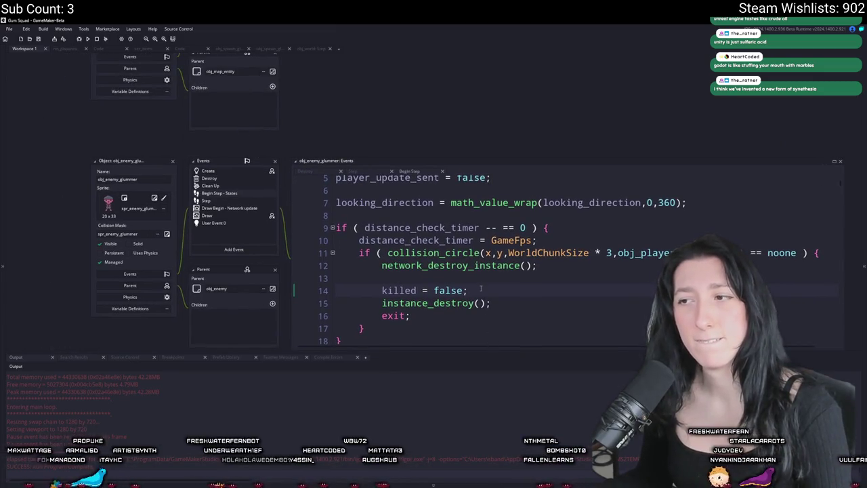
pyautogui.click(208, 178)
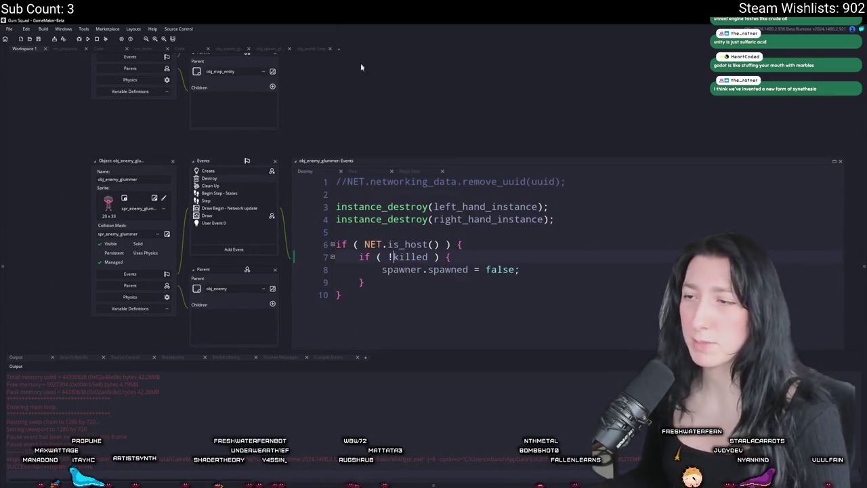
# - Re-type line 8's semicolon, then find obj_spawn_glummer through the asset search
pyautogui.click(518, 269)
pyautogui.press('BackSpace')
pyautogui.write(';')
pyautogui.doubleClick(448, 269)
pyautogui.hotkey('ctrl', 't')
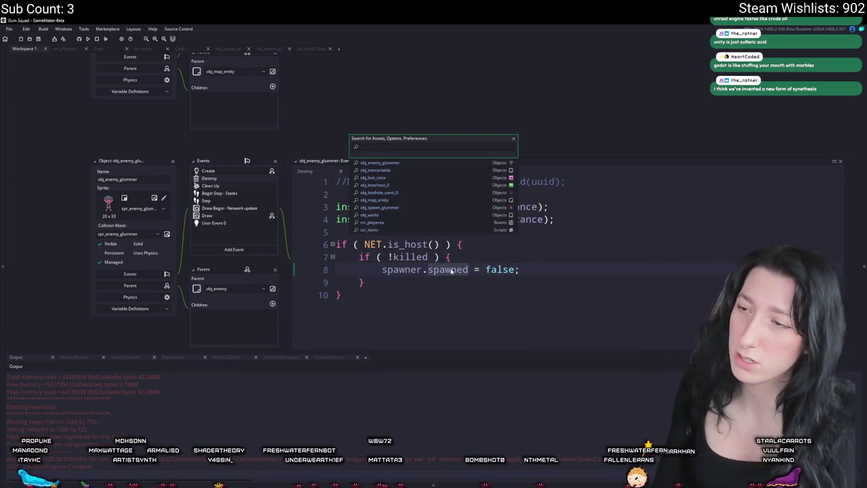
pyautogui.write('e')
pyautogui.press('BackSpace')
pyautogui.write('spawn')
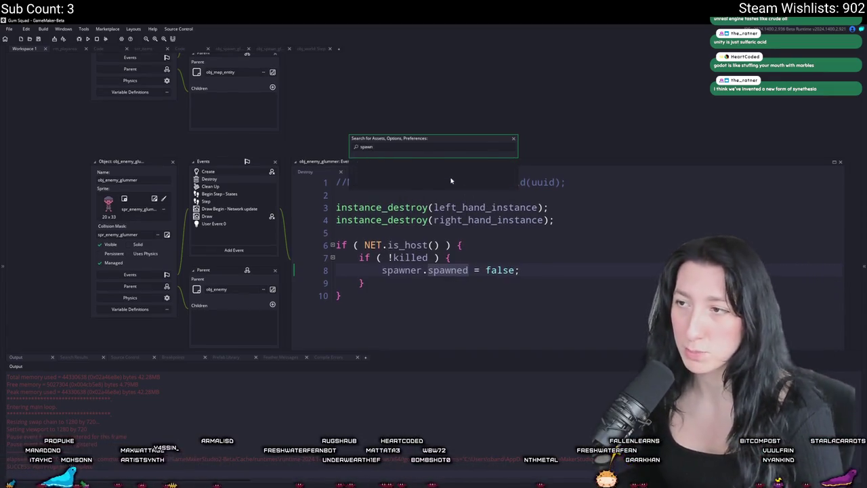
pyautogui.press('Return')
# - Add 'spawned = false;' inside loot_reset in obj_spawn_glummer's Create event
pyautogui.click(205, 113)
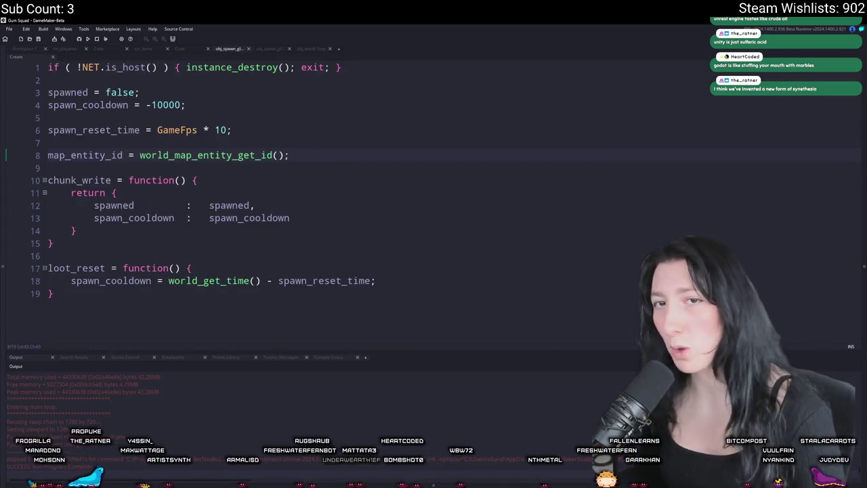
pyautogui.press('Up')
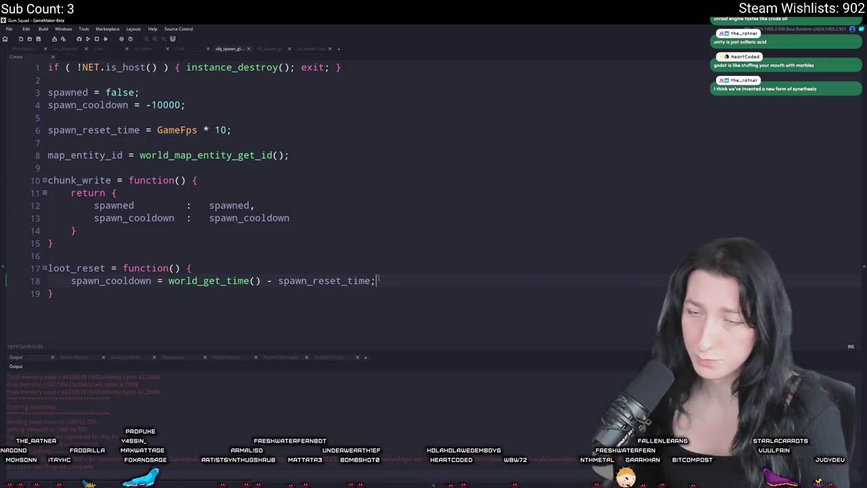
pyautogui.press('Return')
pyautogui.write('spawned = false;')
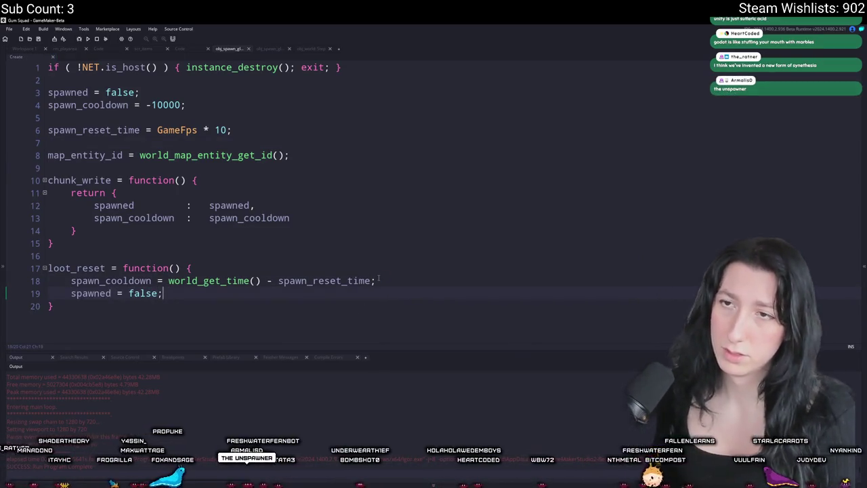
# - Review the spawner's Step event code, then return to its Create code
pyautogui.click(25, 47)
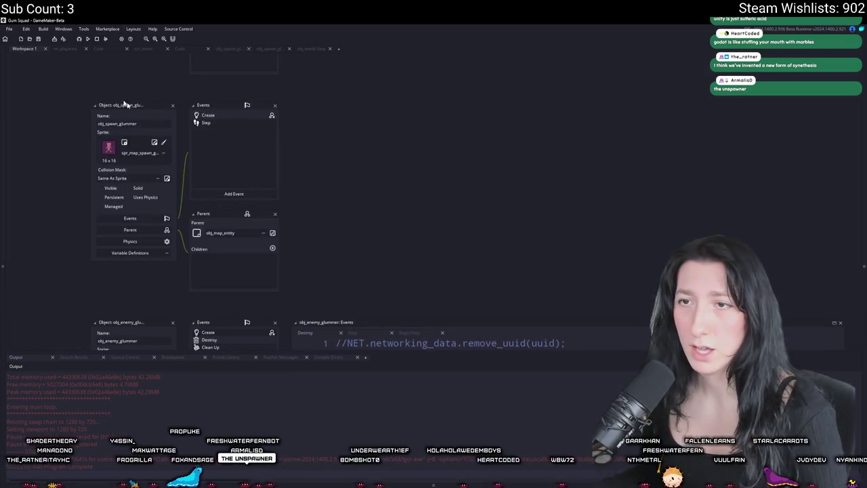
pyautogui.doubleClick(210, 123)
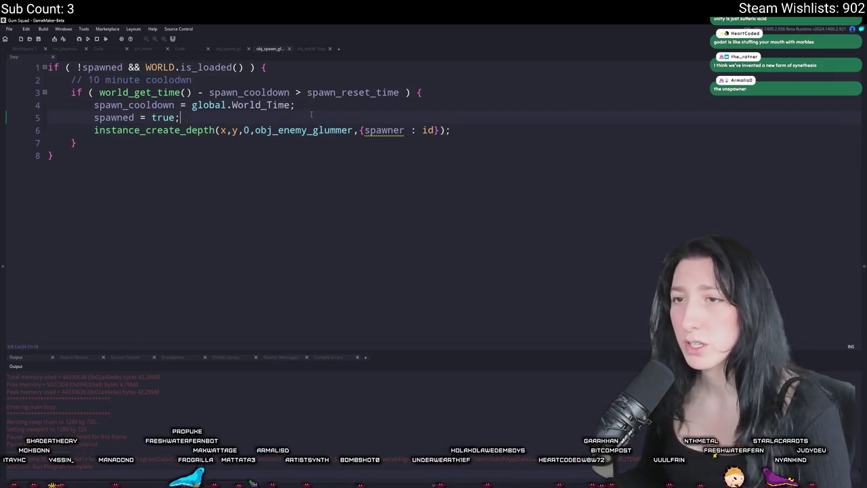
pyautogui.doubleClick(168, 118)
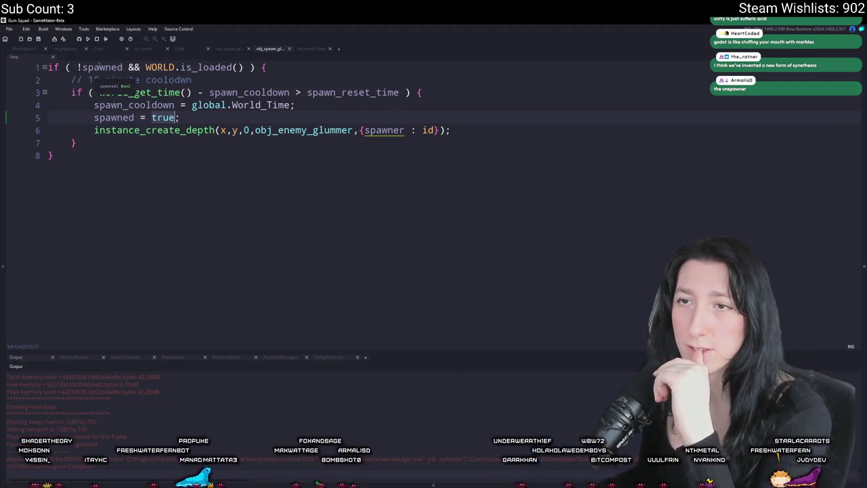
pyautogui.hotkey('ctrl', 'Tab')
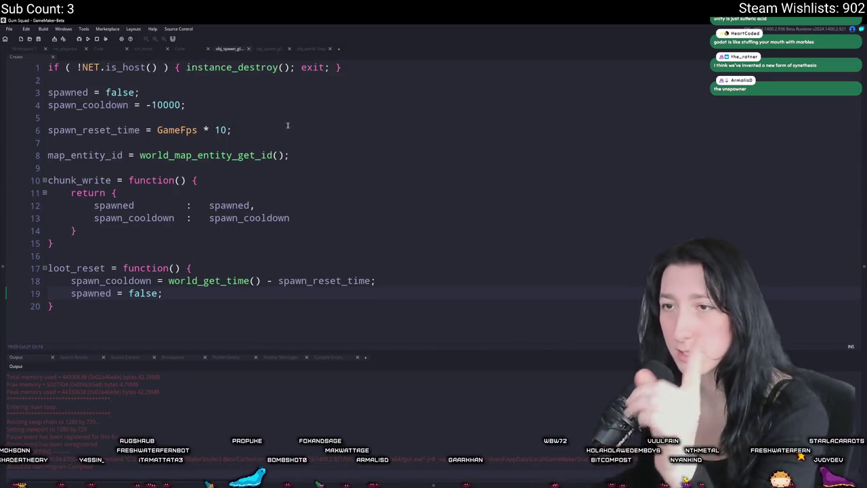
pyautogui.rightClick(304, 91)
pyautogui.press('Escape')
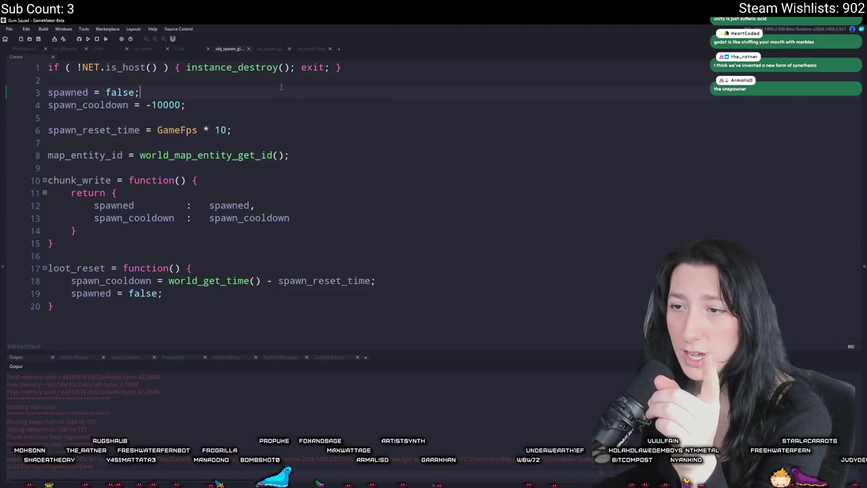
pyautogui.rightClick(267, 88)
pyautogui.press('Escape')
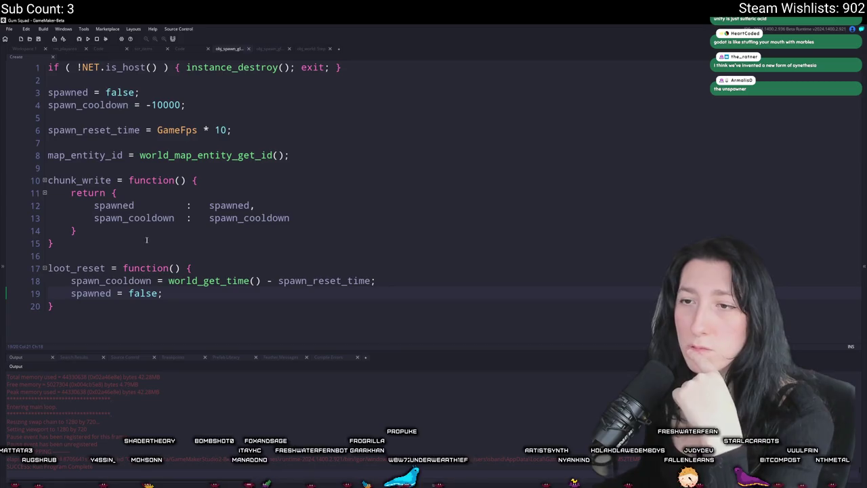
# - Start a new line 10 reading 'child_instance =' below map_entity_id
pyautogui.click(309, 155)
pyautogui.press('Return')
pyautogui.press('Return')
pyautogui.write('child_instance =')
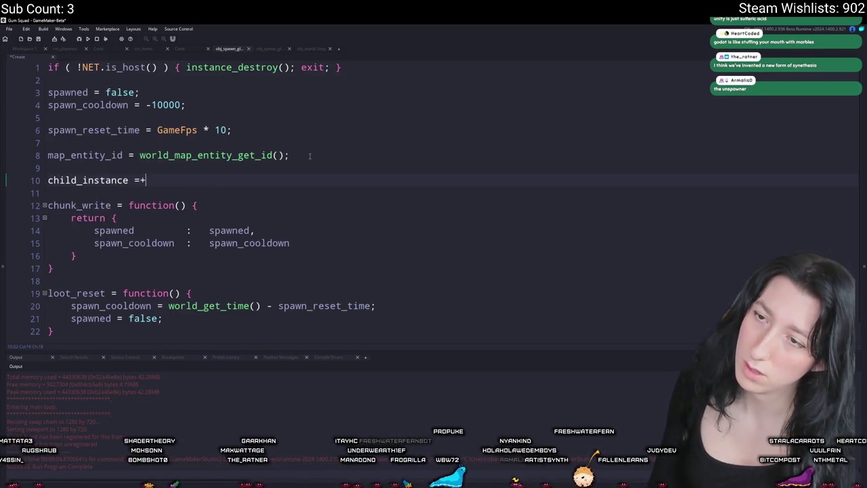
# - Undo the unfinished child_instance line in the spawner's Create code
pyautogui.press('BackSpace')
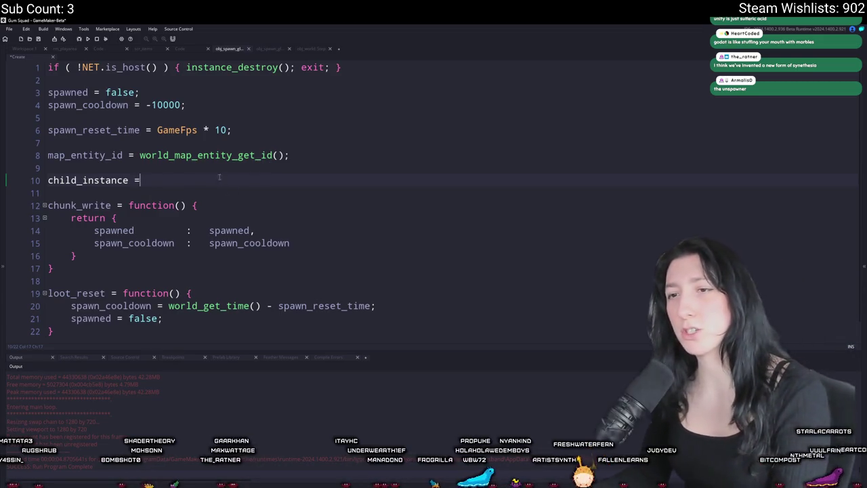
pyautogui.hotkey('ctrl', 'z')
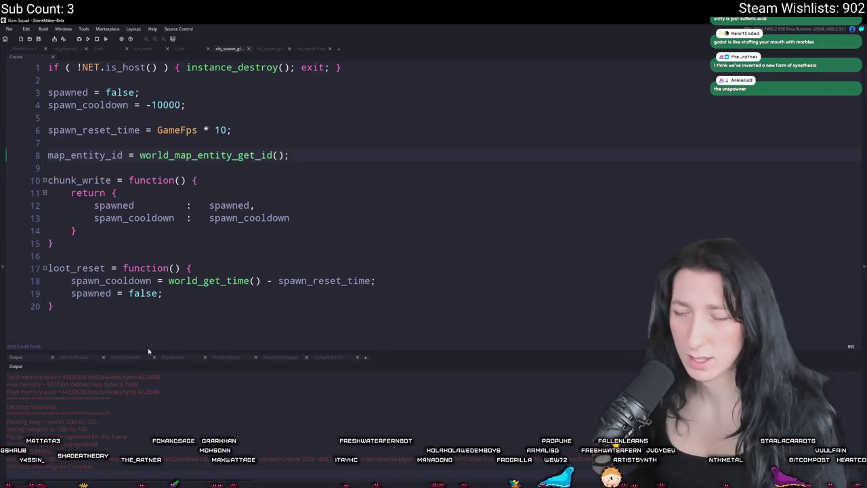
pyautogui.click(433, 282)
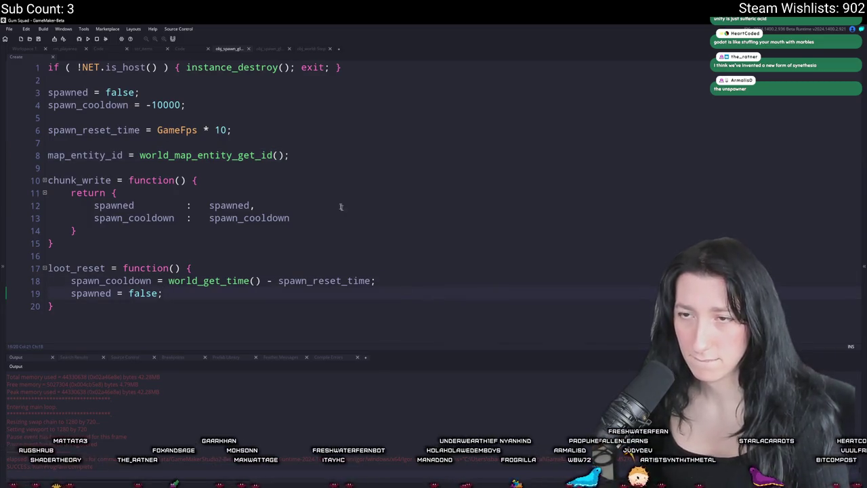
pyautogui.click(291, 155)
# - Retype and delete 'child_instance =' below map_entity_id, then switch to the rm_playarea room
pyautogui.press('Return')
pyautogui.press('Return')
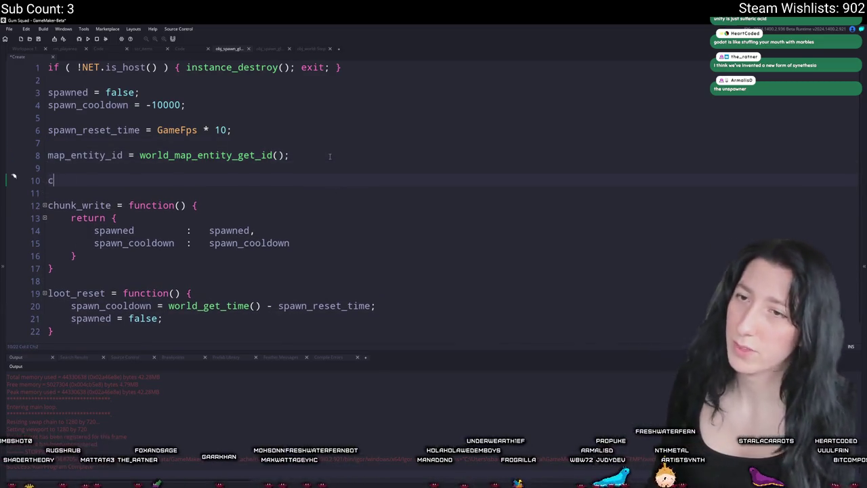
pyautogui.write('cjhi')
pyautogui.press('BackSpace')
pyautogui.press('BackSpace')
pyautogui.press('BackSpace')
pyautogui.write('child_instance =')
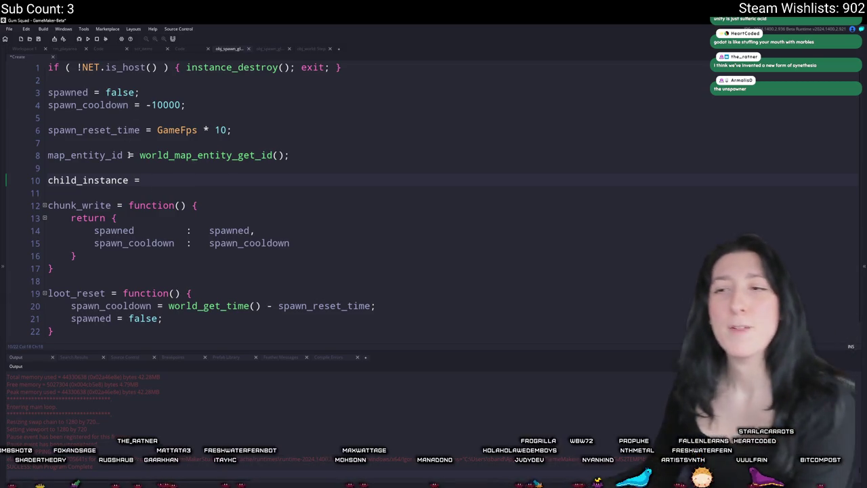
pyautogui.press('BackSpace')
pyautogui.press('BackSpace')
pyautogui.press('BackSpace')
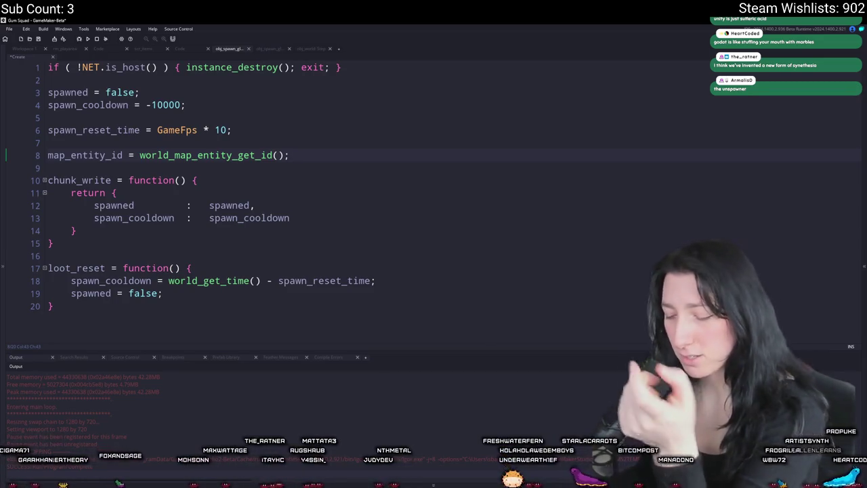
pyautogui.hotkey('ctrl', 'Tab')
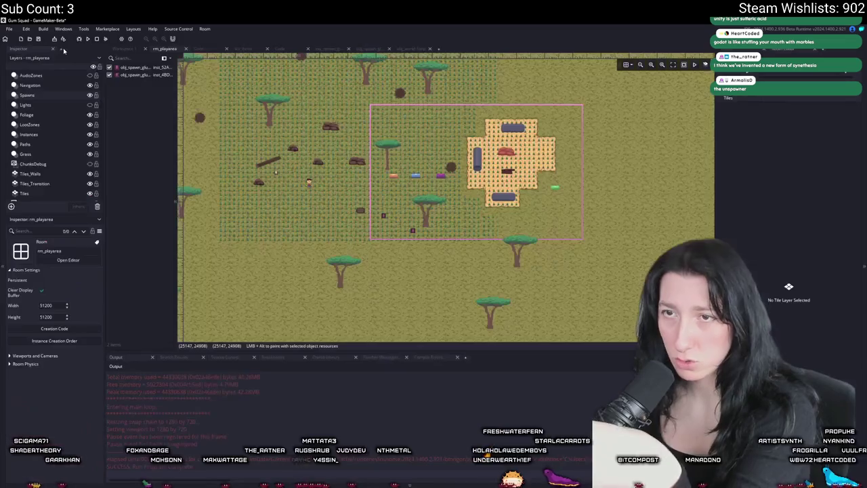
pyautogui.scroll(1, 445, 170)
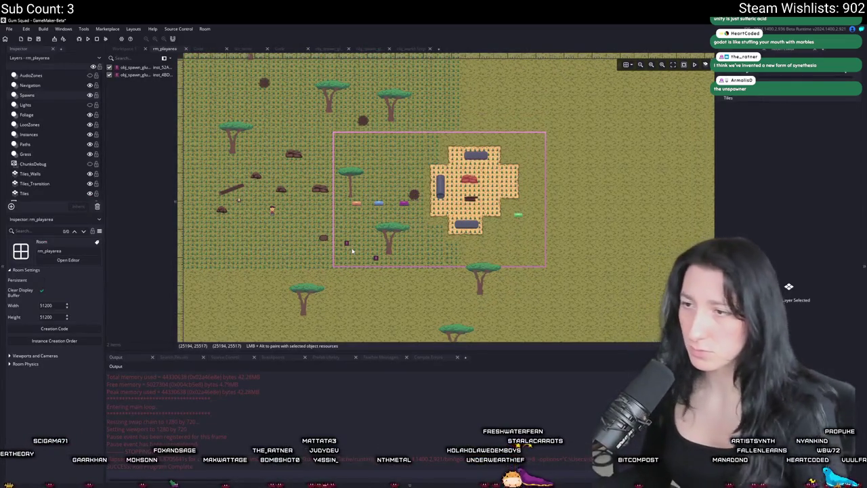
pyautogui.scroll(2, 350, 251)
pyautogui.scroll(1, 351, 249)
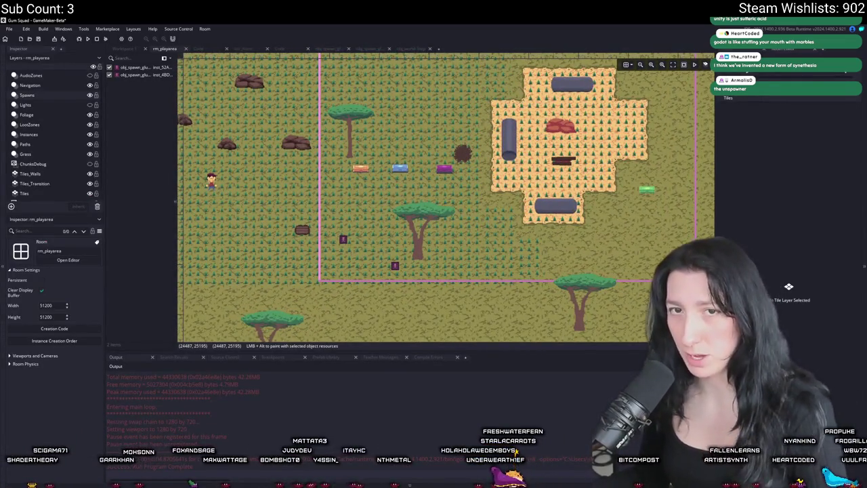
pyautogui.scroll(-4, 264, 182)
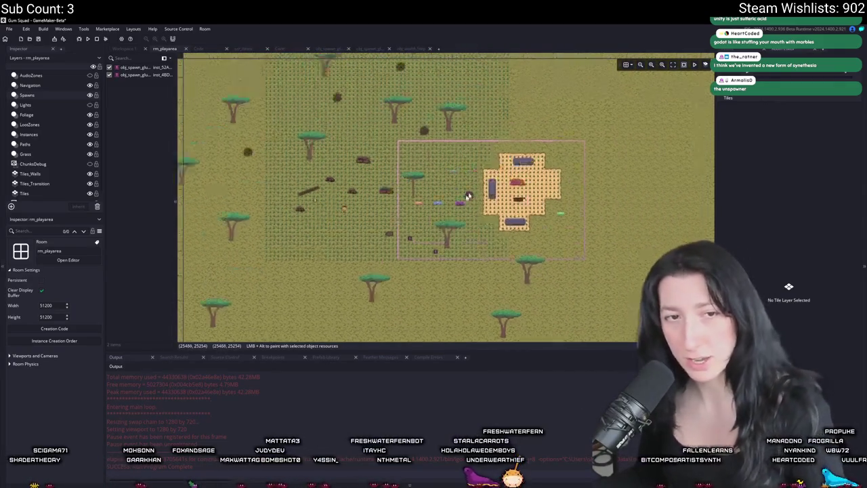
pyautogui.scroll(2, 380, 276)
pyautogui.scroll(2, 402, 262)
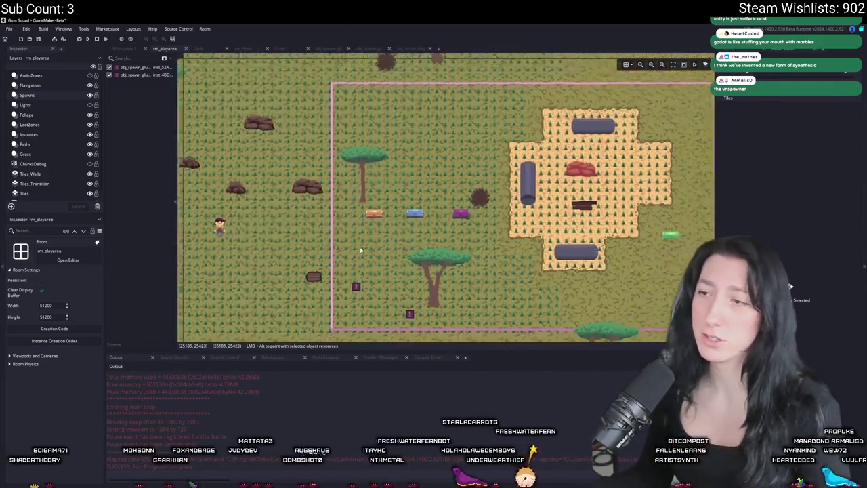
pyautogui.scroll(-2, 402, 261)
pyautogui.scroll(1, 472, 207)
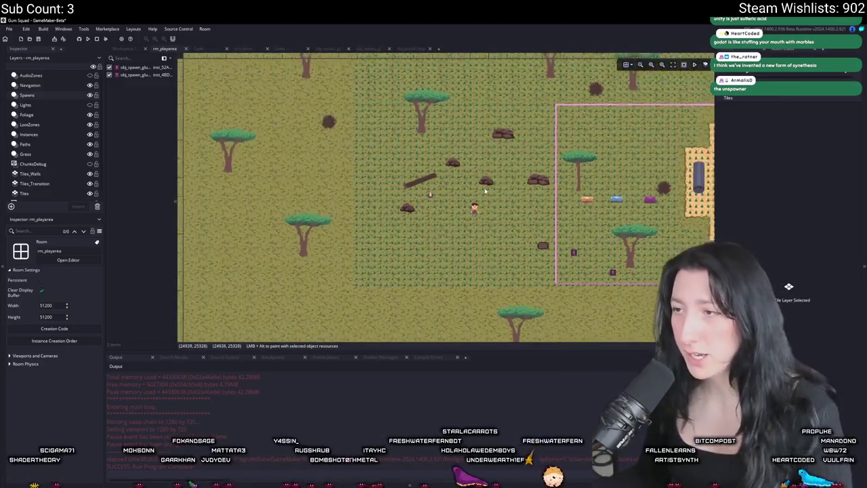
pyautogui.scroll(-2, 400, 190)
pyautogui.scroll(2, 463, 195)
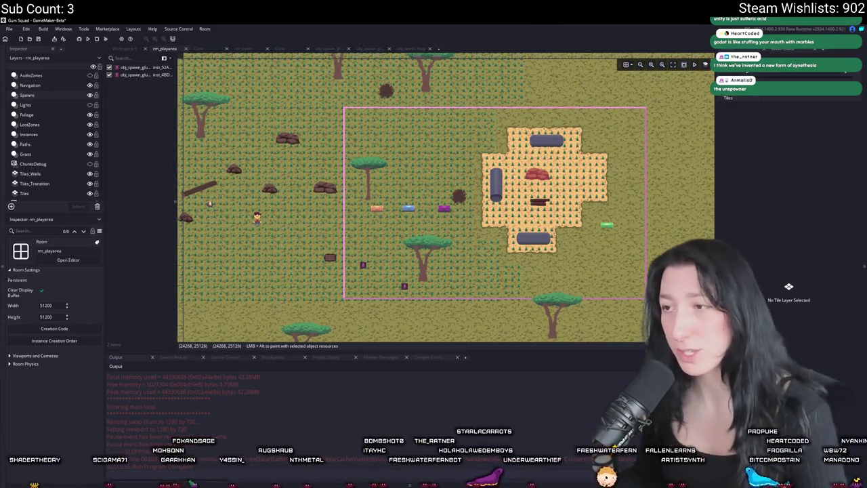
pyautogui.scroll(1, 380, 273)
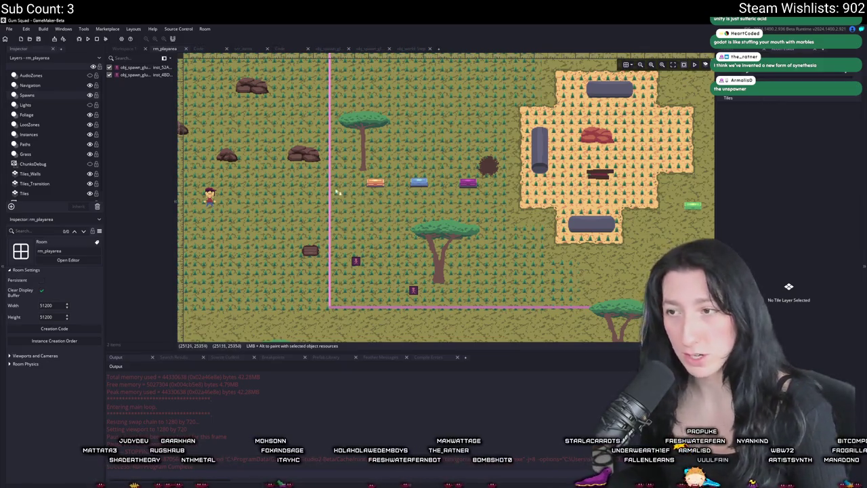
pyautogui.scroll(-5, 415, 219)
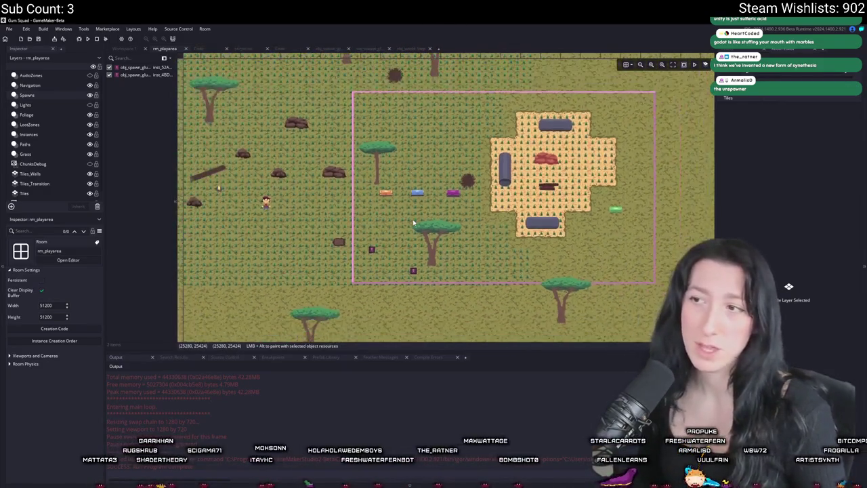
pyautogui.scroll(1, 439, 201)
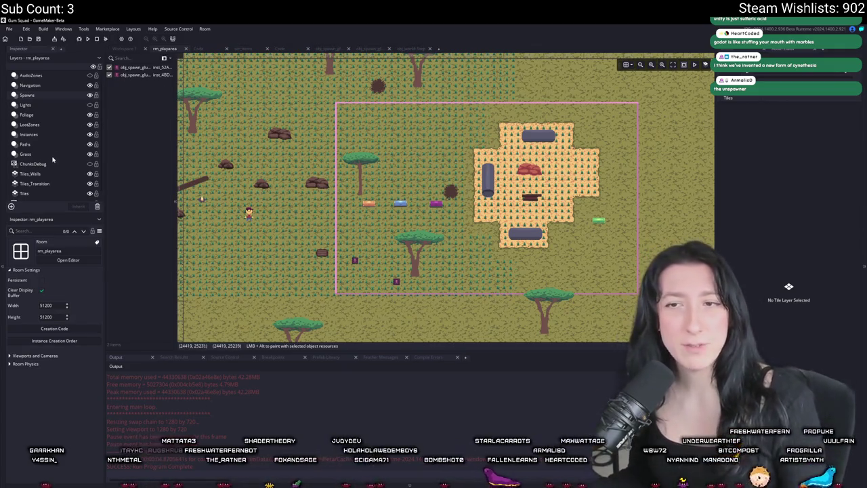
# - Show the ChunksDebug layer and select the loot zone instance on the LootZones layer
pyautogui.click(93, 165)
pyautogui.click(92, 165)
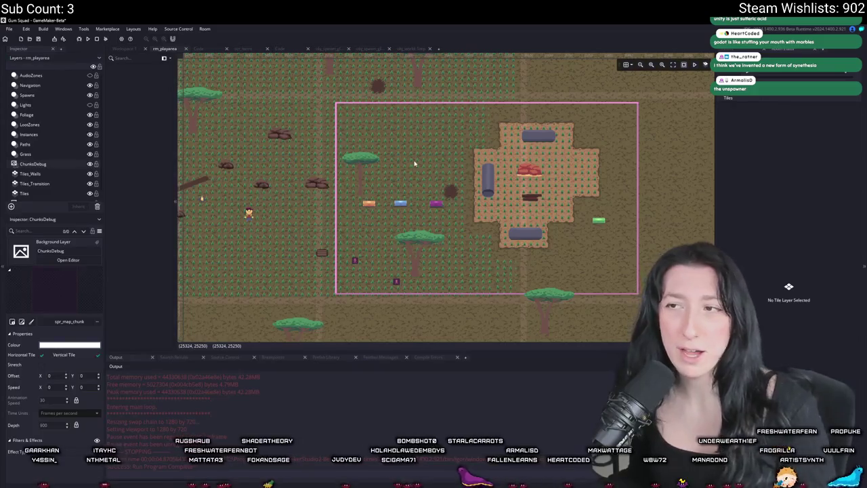
pyautogui.scroll(-2, 233, 169)
pyautogui.scroll(-1, 232, 169)
pyautogui.click(30, 124)
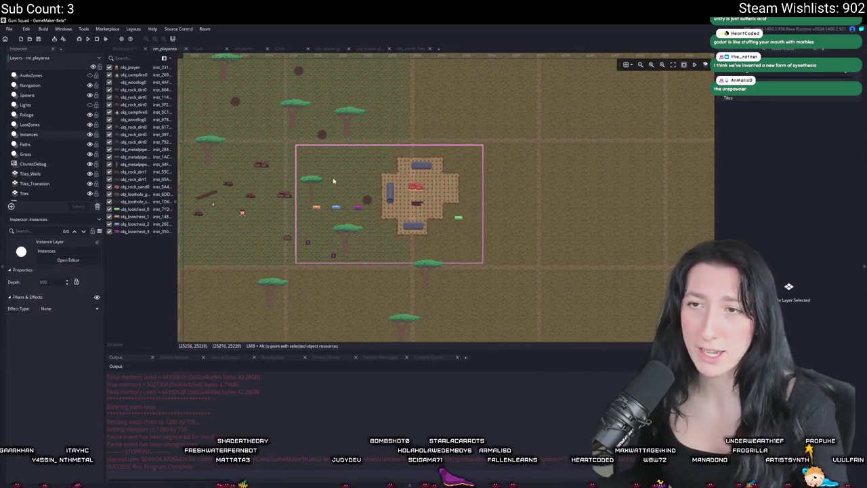
pyautogui.click(325, 177)
pyautogui.scroll(-1, 332, 176)
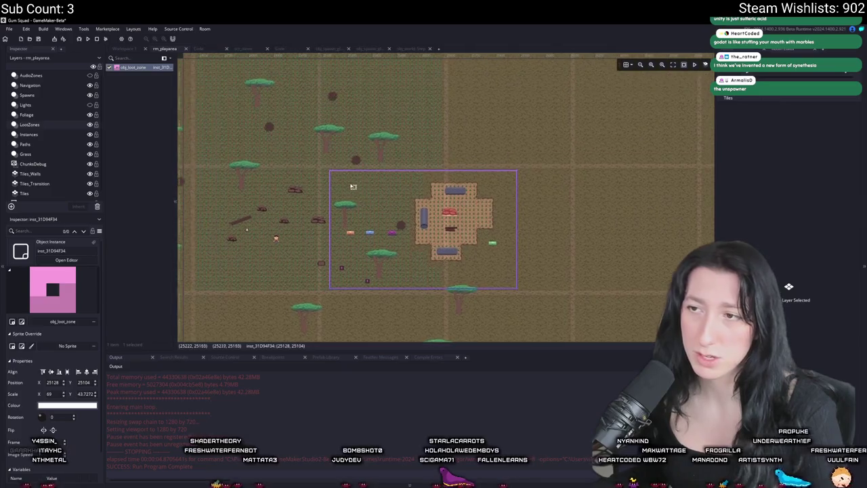
pyautogui.scroll(-1, 334, 176)
# - Stretch the loot zone, extending its left edge across the grass, then reopen the spawner's Create code
pyautogui.moveTo(329, 172); pyautogui.dragTo(324, 124)
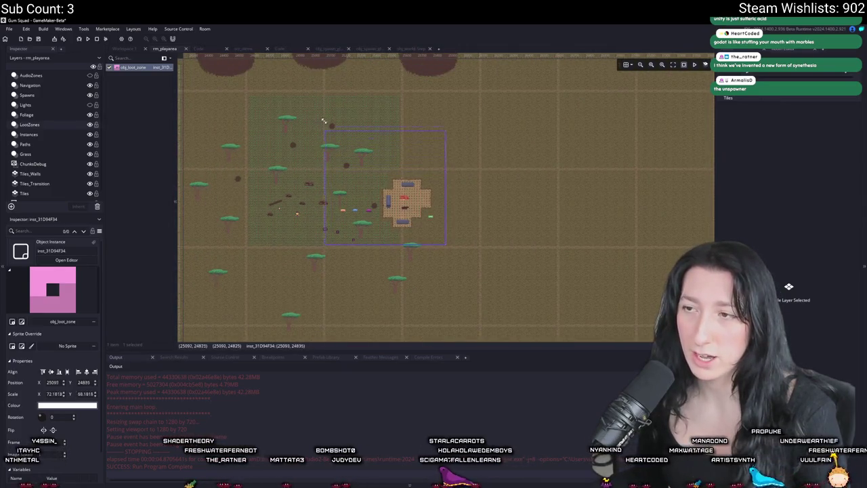
pyautogui.moveTo(325, 95); pyautogui.dragTo(323, 92)
pyautogui.moveTo(444, 245); pyautogui.dragTo(555, 326)
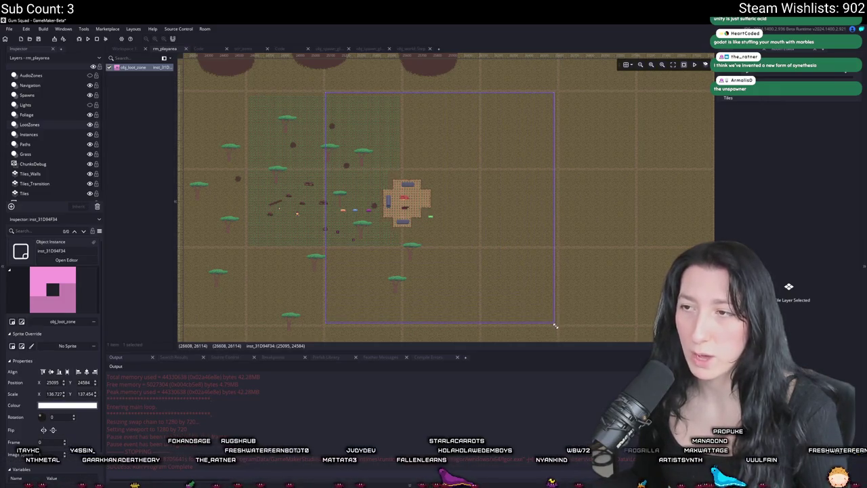
pyautogui.moveTo(328, 214); pyautogui.dragTo(246, 206)
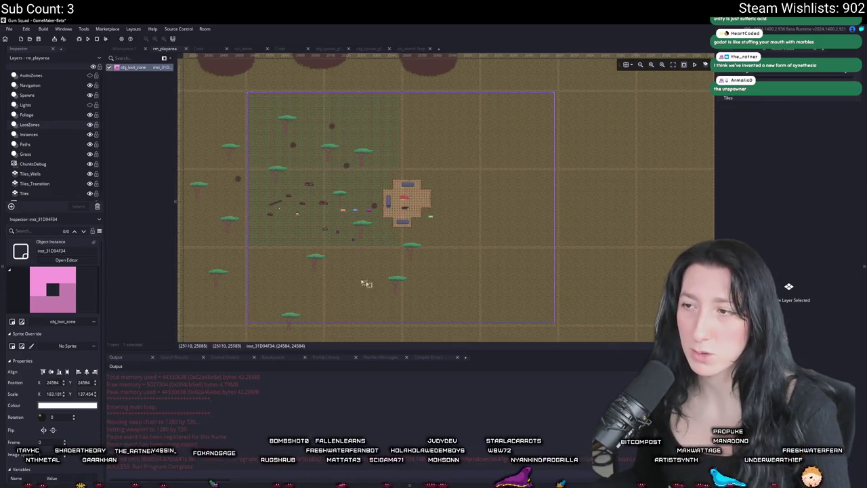
pyautogui.scroll(3, 339, 205)
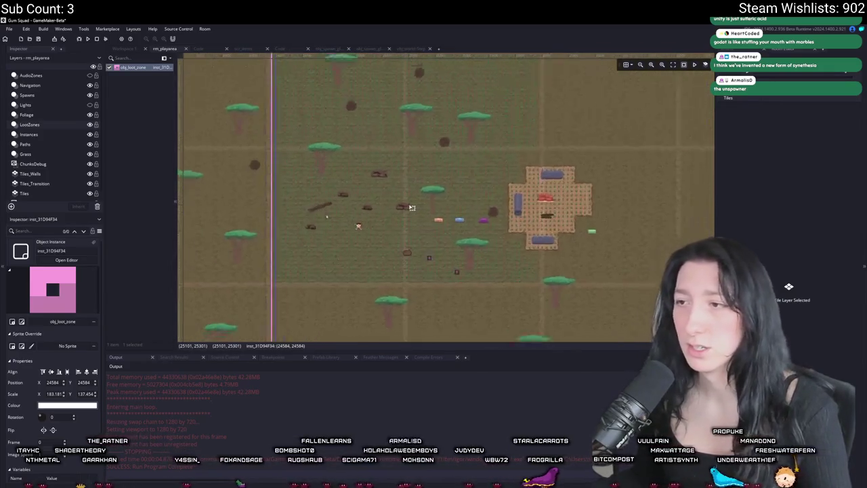
pyautogui.scroll(-3, 380, 206)
pyautogui.scroll(1, 412, 207)
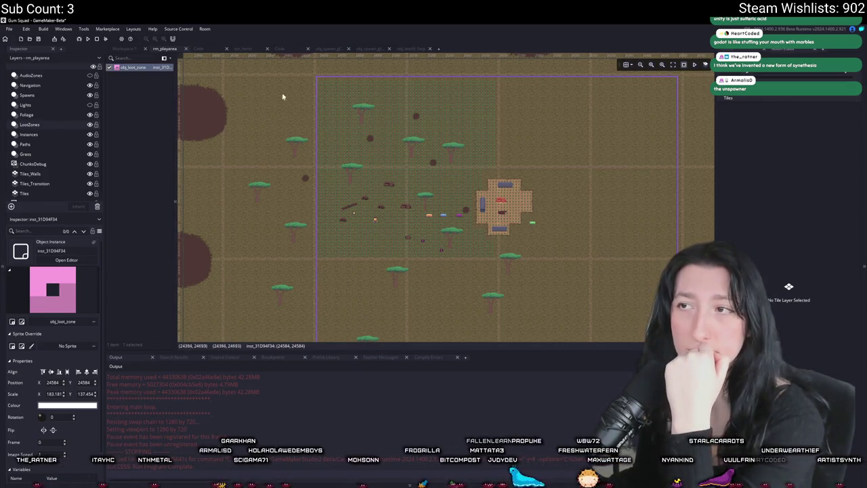
pyautogui.click(338, 52)
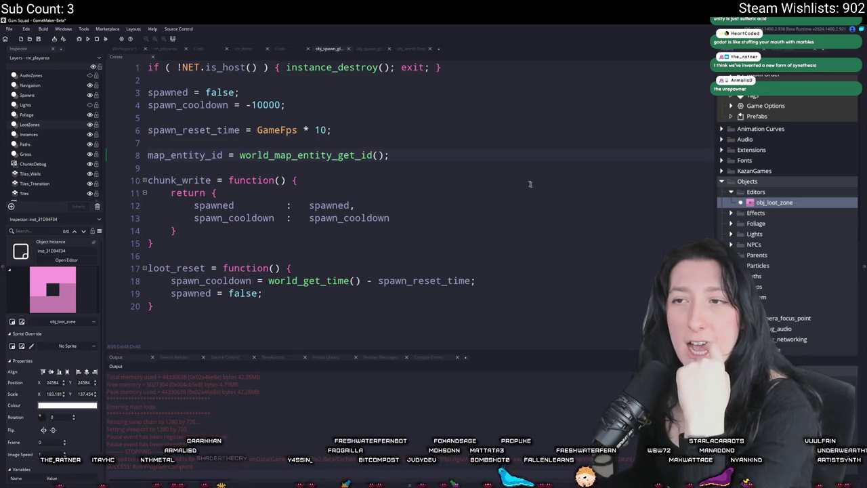
# - Add 'child_instance = noone;' below map_entity_id in the spawner's Create event
pyautogui.press('Return')
pyautogui.press('Return')
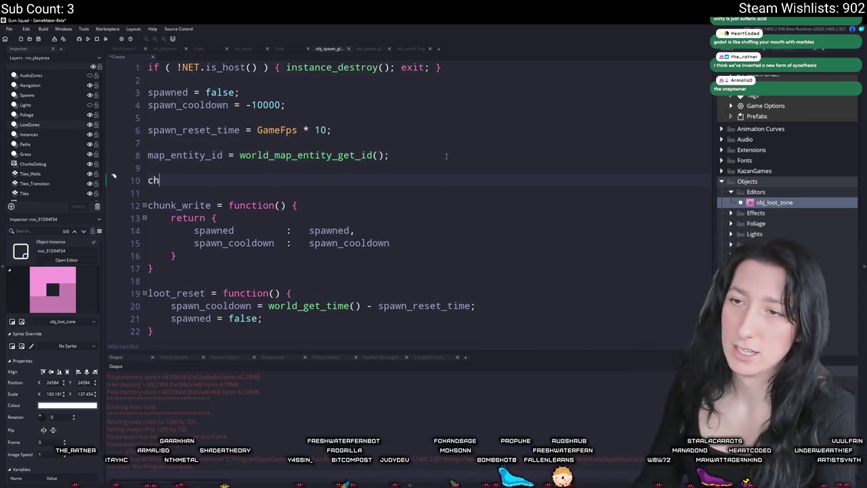
pyautogui.write('child_instance = ')
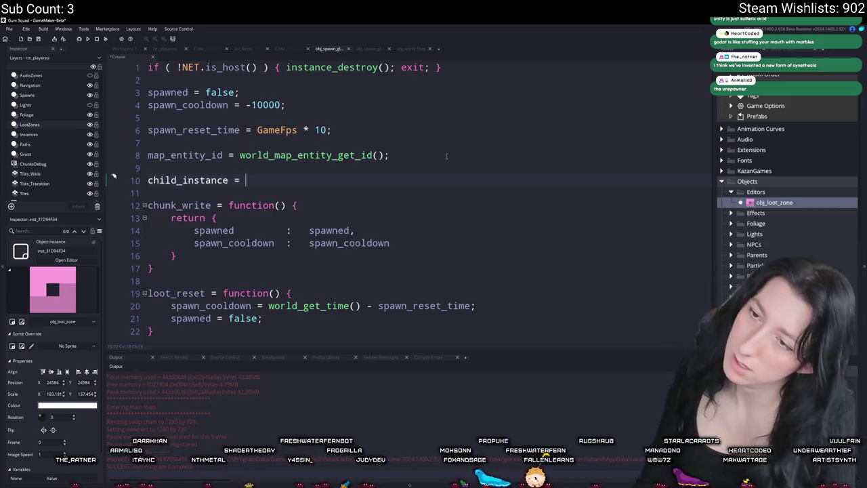
pyautogui.write('noone;')
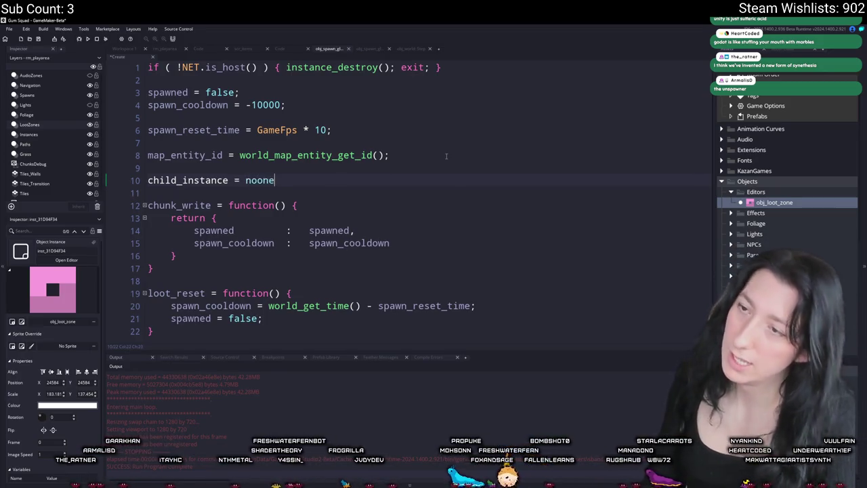
pyautogui.doubleClick(202, 183)
pyautogui.hotkey('ctrl', 'c')
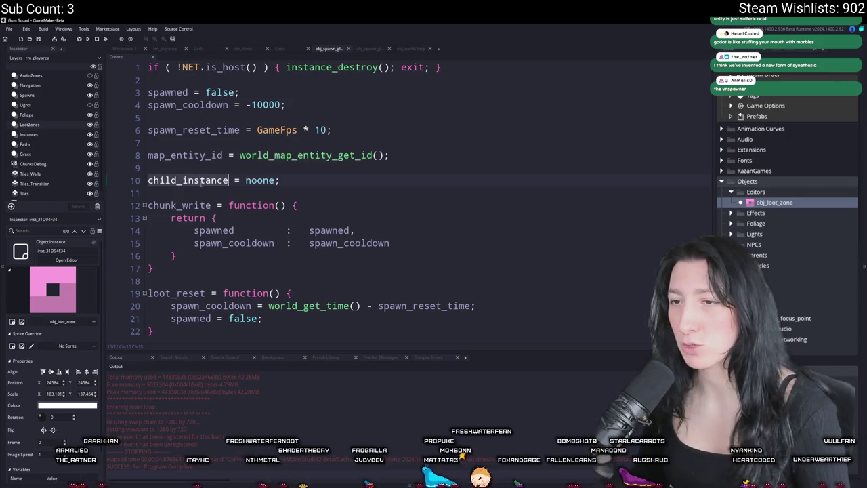
# - Prefix instance_create_depth on line 6 of the Step event with 'child_instance ='
pyautogui.click(123, 50)
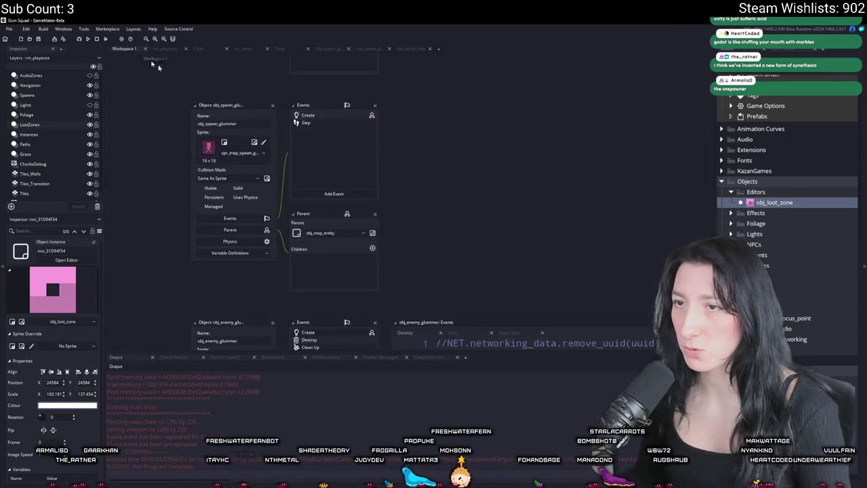
pyautogui.doubleClick(331, 123)
pyautogui.click(194, 130)
pyautogui.hotkey('ctrl', 'v')
pyautogui.write('=')
pyautogui.press('BackSpace')
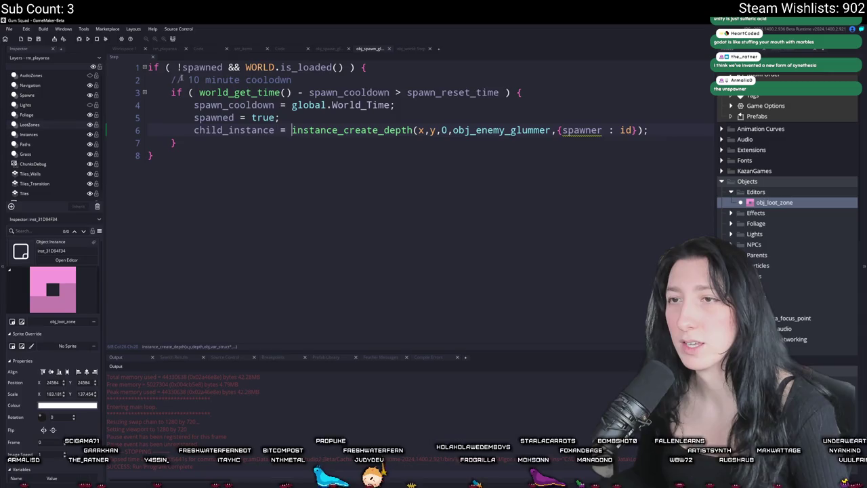
pyautogui.click(223, 67)
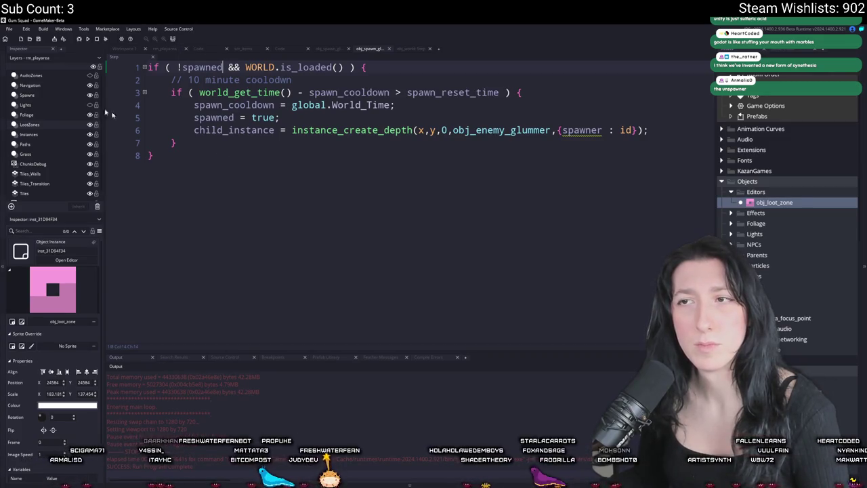
pyautogui.click(124, 50)
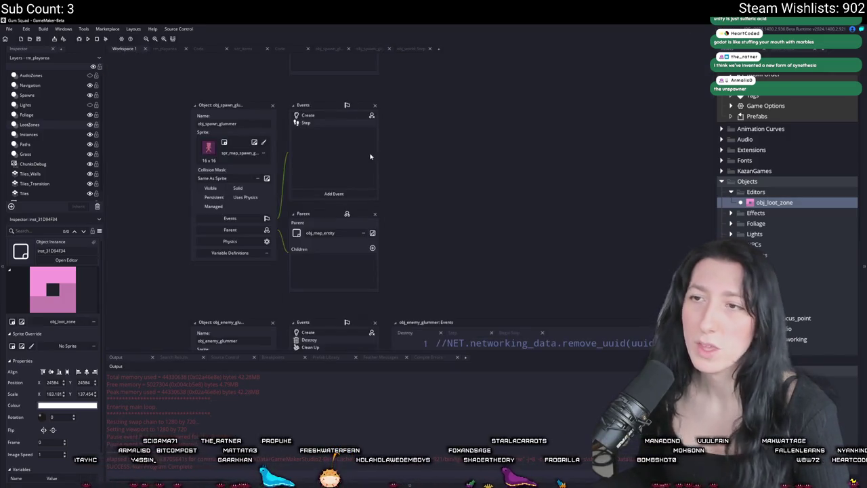
# - Open the spawner's Create code and begin an if condition on child_instance inside loot_reset
pyautogui.click(351, 122)
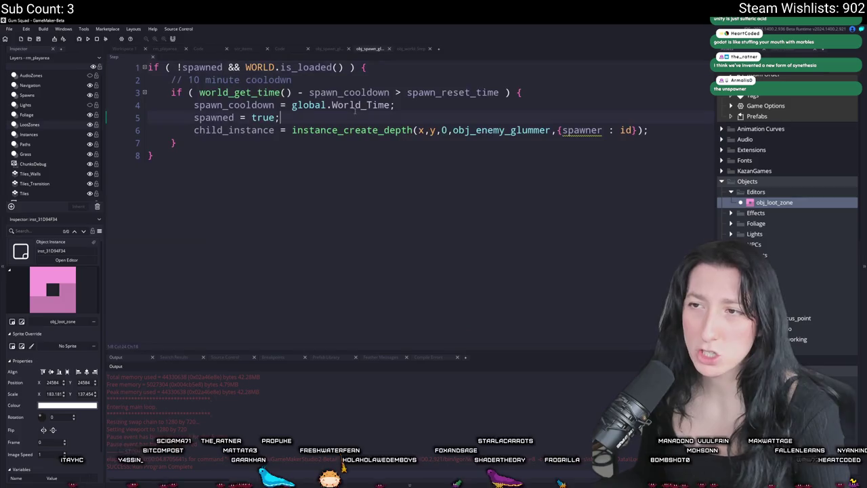
pyautogui.click(124, 50)
pyautogui.click(365, 116)
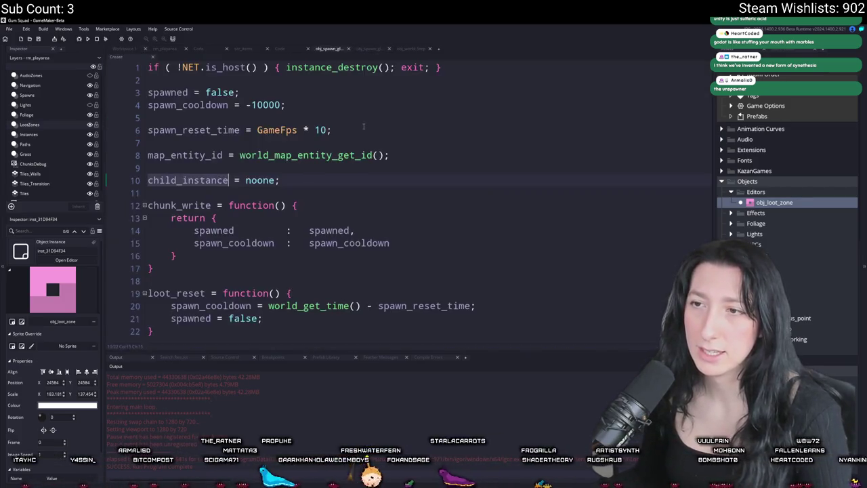
pyautogui.scroll(-1, 327, 280)
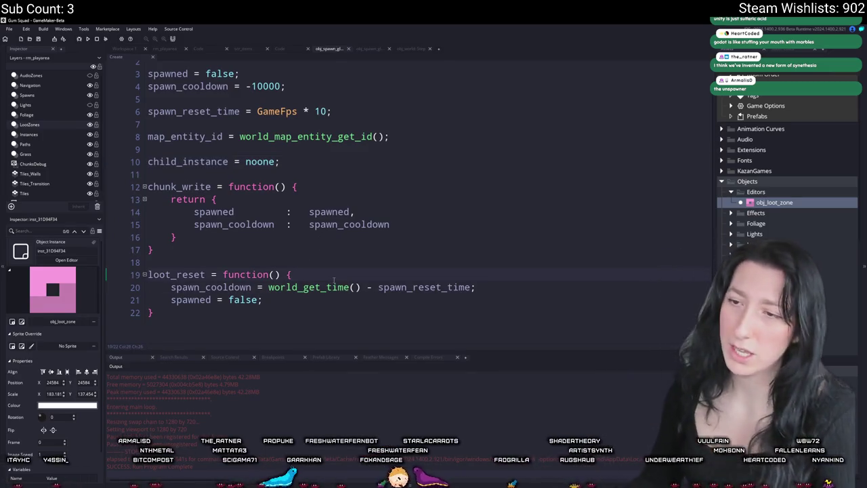
pyautogui.press('Return')
pyautogui.write('if ( !child_instance')
pyautogui.hotkey('ctrl', 'BackSpace')
pyautogui.hotkey('ctrl', 'BackSpace')
pyautogui.hotkey('ctrl', 'BackSpace')
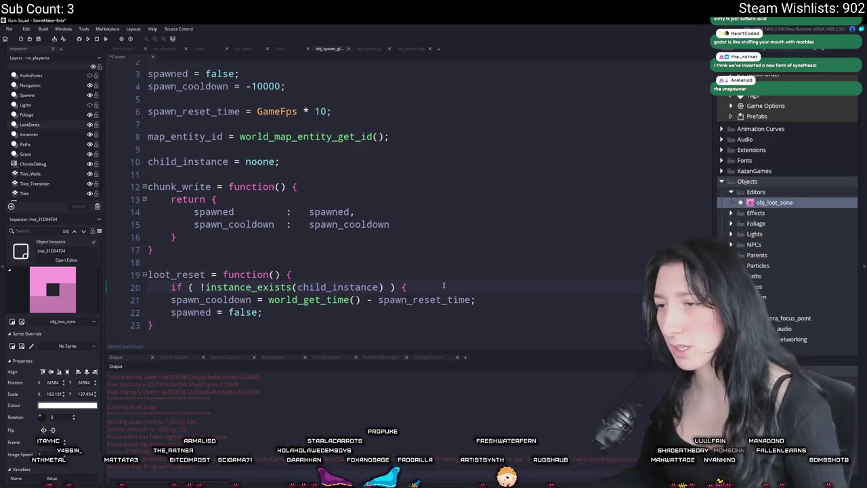
# - Move the if ( !instance_exists(child_instance) ) line below spawn_cooldown and indent spawned = false
pyautogui.click(190, 287)
pyautogui.click(484, 283)
pyautogui.hotkey('shift', 'Up')
pyautogui.press('BackSpace')
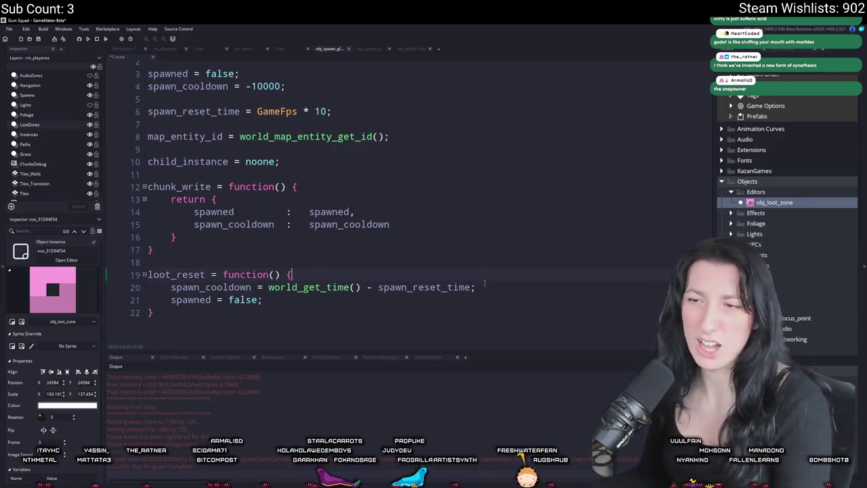
pyautogui.press('Return')
pyautogui.hotkey('ctrl', 'v')
pyautogui.scroll(-1, 323, 313)
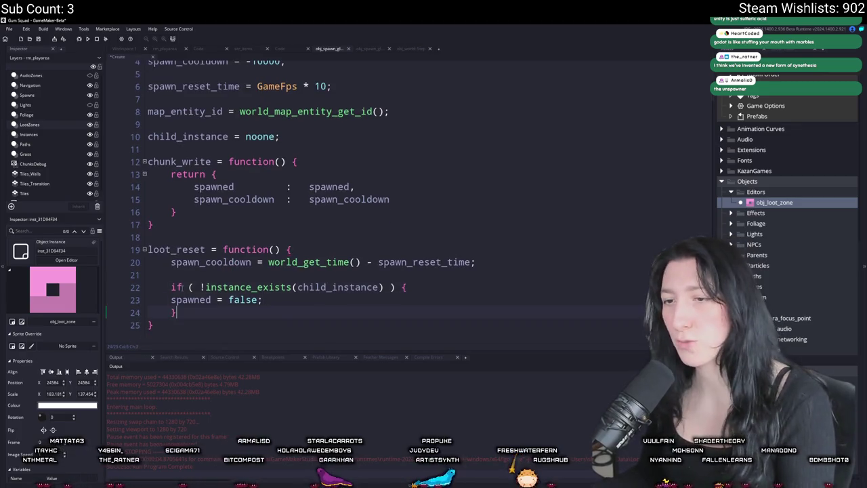
pyautogui.press('Tab')
pyautogui.write('q')
pyautogui.press('BackSpace')
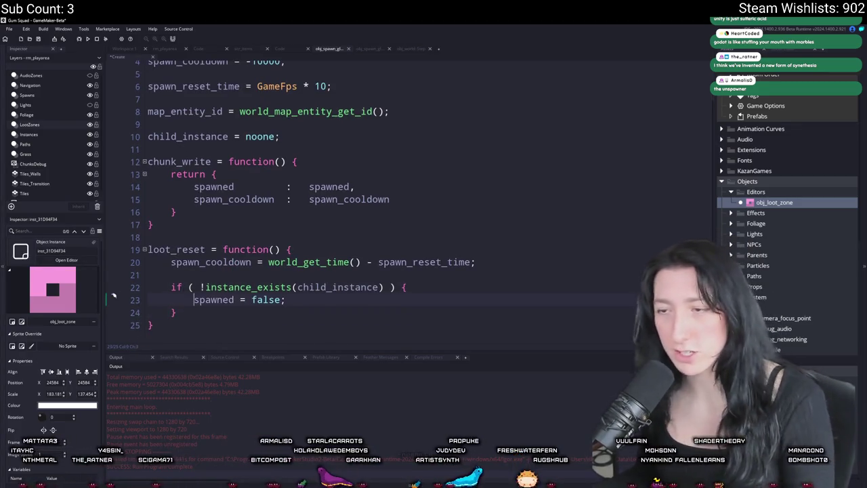
# - Move the if line above spawn_cooldown so both resets sit inside the if block
pyautogui.click(163, 291)
pyautogui.moveTo(472, 291); pyautogui.dragTo(476, 262)
pyautogui.press('BackSpace')
pyautogui.press('Return')
pyautogui.write('if ( !instance_exists(child_instance) ) {')
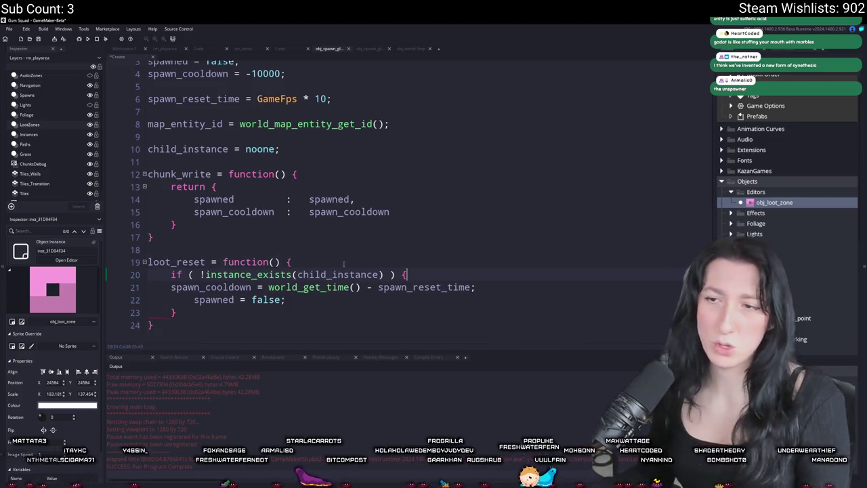
pyautogui.click(164, 290)
pyautogui.press('Tab')
pyautogui.click(163, 49)
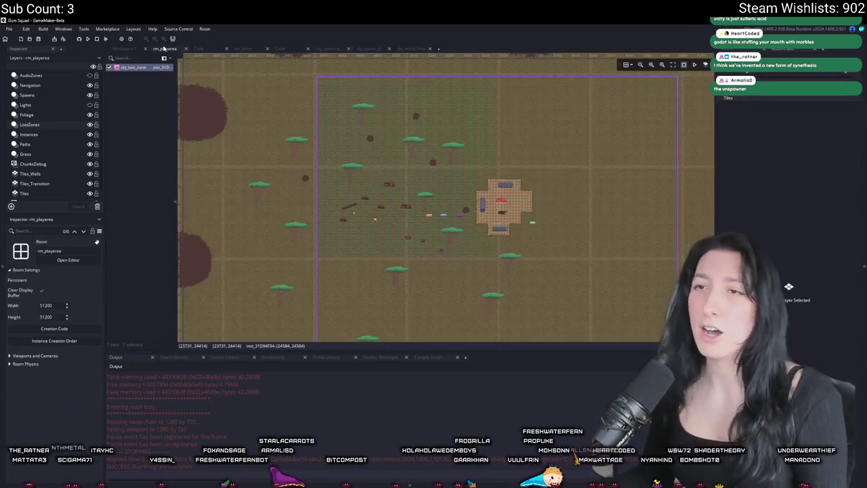
# - Drag the loot zone's corner and top edge to box in the grassy clearing and camp
pyautogui.scroll(-1, 463, 198)
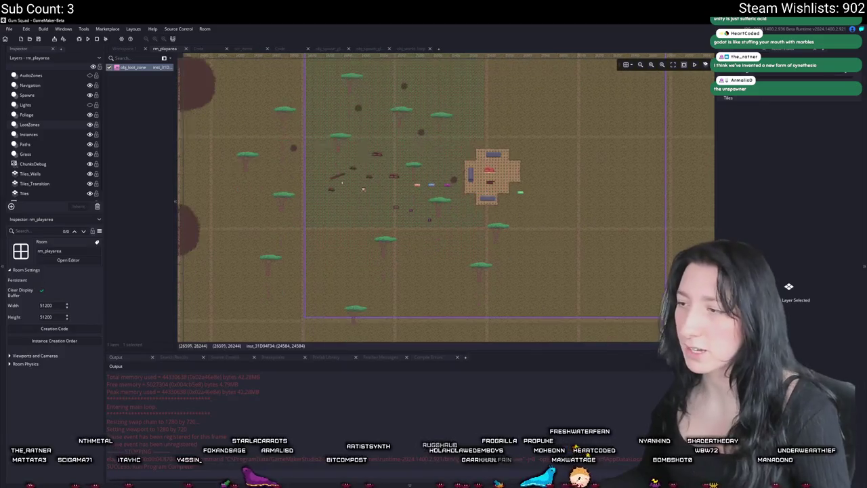
pyautogui.scroll(1, 649, 335)
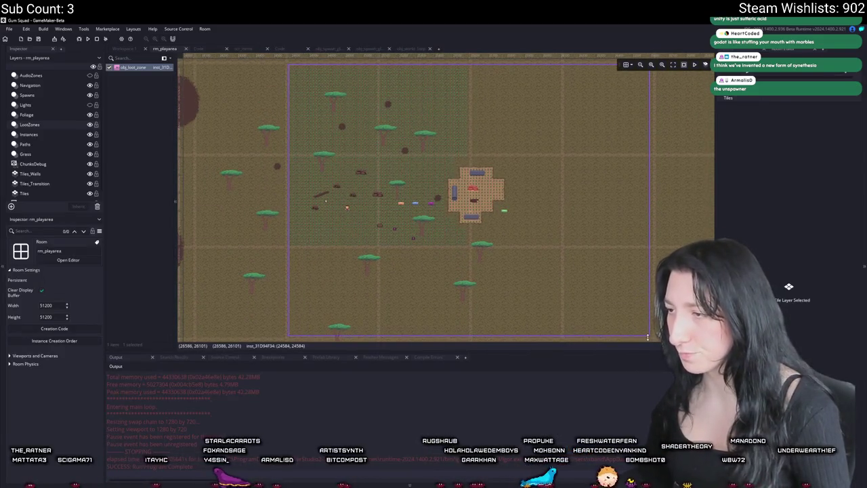
pyautogui.moveTo(649, 335)
pyautogui.mouseDown()
pyautogui.moveTo(574, 248)
pyautogui.moveTo(479, 161)
pyautogui.moveTo(461, 228)
pyautogui.moveTo(503, 229)
pyautogui.mouseUp()
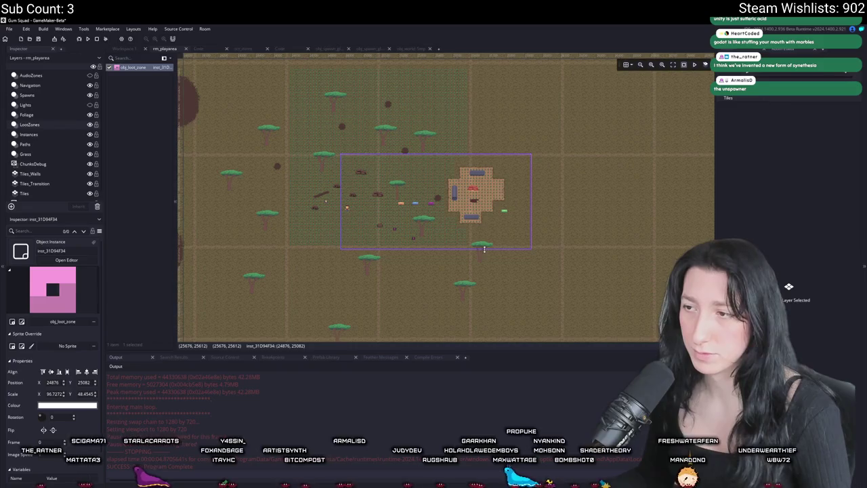
pyautogui.scroll(2, 490, 244)
pyautogui.moveTo(475, 144); pyautogui.dragTo(476, 147)
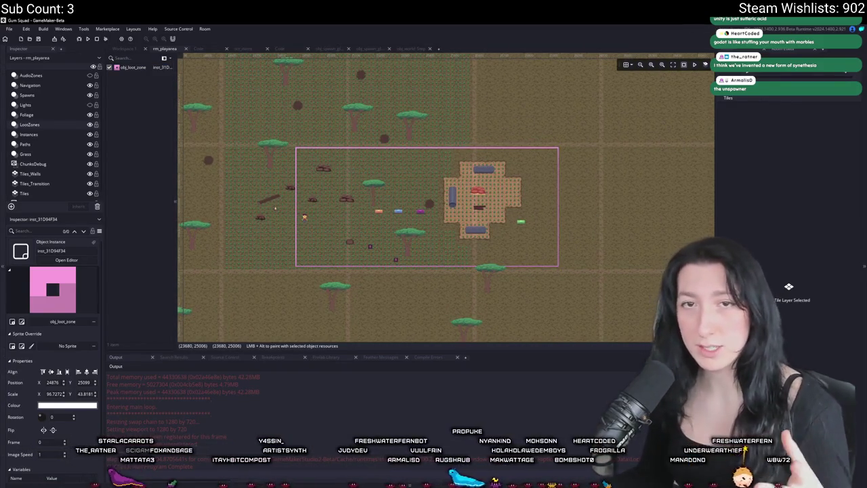
# - Deselect the loot zone to check its outline, and dismiss the running game's message box
pyautogui.click(427, 197)
pyautogui.click(640, 233)
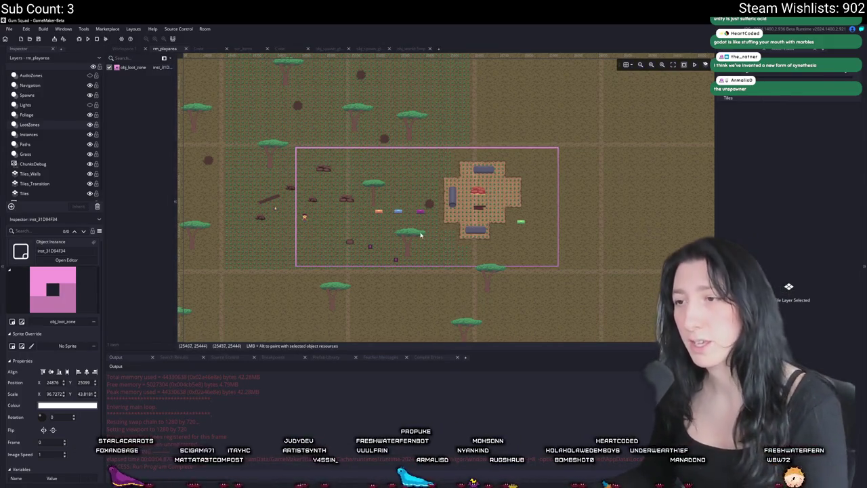
pyautogui.scroll(3, 610, 237)
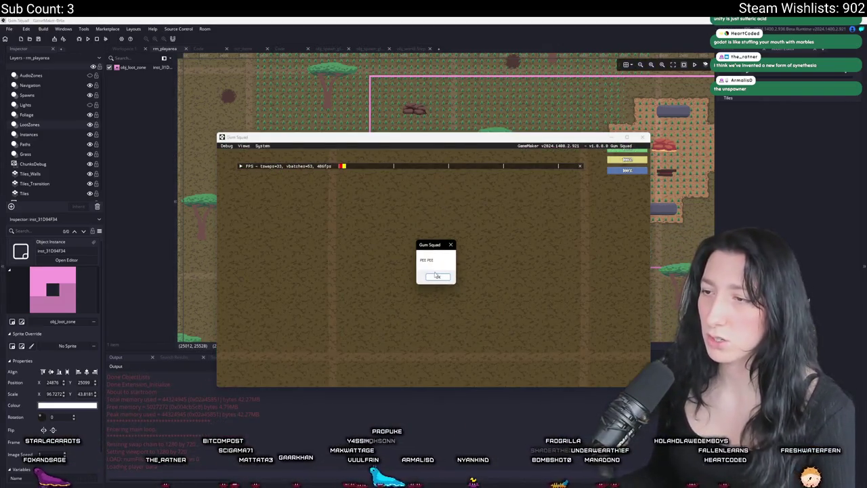
pyautogui.click(436, 276)
# - Maximize the game window and move the looted items into the lower inventory grid
pyautogui.moveTo(522, 140); pyautogui.dragTo(436, 19)
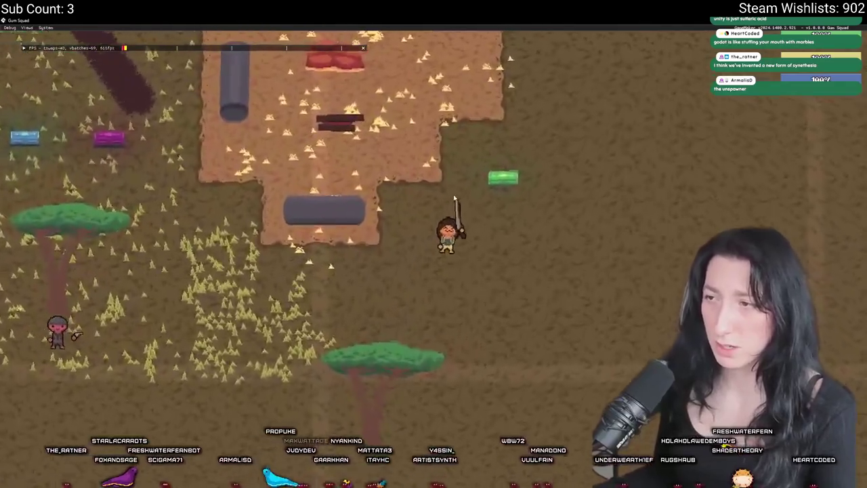
pyautogui.press('Tab')
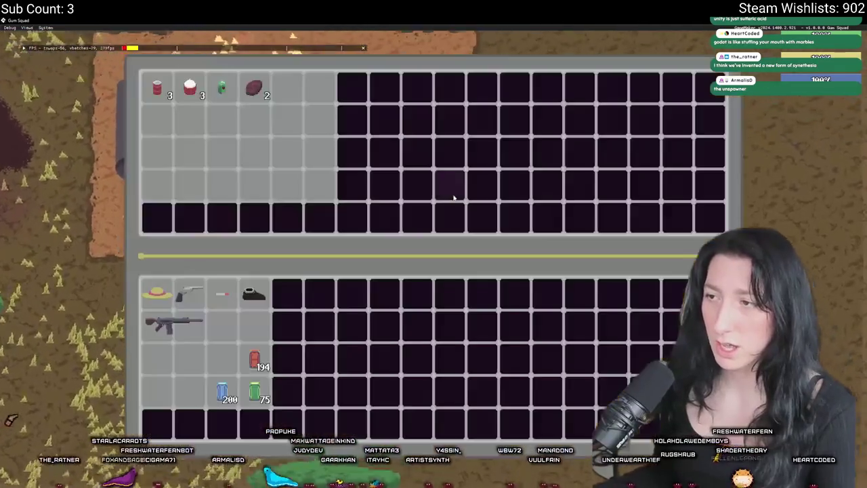
pyautogui.keyDown('shift'); pyautogui.click(255, 86); pyautogui.keyUp('shift')
pyautogui.keyDown('shift'); pyautogui.click(224, 86); pyautogui.keyUp('shift')
pyautogui.keyDown('shift'); pyautogui.click(194, 86); pyautogui.keyUp('shift')
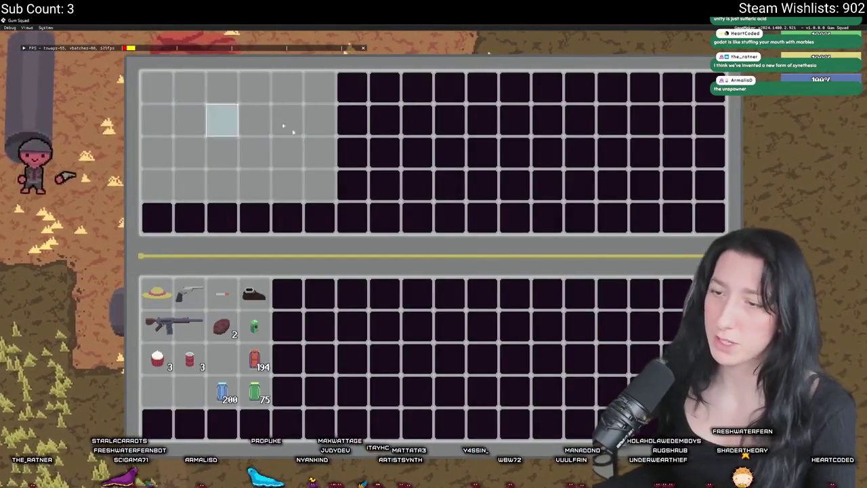
pyautogui.press('Tab')
# - Walk left, then check the overview map and zoom the view in and out
pyautogui.press('a')
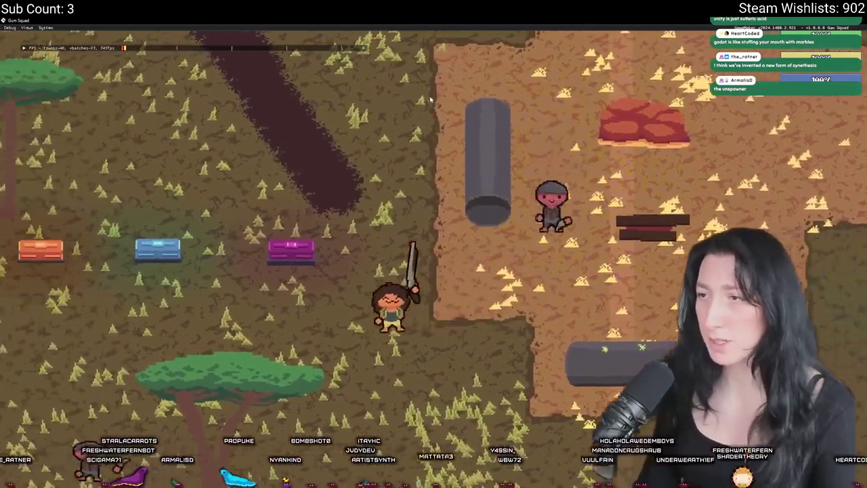
pyautogui.press('m')
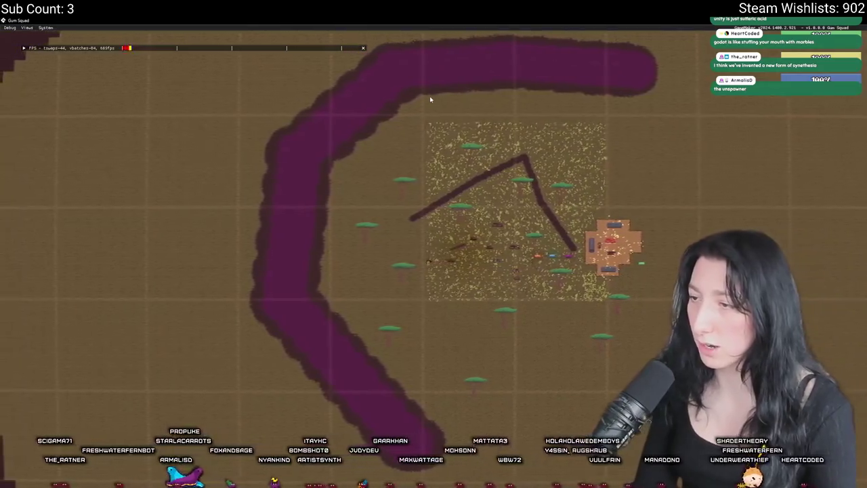
pyautogui.press('m')
pyautogui.scroll(-3, 433, 264)
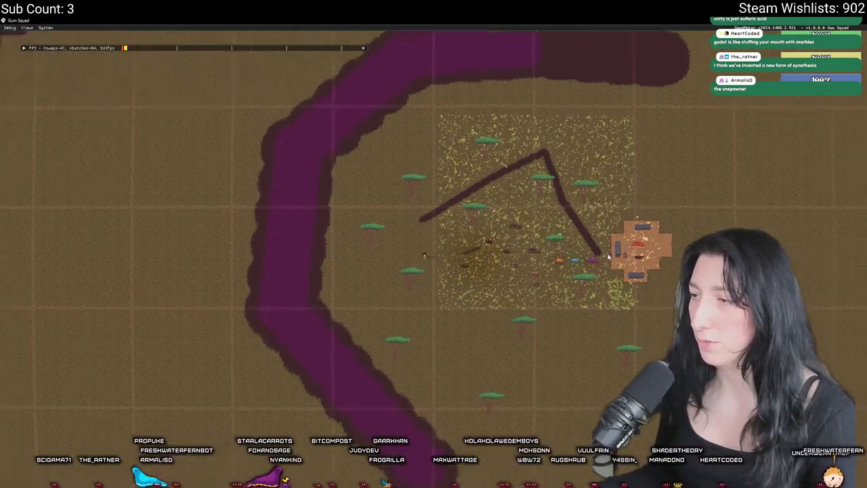
pyautogui.scroll(3, 433, 264)
pyautogui.scroll(-3, 434, 264)
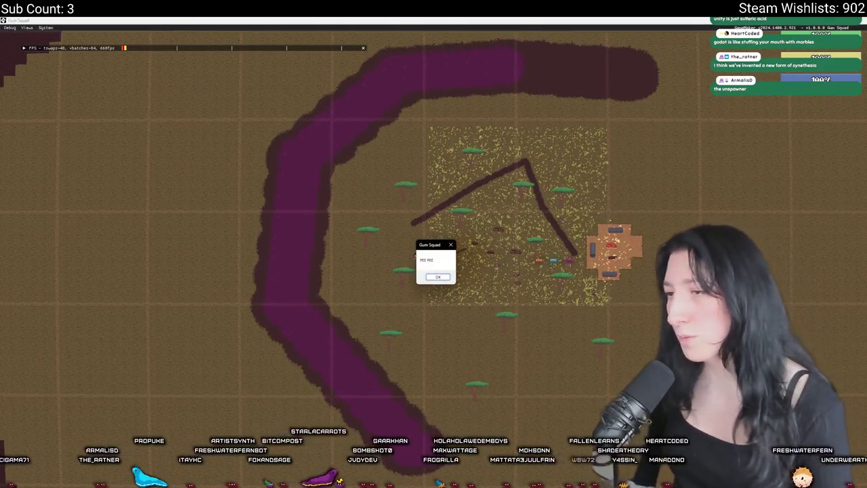
pyautogui.scroll(5, 409, 255)
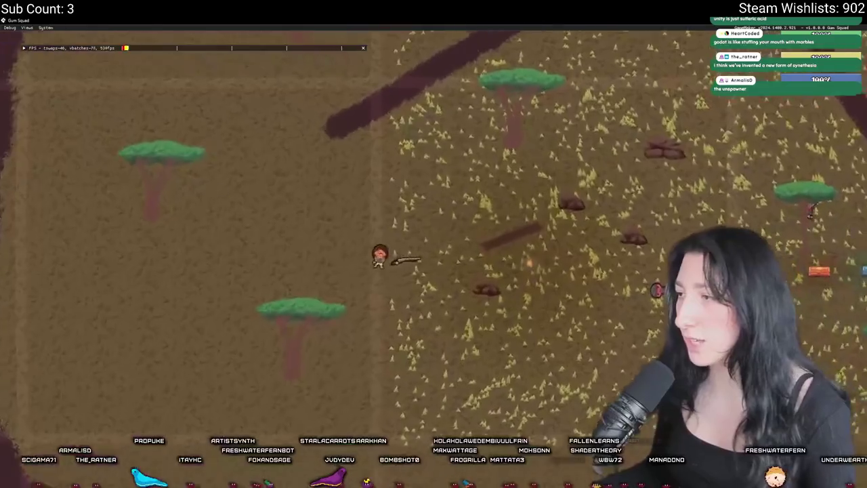
# - Knock down the enemies near the crates, walk into the camp, then return to the room editor
pyautogui.press('d')
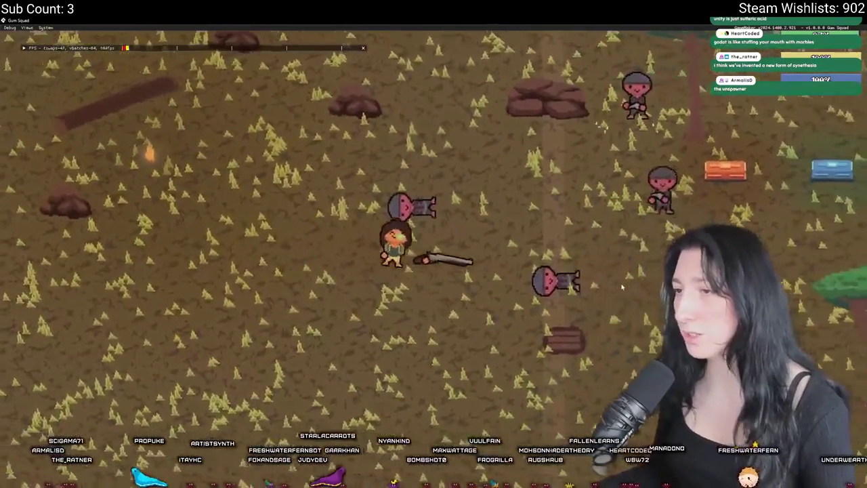
pyautogui.press('d')
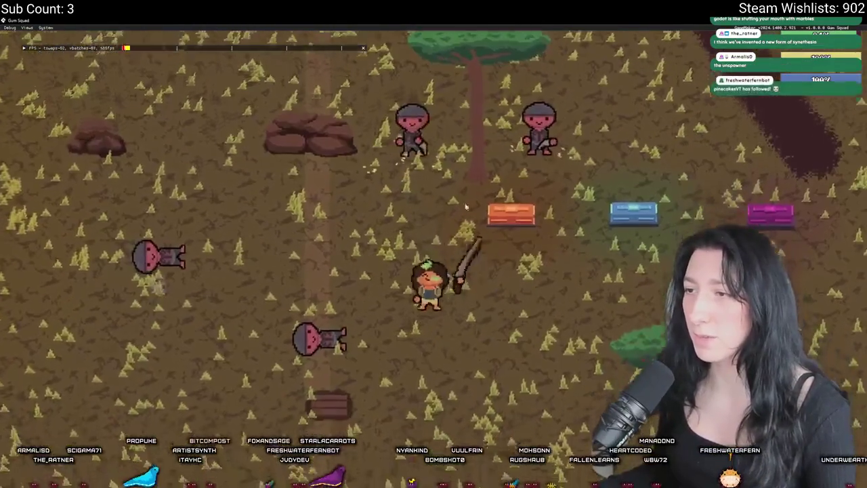
pyautogui.press('w')
pyautogui.press('a')
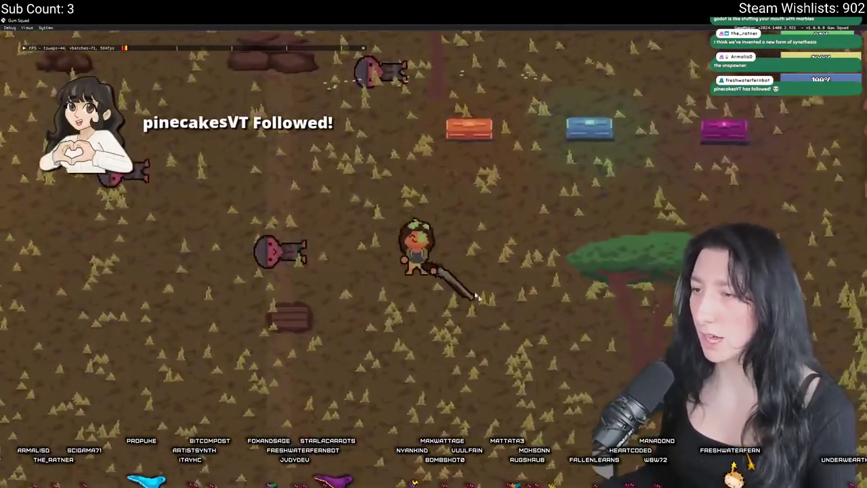
pyautogui.scroll(-5, 410, 248)
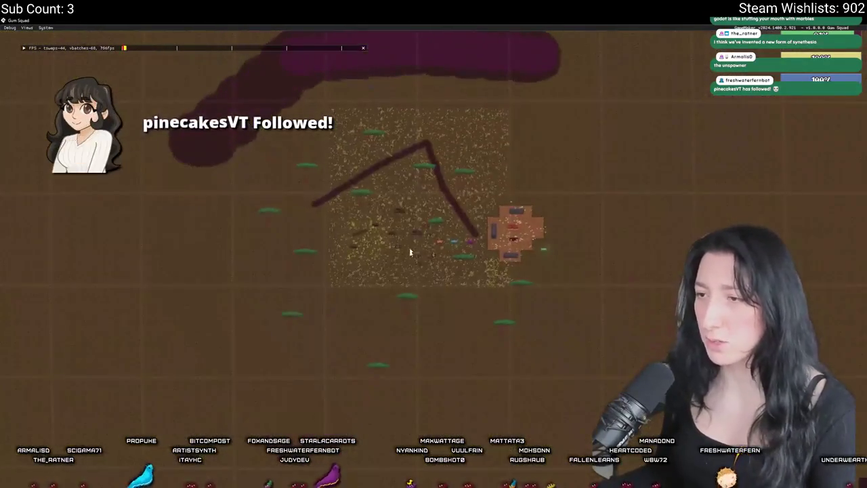
pyautogui.scroll(5, 432, 281)
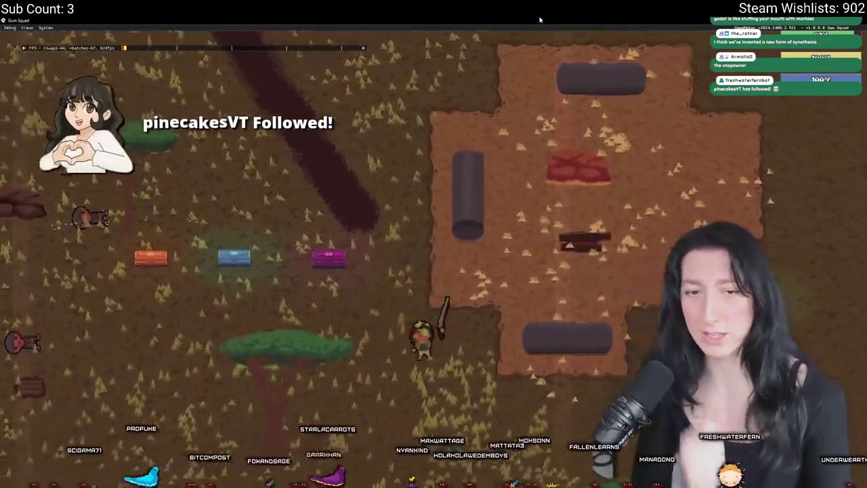
pyautogui.press('d')
pyautogui.press('w')
pyautogui.press('Tab')
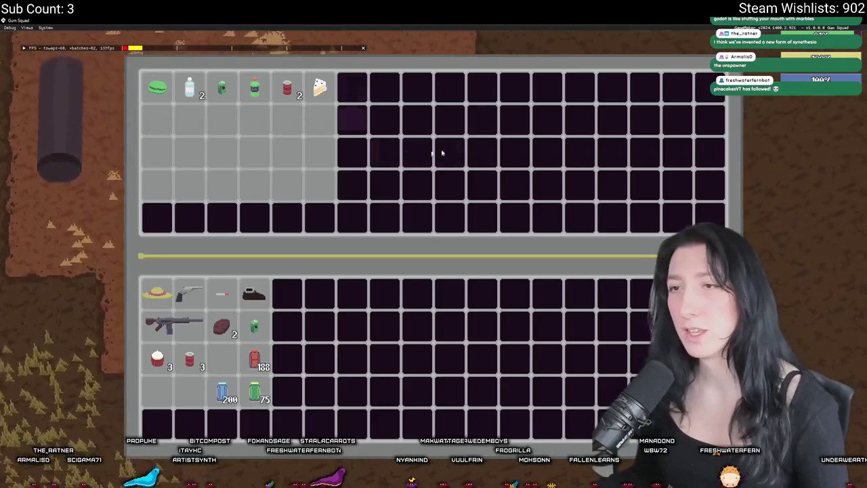
pyautogui.press('Tab')
pyautogui.press('a')
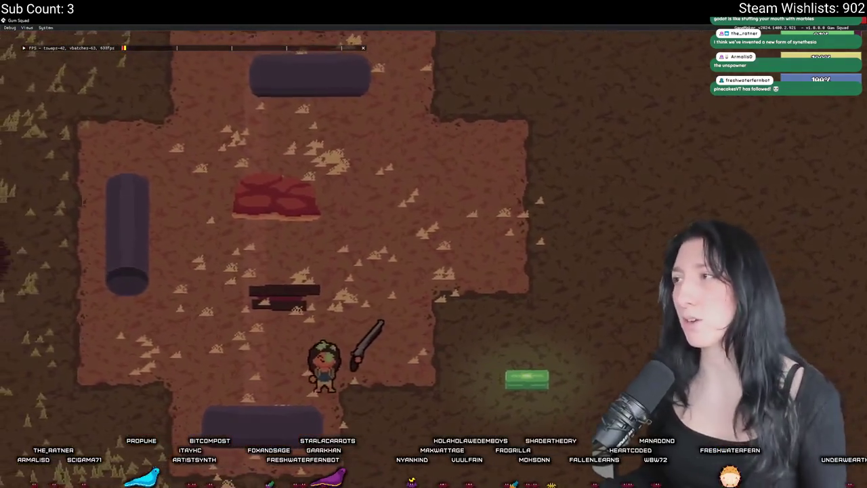
pyautogui.hotkey('alt', 'Tab')
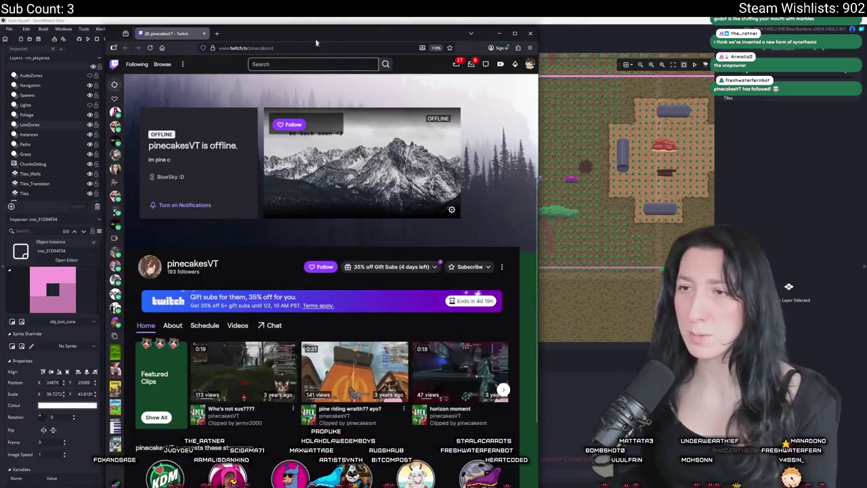
# - Maximize the browser window showing the new follower's Twitch channel
pyautogui.doubleClick(317, 35)
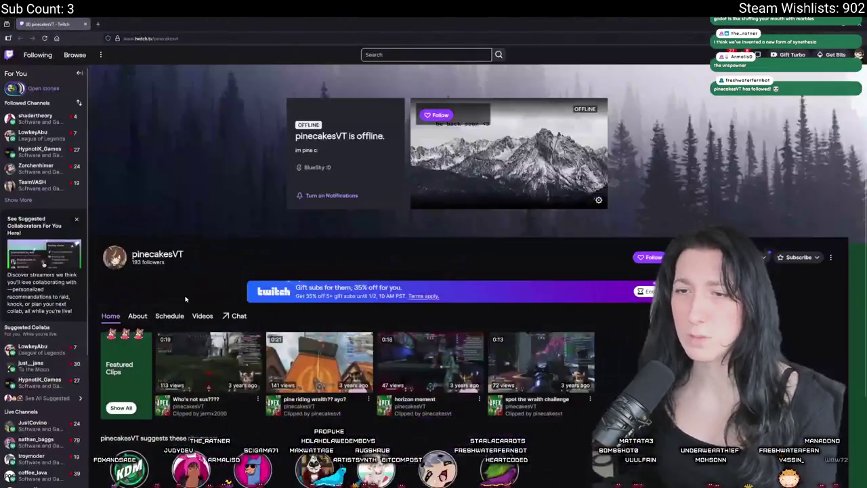
# - Browse the follower's Twitch About and Videos sections, then return to GameMaker's room editor
pyautogui.click(137, 316)
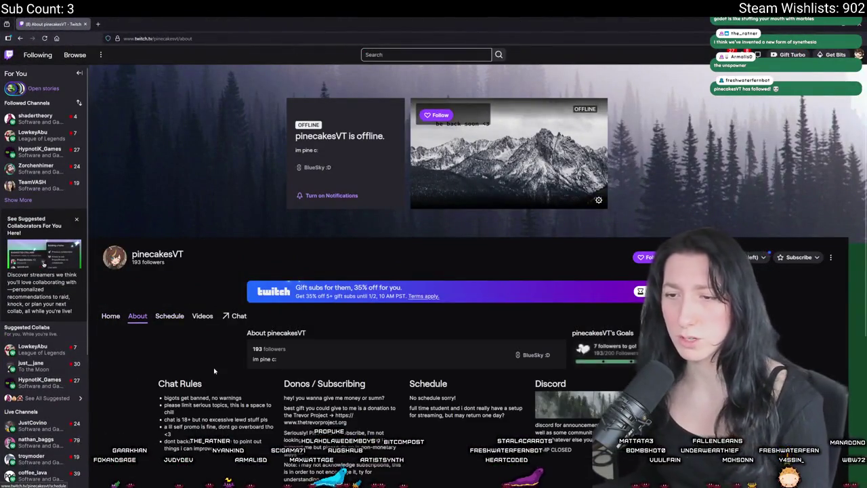
pyautogui.scroll(-2, 214, 370)
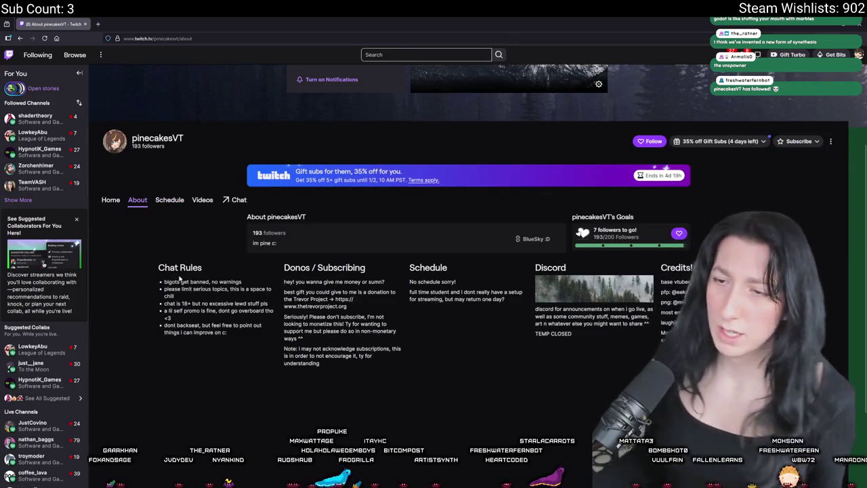
pyautogui.click(201, 201)
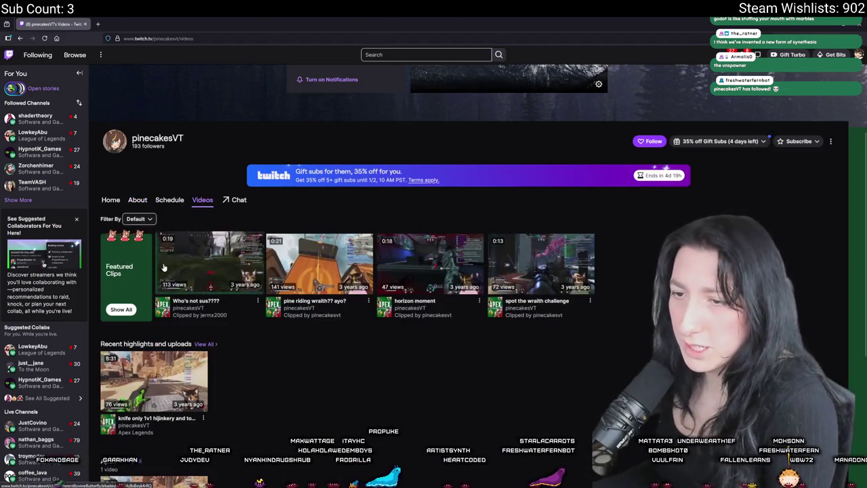
pyautogui.scroll(-2, 163, 268)
pyautogui.hotkey('alt', 'Tab')
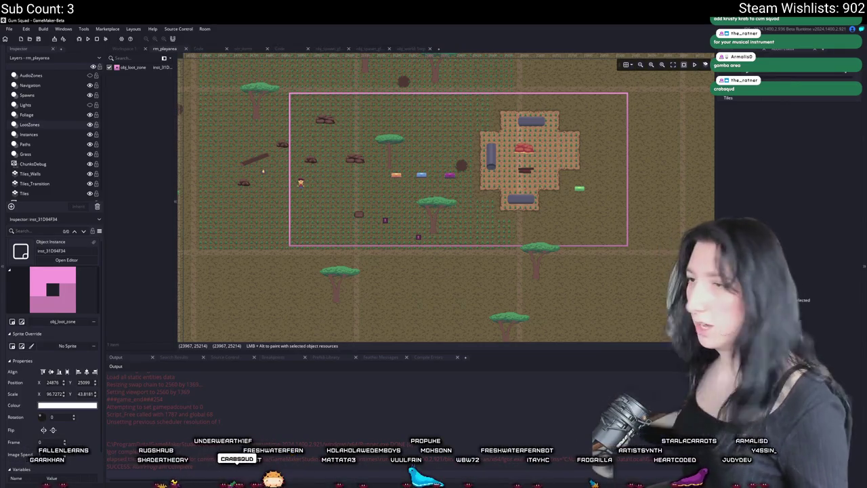
# - Hide the ChunksDebug and LootZones layers in the room
pyautogui.click(89, 165)
pyautogui.scroll(3, 346, 136)
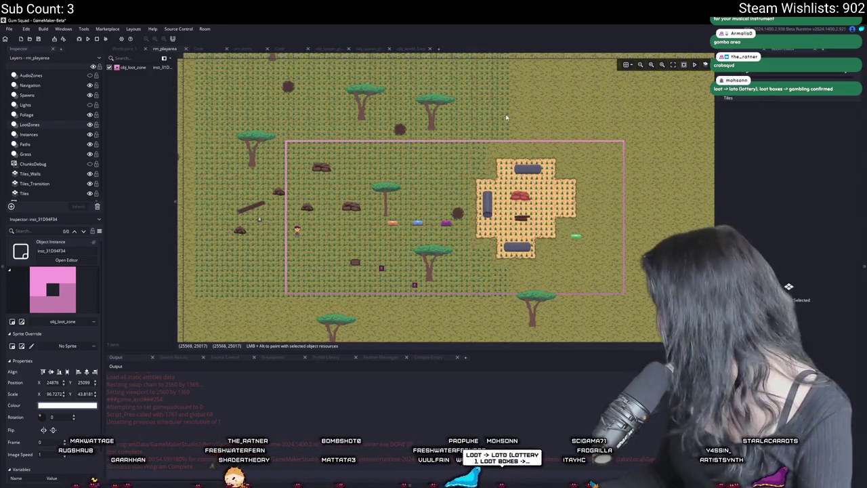
pyautogui.click(89, 124)
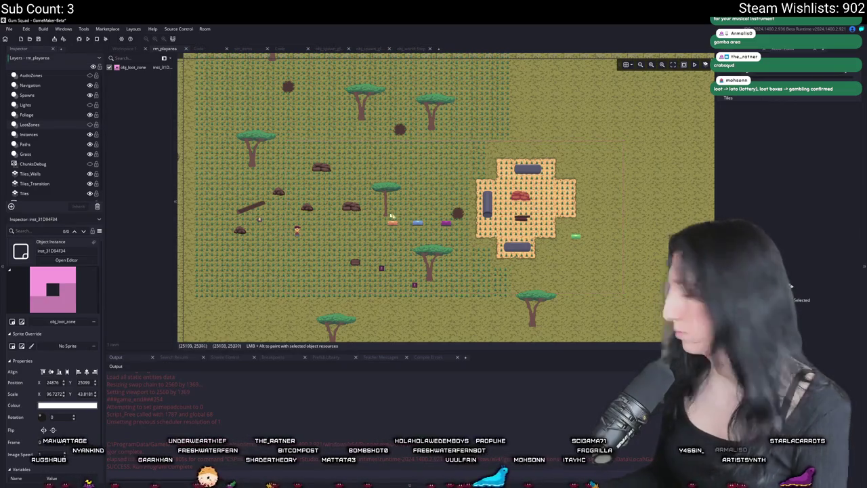
# - Run Gum Squad maximized to its title menu, then close the game
pyautogui.press('F5')
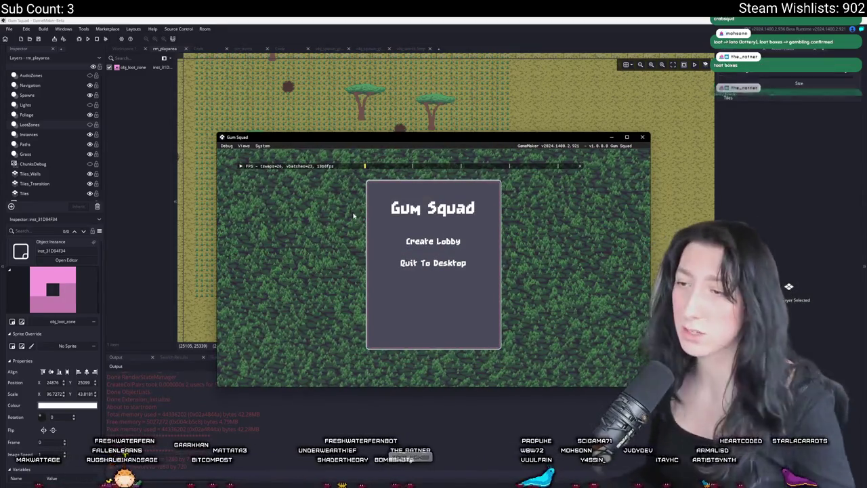
pyautogui.press('super+Up')
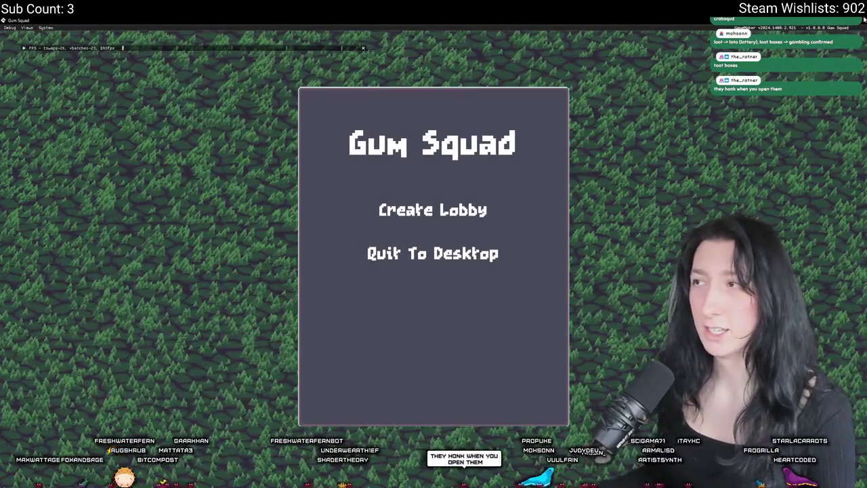
pyautogui.hotkey('alt', 'F4')
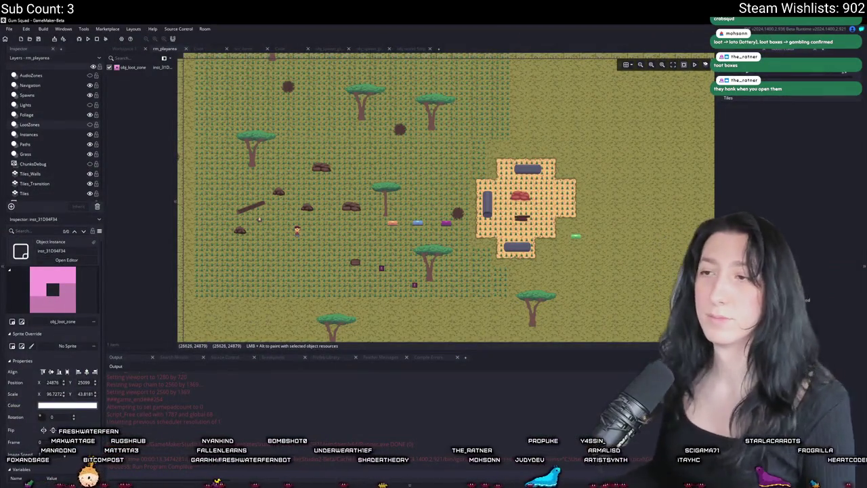
pyautogui.hotkey('ctrl', 't')
# - In the networking script, change #macro BuildIsOffline from 1 to 0
pyautogui.write('scr_net')
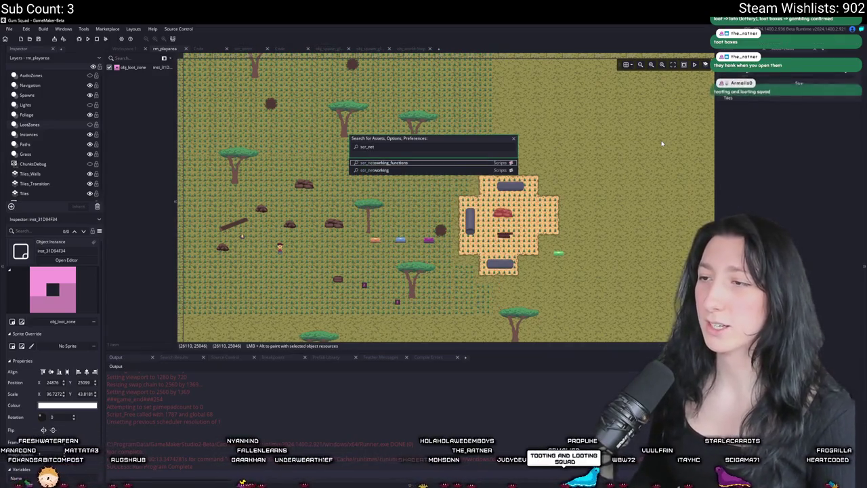
pyautogui.press('Return')
pyautogui.click(759, 224)
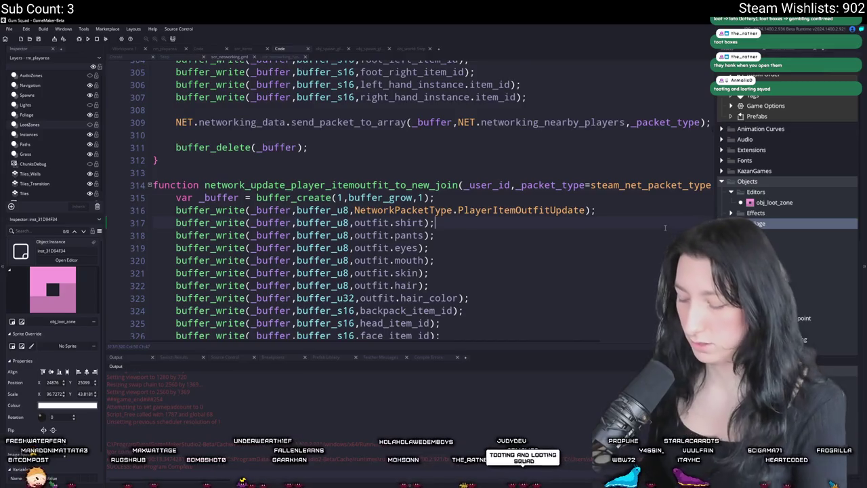
pyautogui.hotkey('ctrl', 'Home')
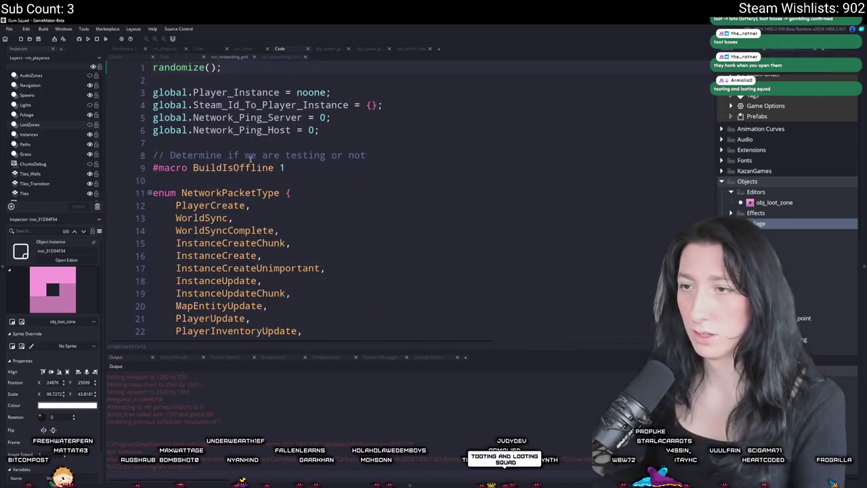
pyautogui.press('BackSpace')
pyautogui.write('0')
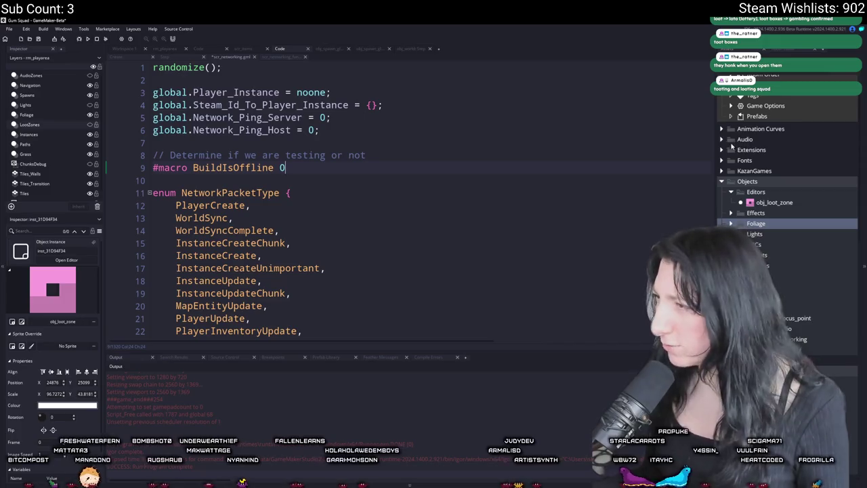
# - Open the Steamworks extension settings and start building the online version
pyautogui.click(722, 149)
pyautogui.click(731, 171)
pyautogui.doubleClick(772, 181)
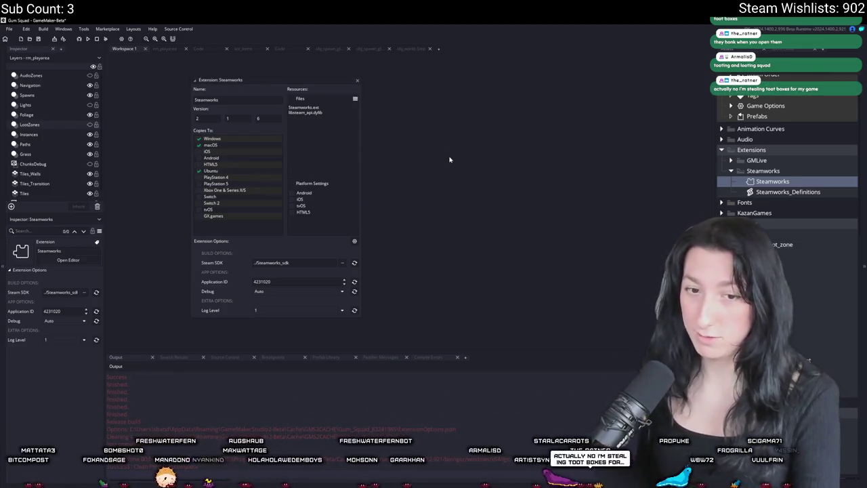
pyautogui.press('F5')
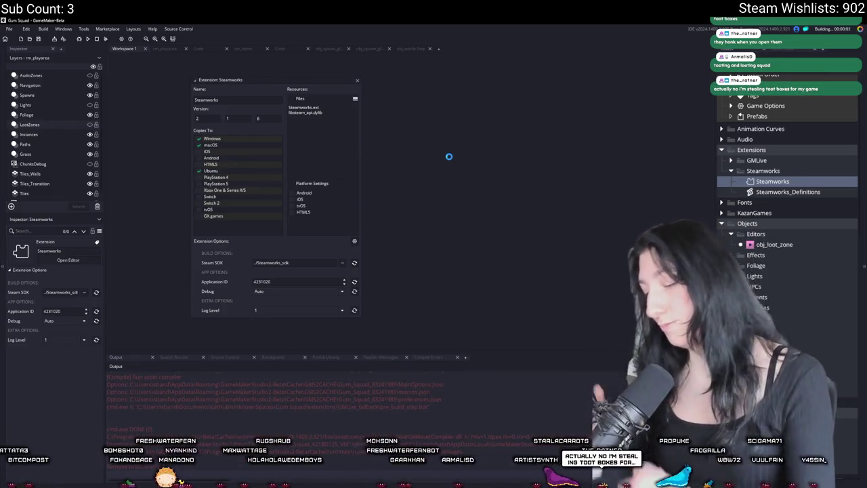
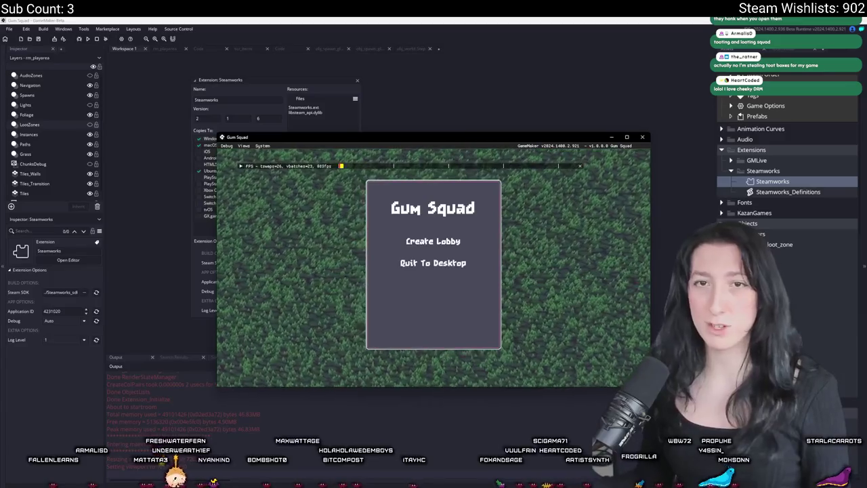
# - Maximize the Gum Squad game window and show the Steam overlay's friends list
pyautogui.doubleClick(331, 139)
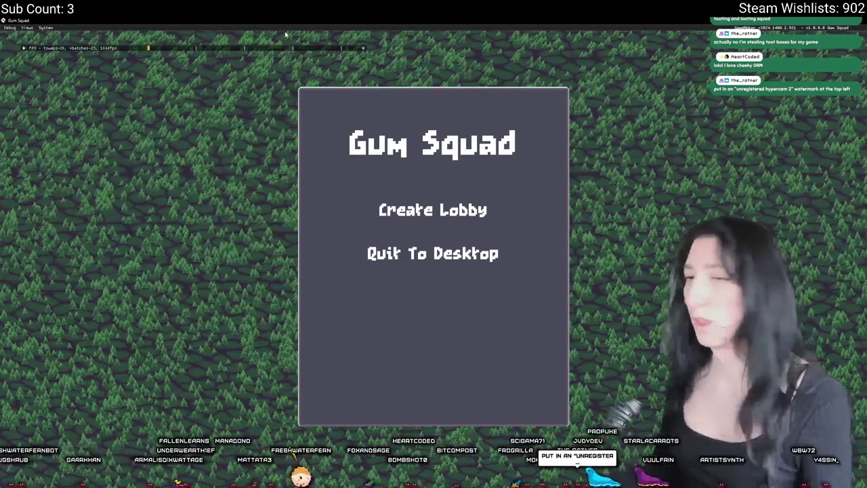
pyautogui.hotkey('shift', 'Tab')
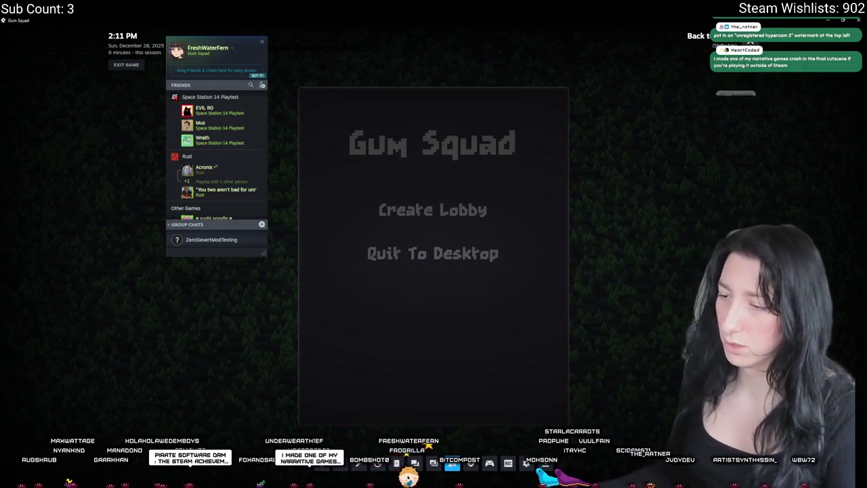
pyautogui.hotkey('alt', 'Tab')
# - Commit the three changed files to main as 'Online mode' and push to origin
pyautogui.click(158, 133)
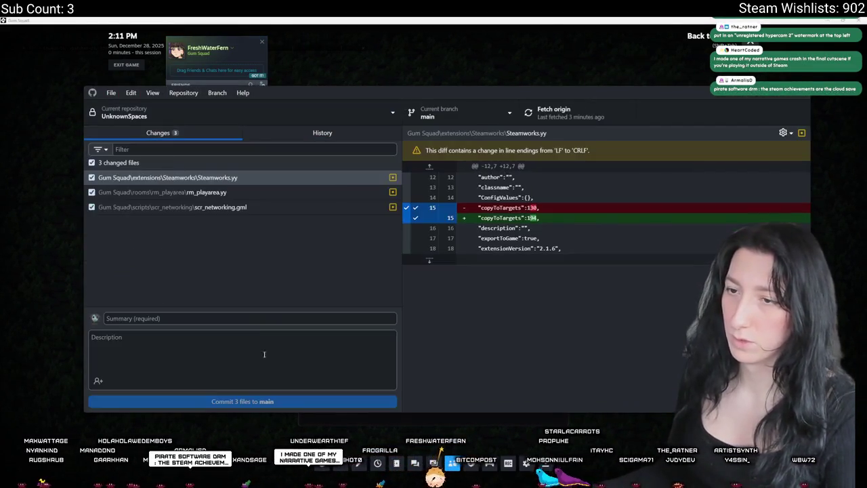
pyautogui.write('Online mode')
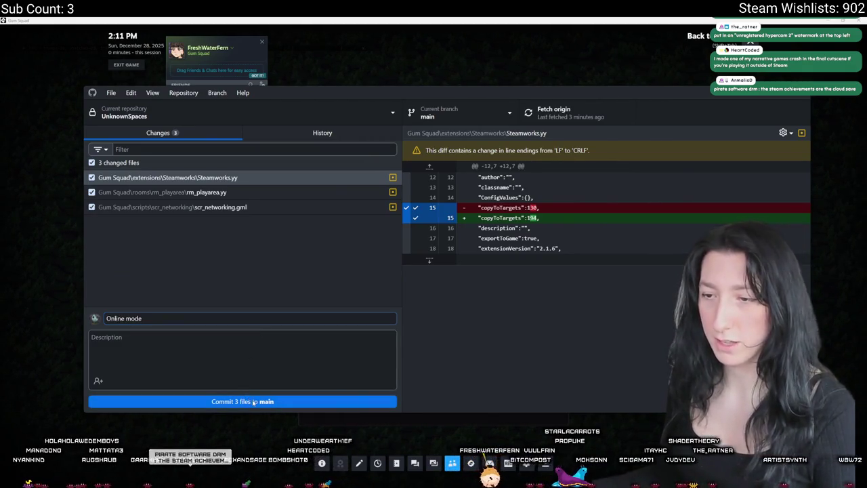
pyautogui.click(250, 401)
pyautogui.click(550, 112)
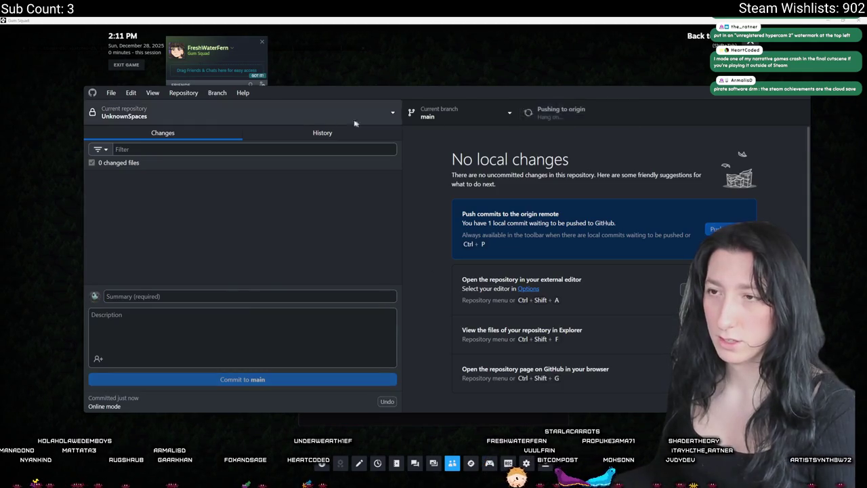
pyautogui.click(322, 133)
pyautogui.click(262, 65)
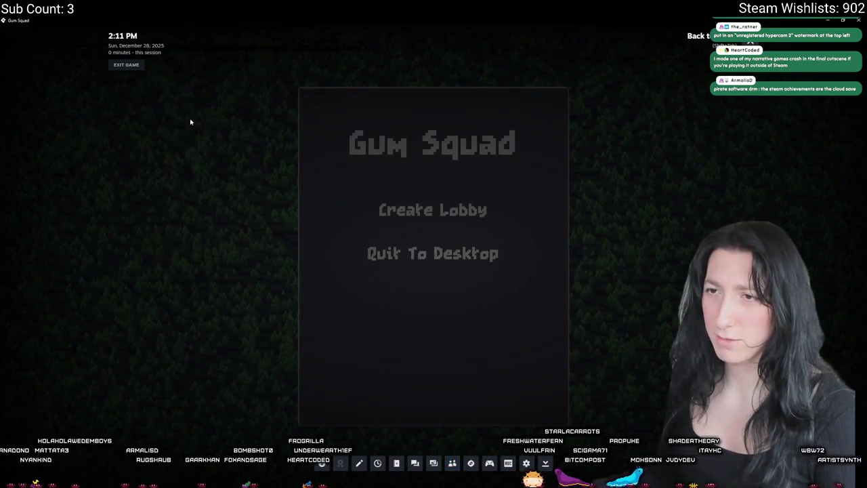
# - Toggle the Steam overlay, open the friends list, then close the overlay to resume play
pyautogui.hotkey('shift', 'Tab')
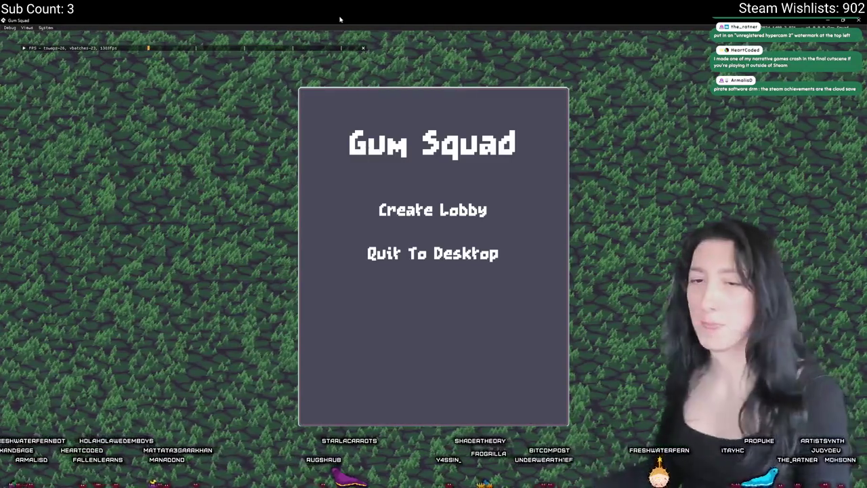
pyautogui.hotkey('shift', 'Tab')
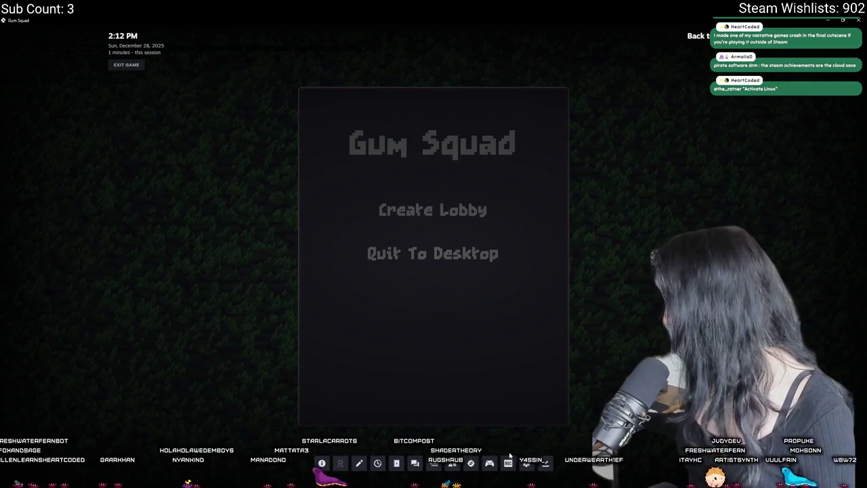
pyautogui.hotkey('shift', 'Tab')
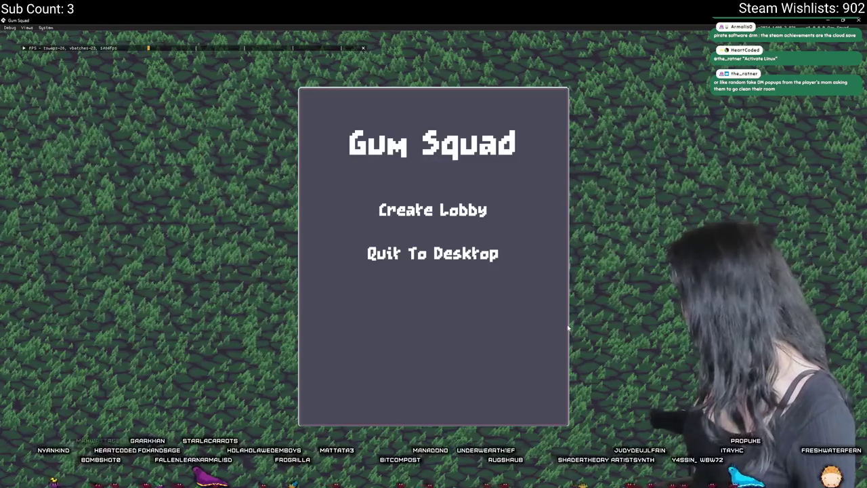
pyautogui.hotkey('alt', 'Tab')
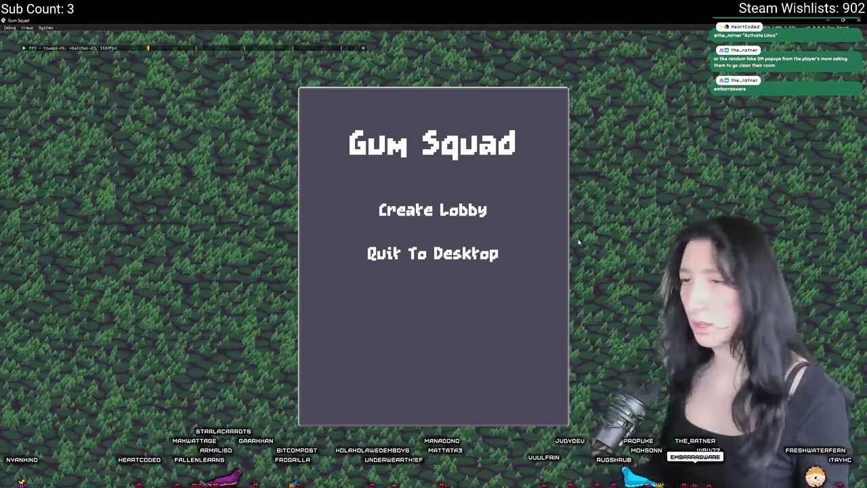
pyautogui.hotkey('shift', 'Tab')
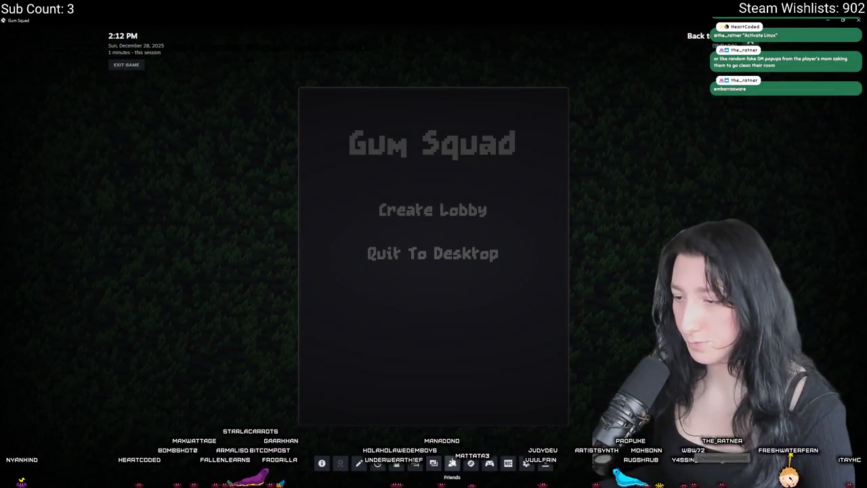
pyautogui.click(452, 463)
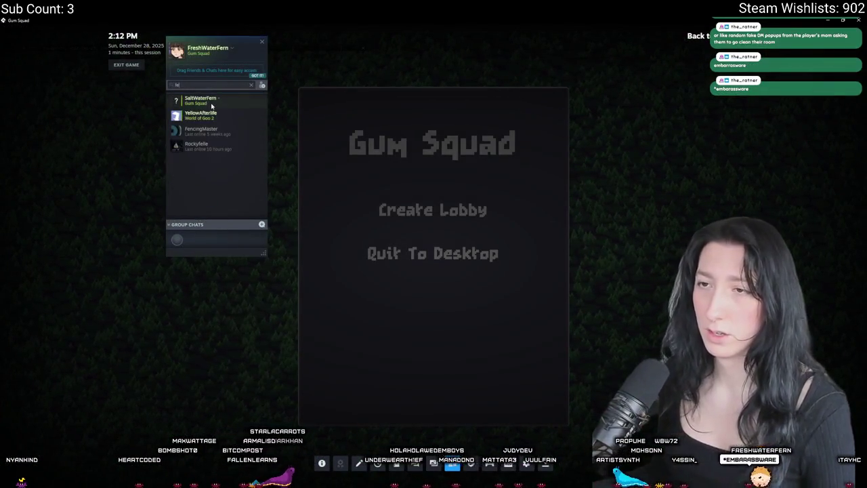
pyautogui.hotkey('shift', 'Tab')
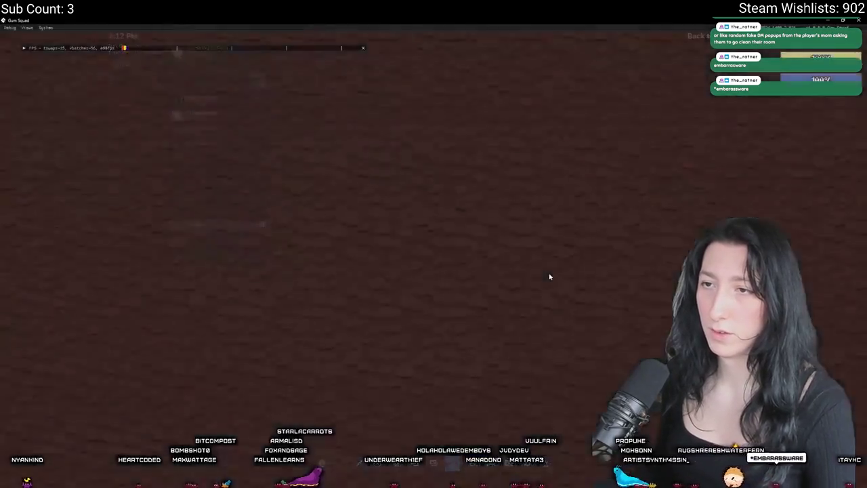
# - Walk the character down-right and over to the chests, then close the chest inventory
pyautogui.press('s')
pyautogui.press('d')
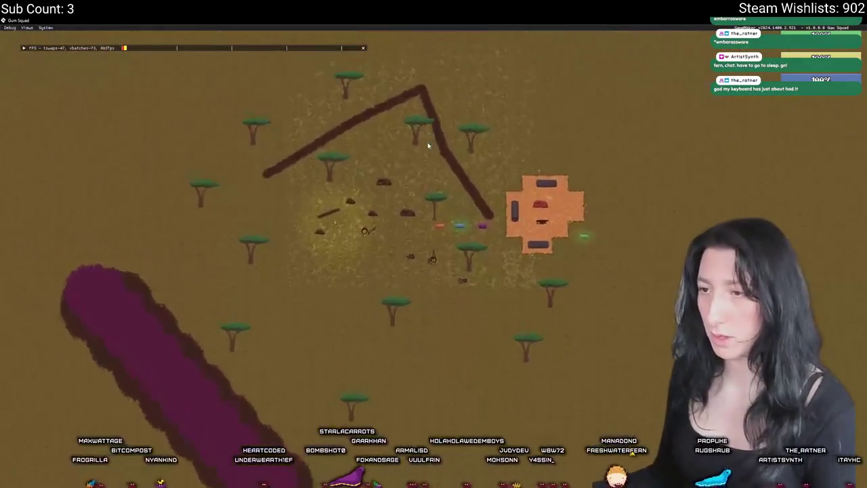
pyautogui.scroll(3, 432, 145)
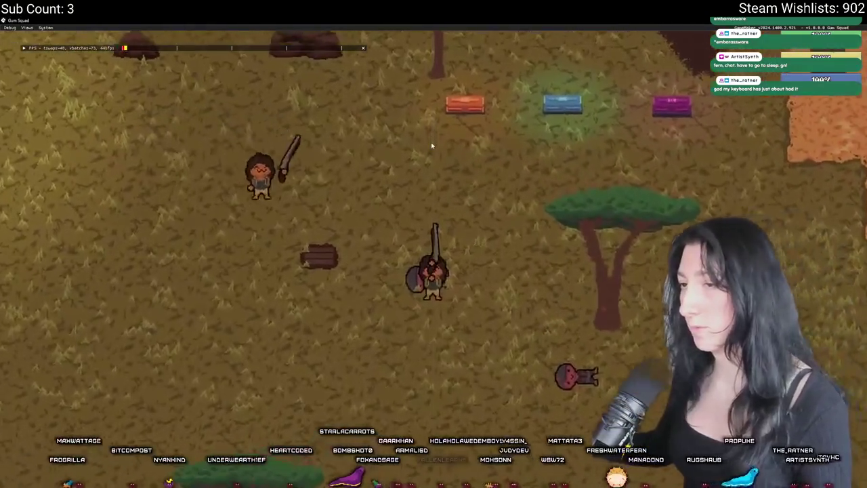
pyautogui.press('w')
pyautogui.press('d')
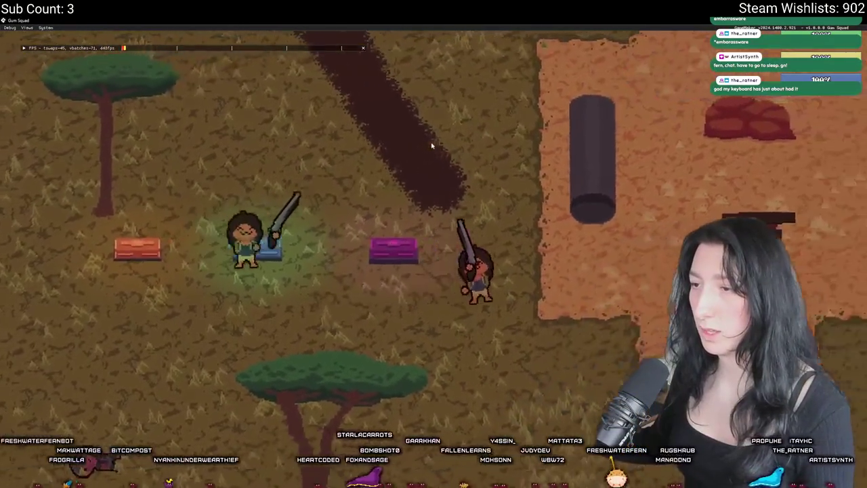
pyautogui.press('d')
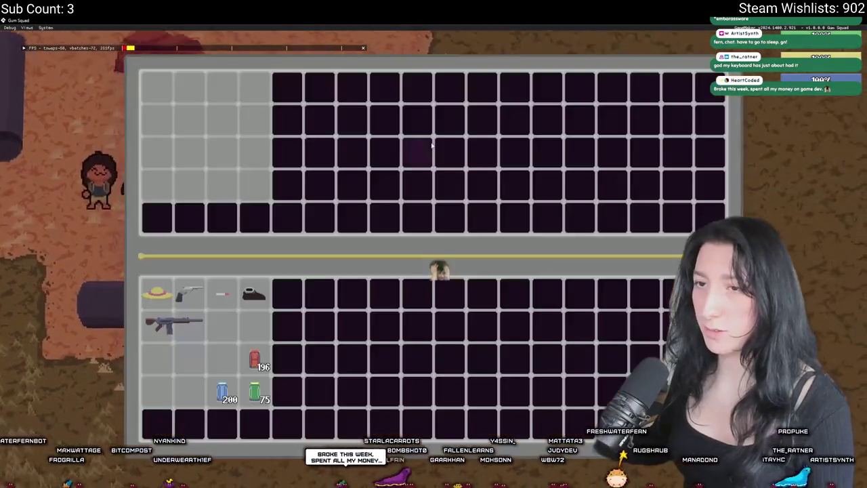
pyautogui.press('Tab')
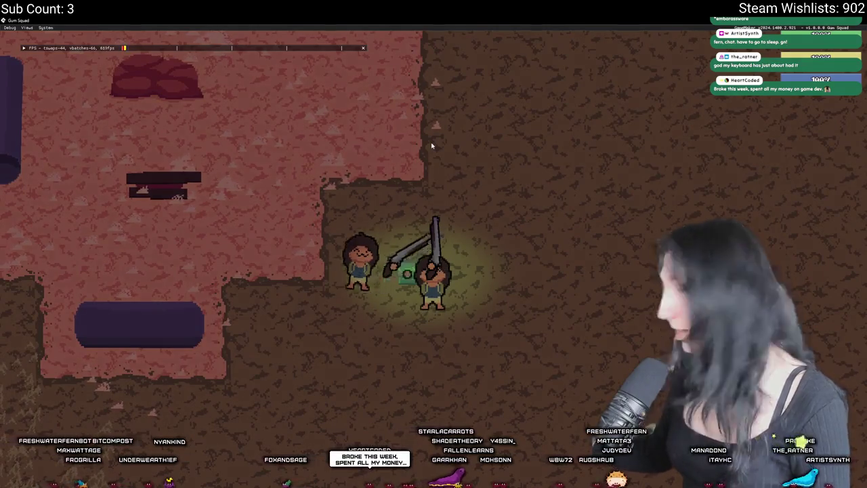
# - Walk back past the three chests and on left across the map
pyautogui.press('a')
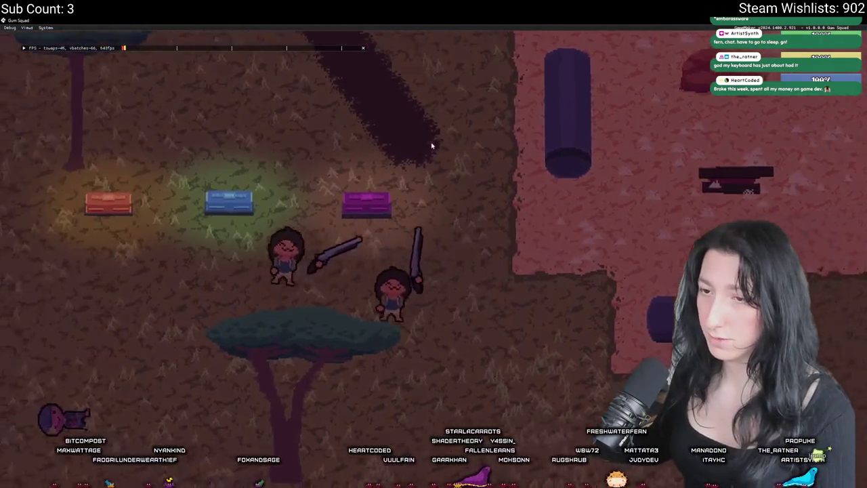
pyautogui.press('s')
pyautogui.press('w')
pyautogui.press('a')
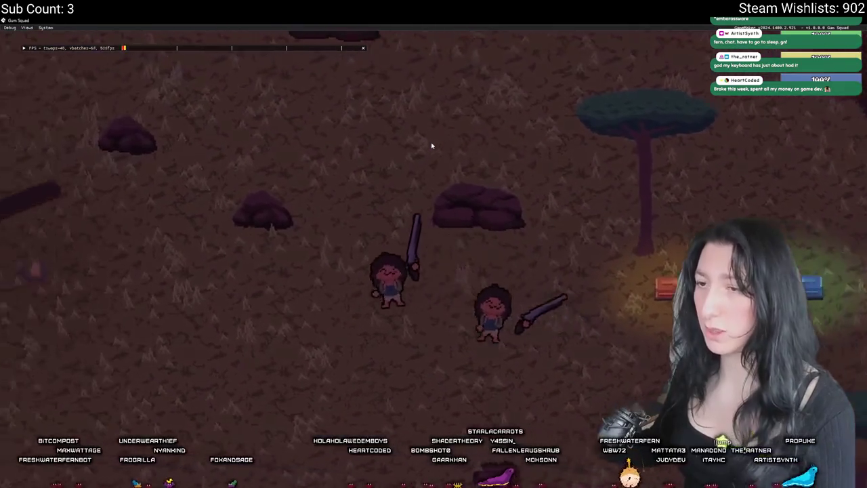
pyautogui.press('a')
pyautogui.press('s')
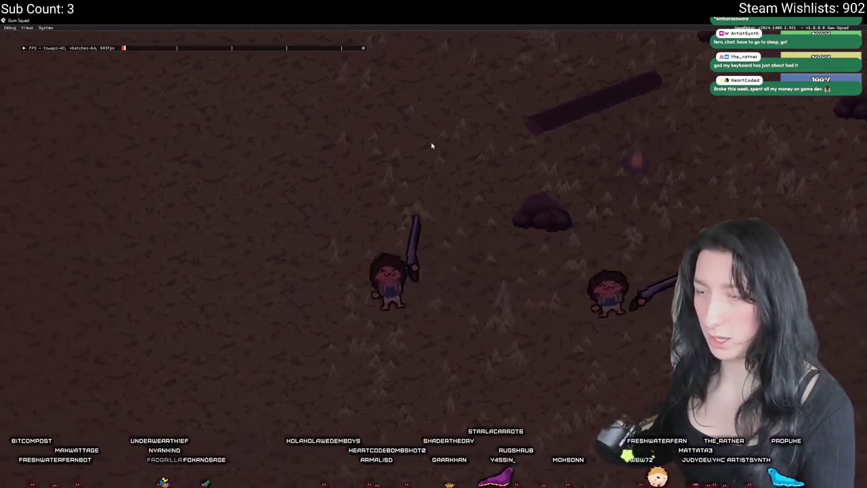
pyautogui.press('a')
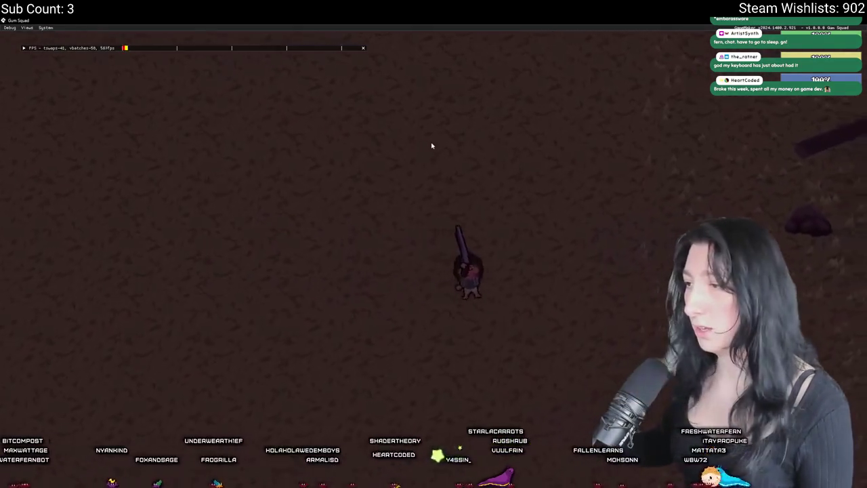
pyautogui.scroll(-3, 431, 146)
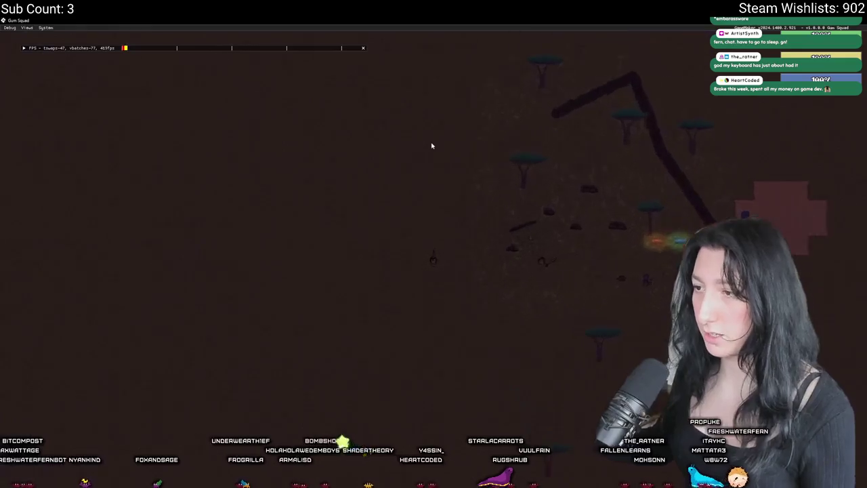
pyautogui.scroll(3, 431, 146)
# - Check a chest's inventory, then walk through the dirt clearing and off to the right
pyautogui.press('d')
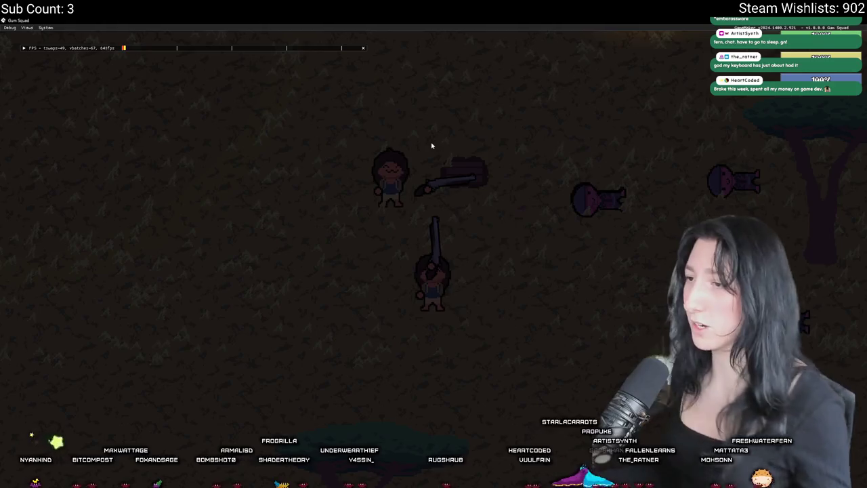
pyautogui.press('Tab')
pyautogui.press('Tab')
pyautogui.press('Tab')
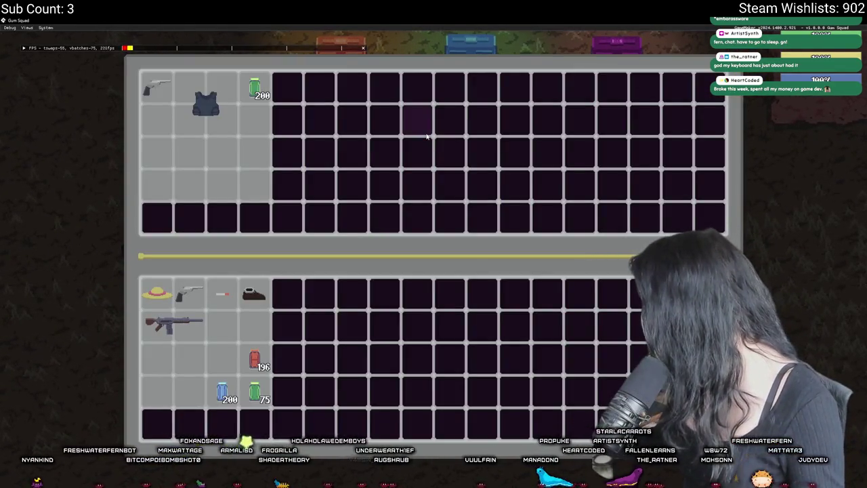
pyautogui.press('Tab')
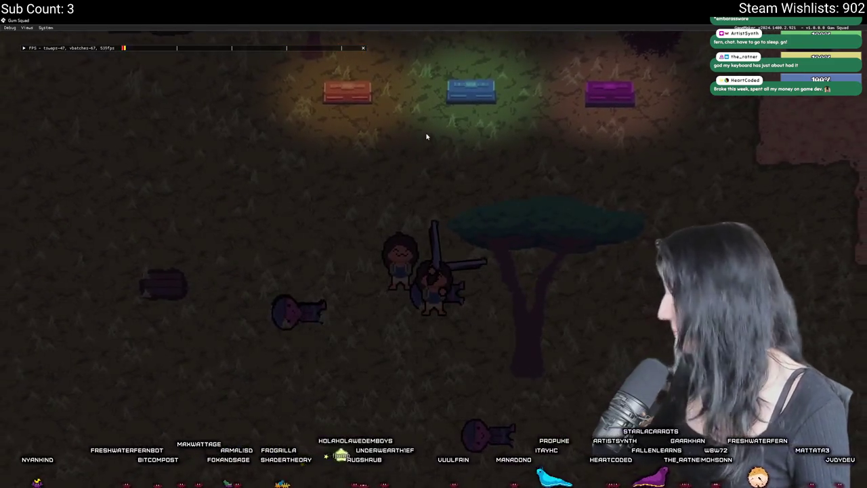
pyautogui.press('d')
pyautogui.press('w')
pyautogui.press('d')
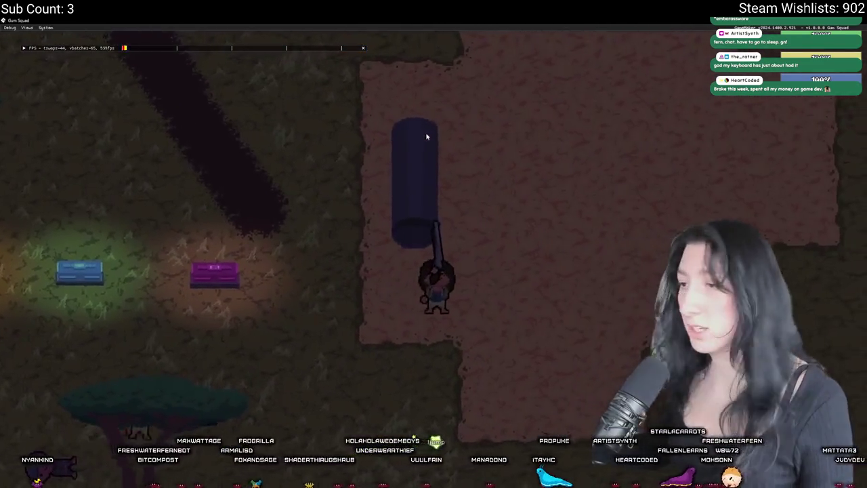
pyautogui.press('s')
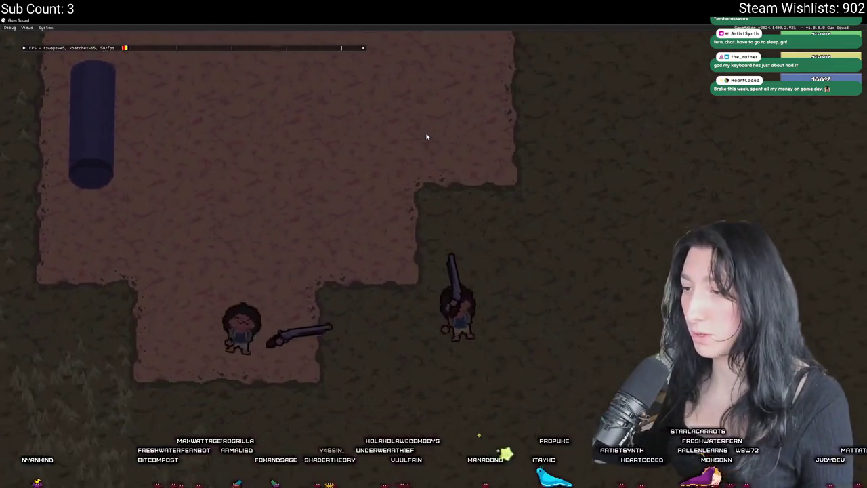
pyautogui.press('d')
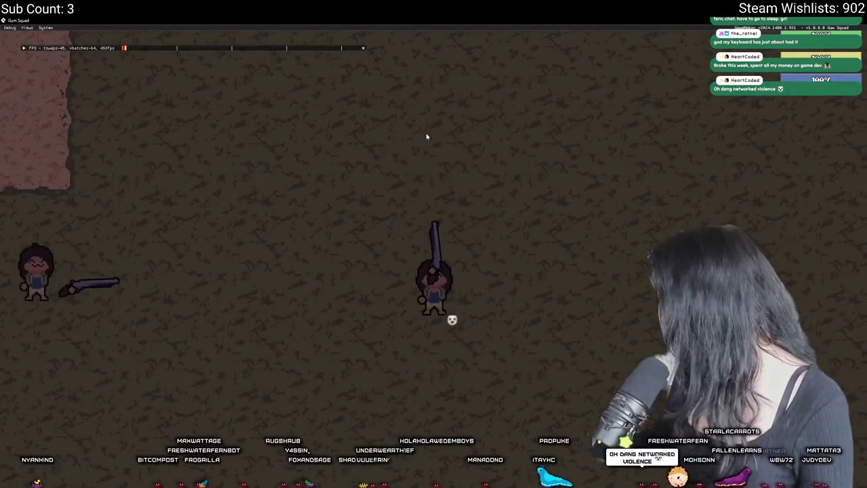
pyautogui.press('a')
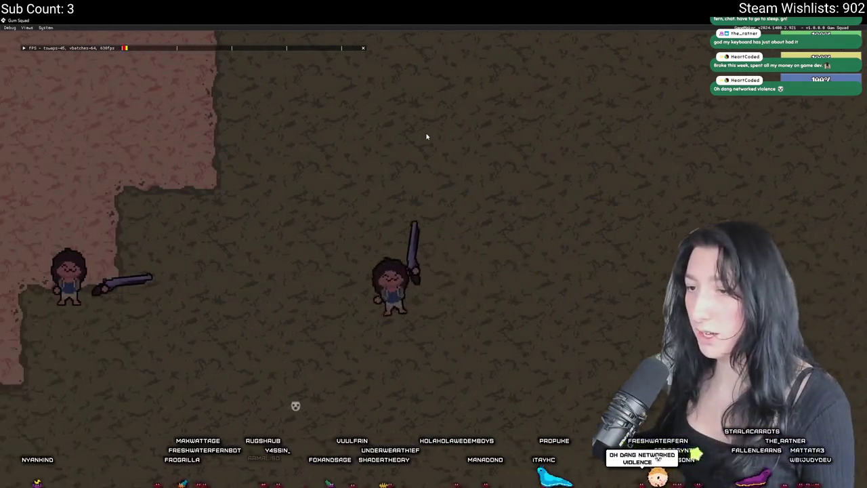
pyautogui.press('a')
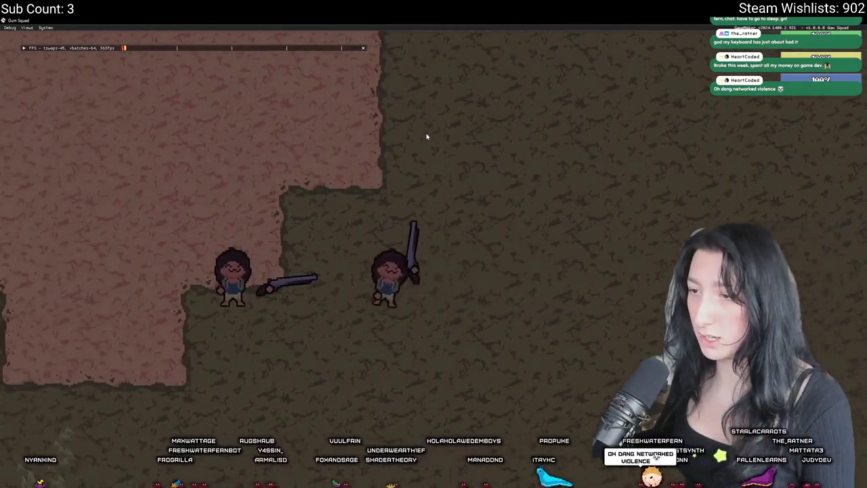
pyautogui.press('s')
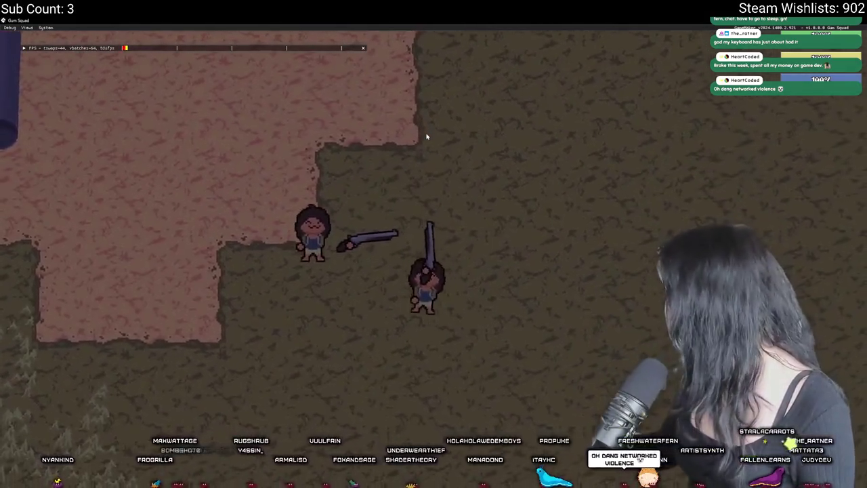
pyautogui.press('d')
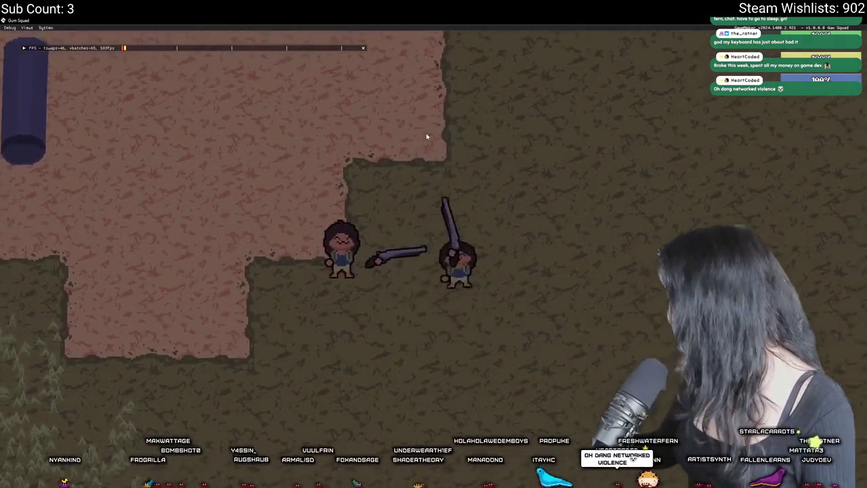
pyautogui.scroll(-3, 426, 136)
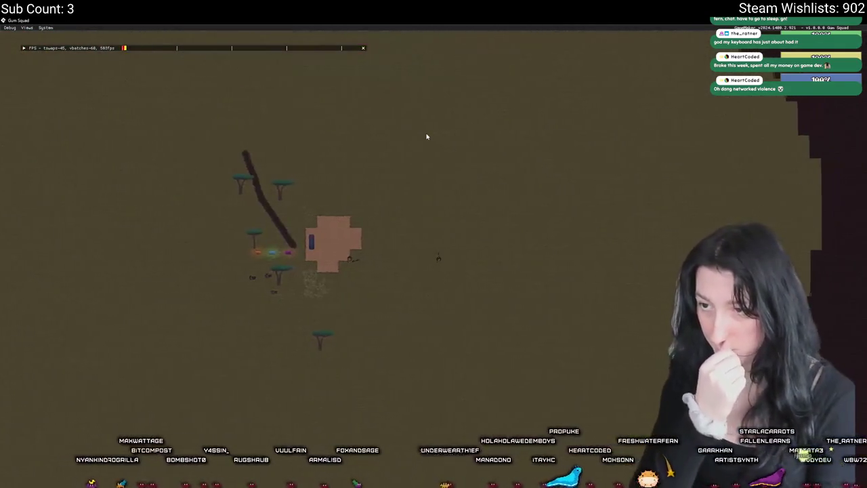
# - Walk right toward the map edge, then back left to the orange patch and zoom in
pyautogui.press('d')
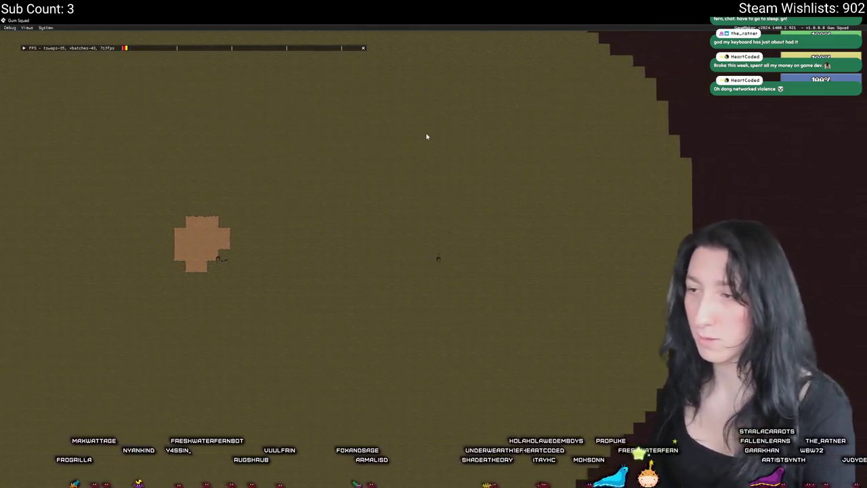
pyautogui.press('d')
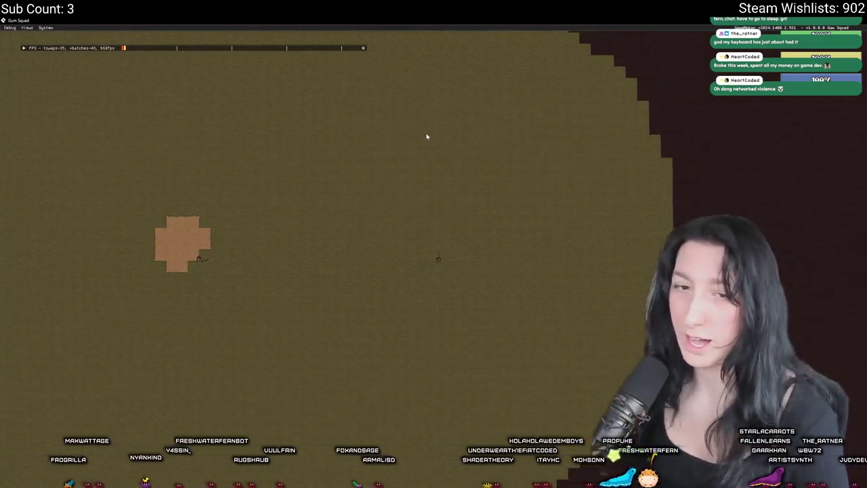
pyautogui.press('d')
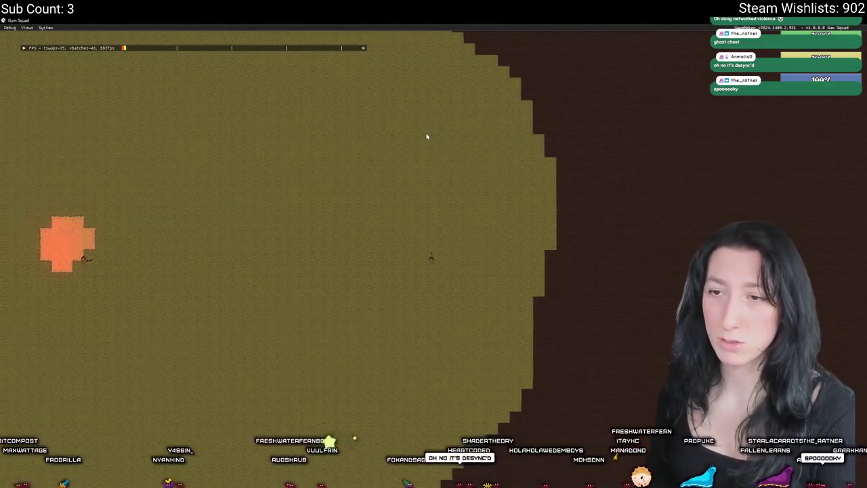
pyautogui.press('a')
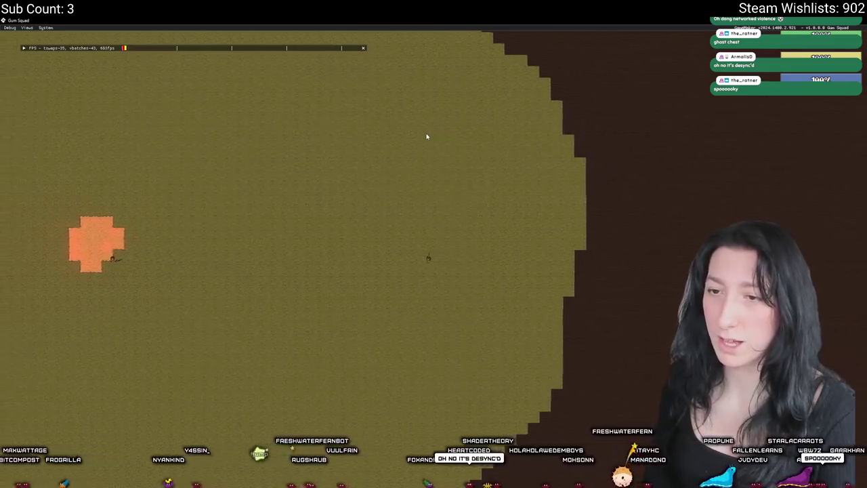
pyautogui.press('a')
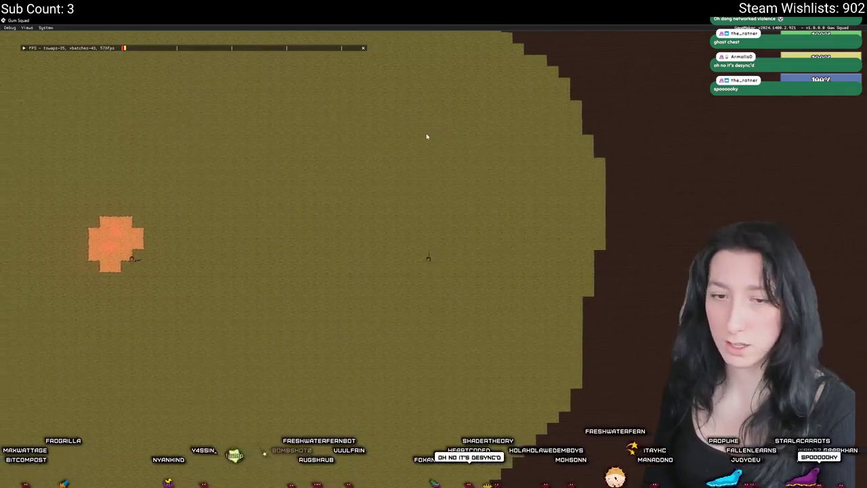
pyautogui.press('a')
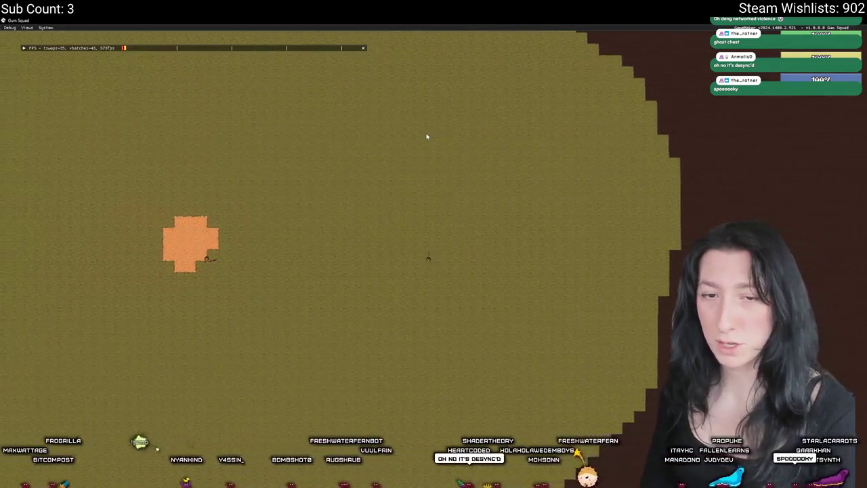
pyautogui.press('a')
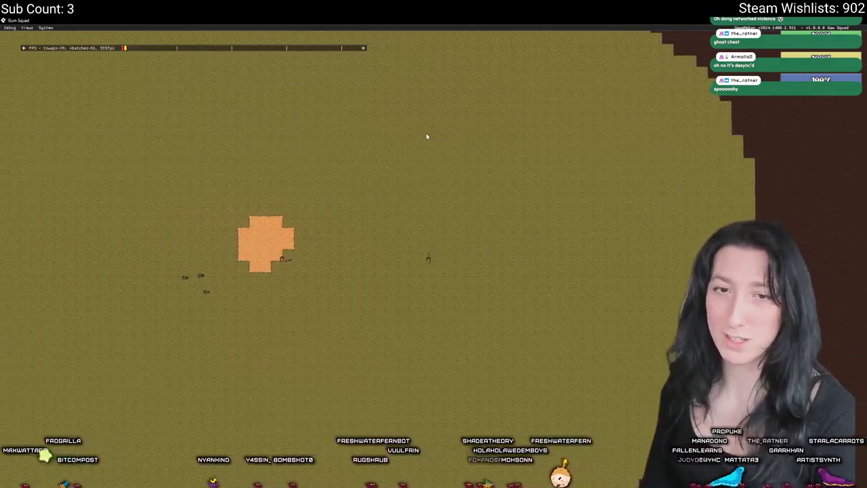
pyautogui.scroll(5, 427, 137)
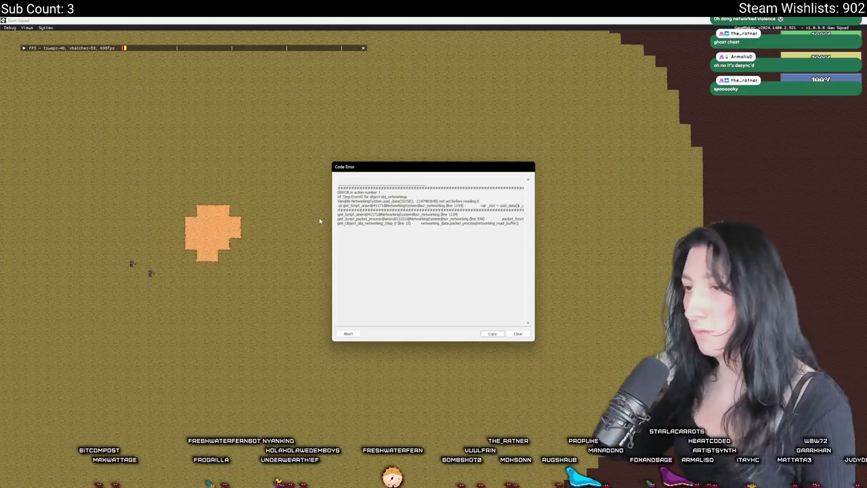
# - Abort the crashed game and open scr_networking at line 1154
pyautogui.click(348, 334)
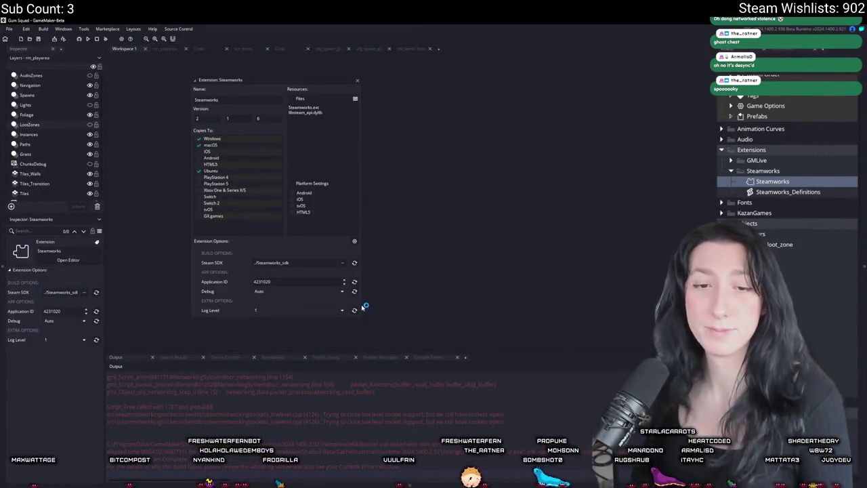
pyautogui.scroll(1, 292, 419)
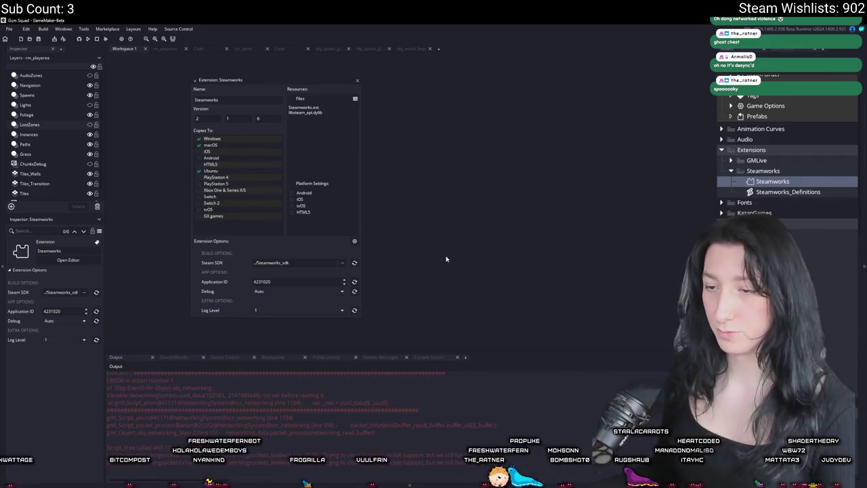
pyautogui.hotkey('ctrl', 't')
pyautogui.write('scr_network')
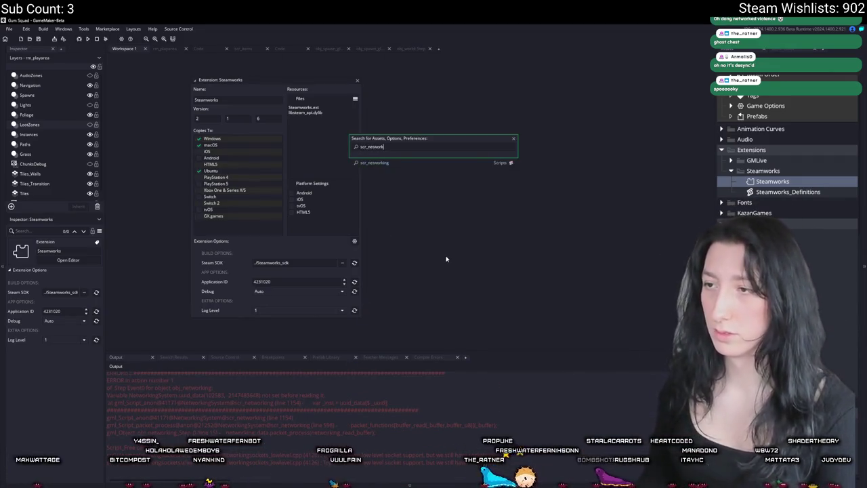
pyautogui.press('Return')
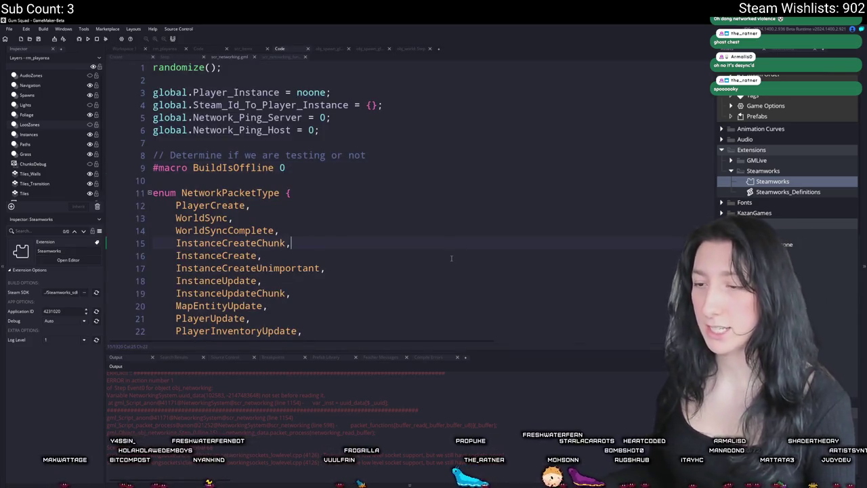
pyautogui.hotkey('ctrl', 'g')
pyautogui.write('1154')
pyautogui.press('Return')
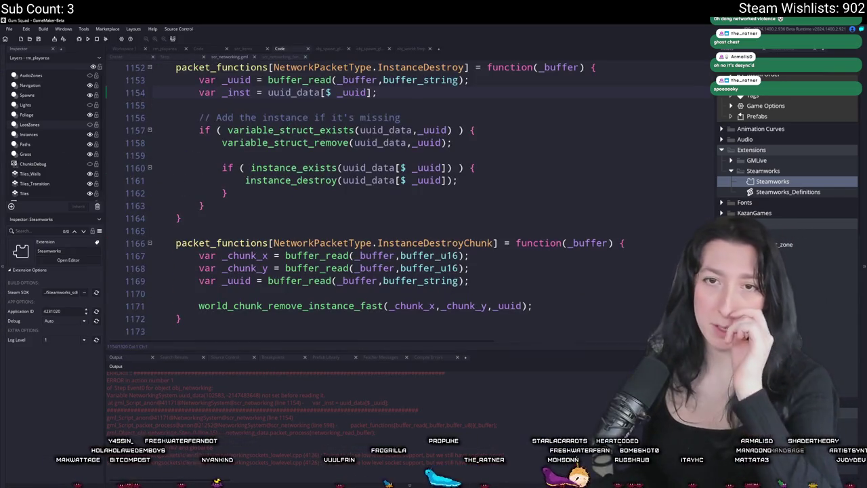
# - Search the project for uuid_data and rename line 1154's reference to global_uuid_data
pyautogui.scroll(2, 297, 186)
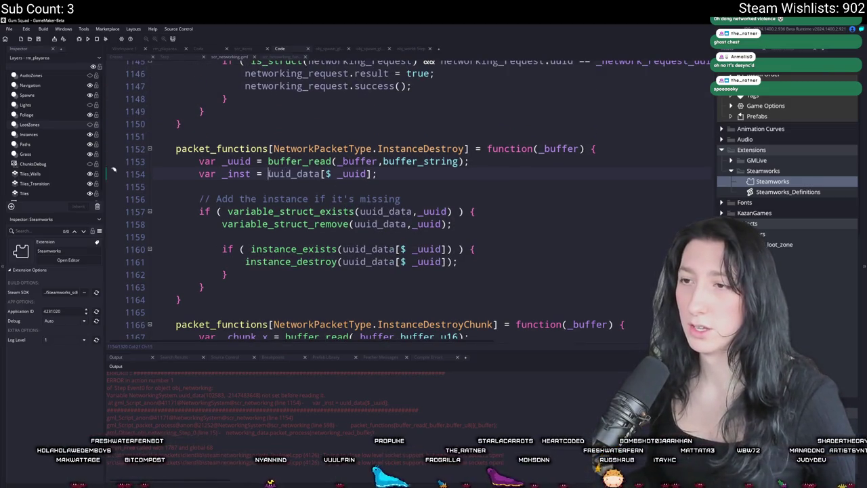
pyautogui.doubleClick(292, 173)
pyautogui.hotkey('ctrl', 'shift', 'f')
pyautogui.press('Return')
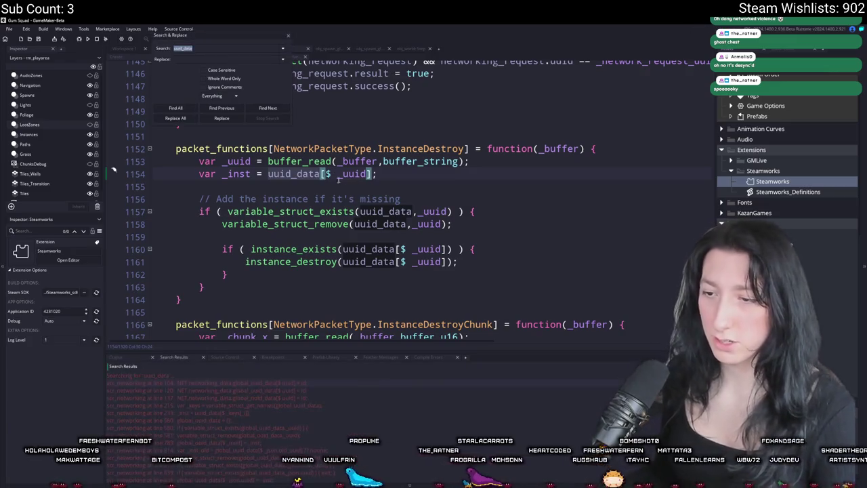
pyautogui.click(286, 37)
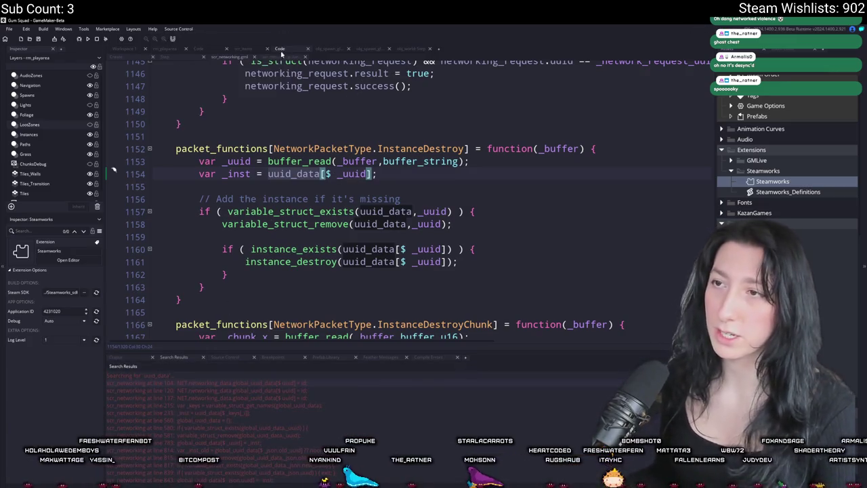
pyautogui.click(269, 174)
pyautogui.write('global')
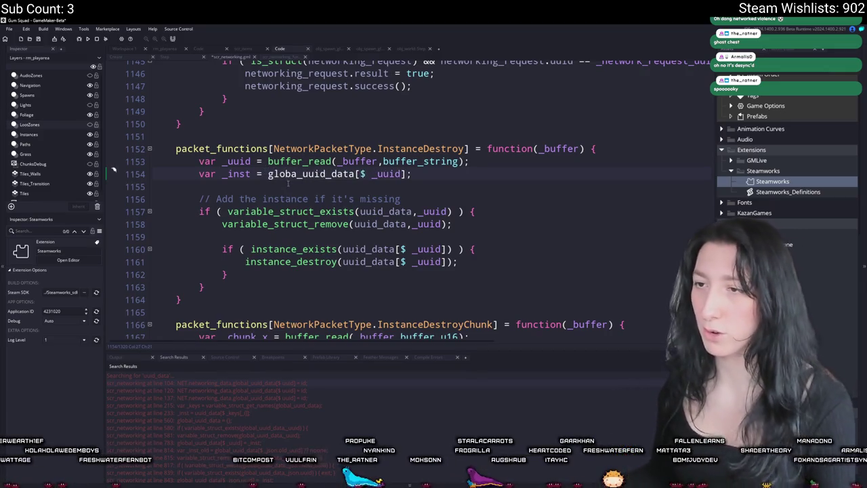
pyautogui.press('Left')
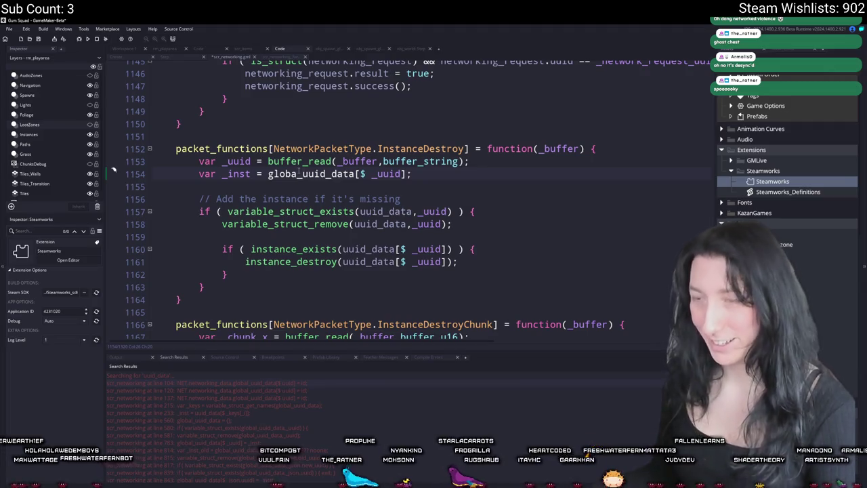
pyautogui.write('_')
# - Replace the uuid_data references on lines 1157–1161 with global_uuid_data
pyautogui.doubleClick(314, 174)
pyautogui.hotkey('ctrl', 'c')
pyautogui.doubleClick(381, 211)
pyautogui.hotkey('ctrl', 'v')
pyautogui.click(384, 223)
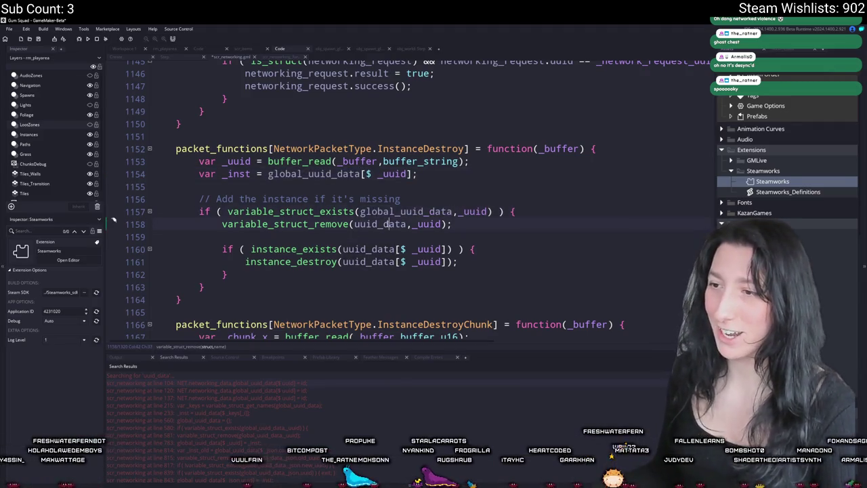
pyautogui.doubleClick(381, 223)
pyautogui.hotkey('ctrl', 'v')
pyautogui.doubleClick(369, 262)
pyautogui.hotkey('ctrl', 'v')
pyautogui.doubleClick(379, 249)
pyautogui.hotkey('ctrl', 'v')
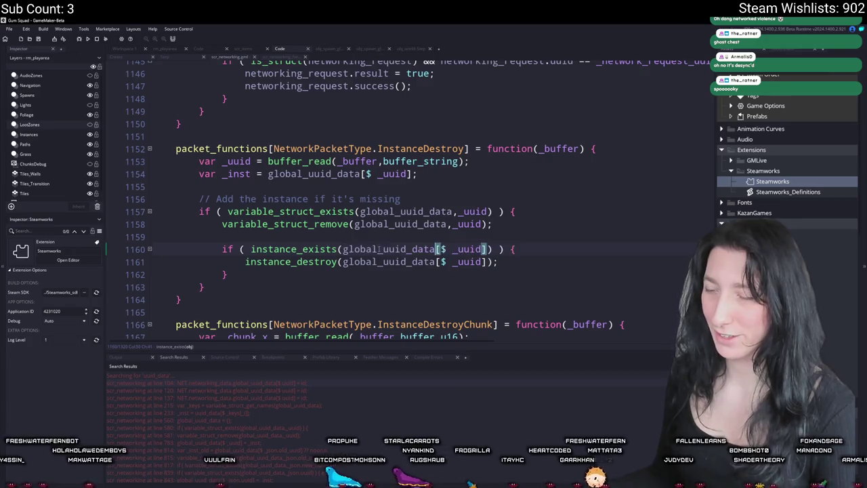
# - Check the script for any remaining uuid_data references, then return to the project workspace
pyautogui.scroll(-3, 378, 249)
pyautogui.hotkey('ctrl', 'f')
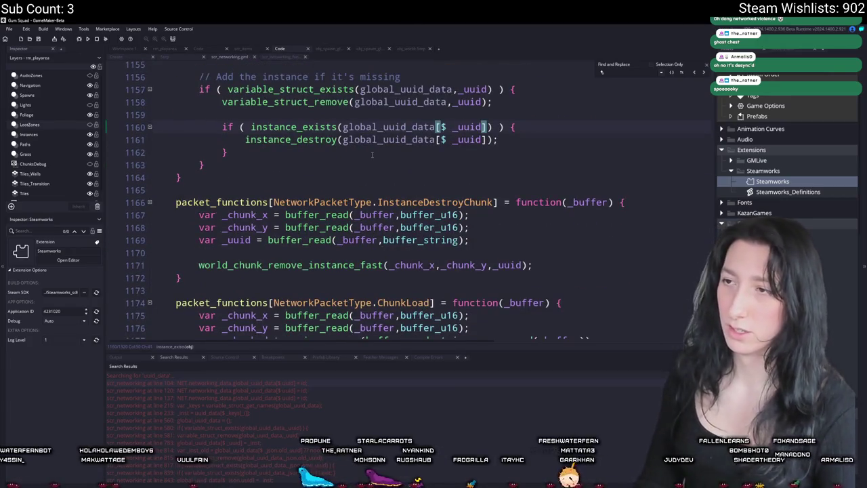
pyautogui.write('uuid_data')
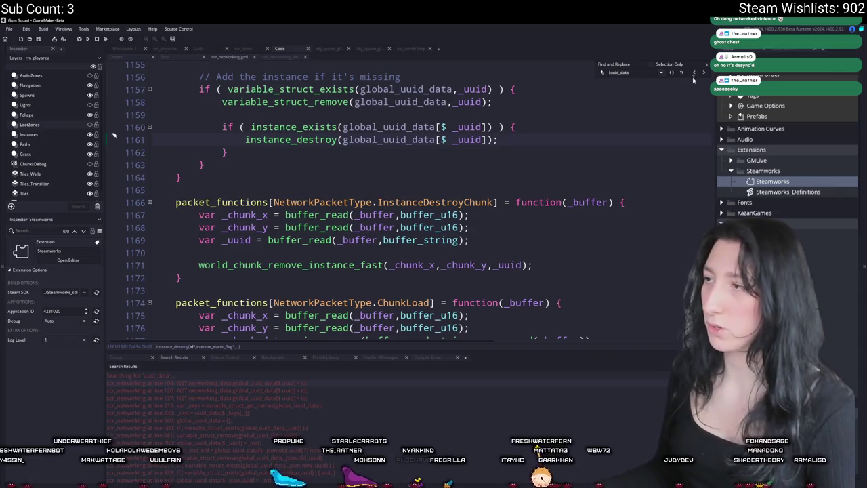
pyautogui.click(623, 102)
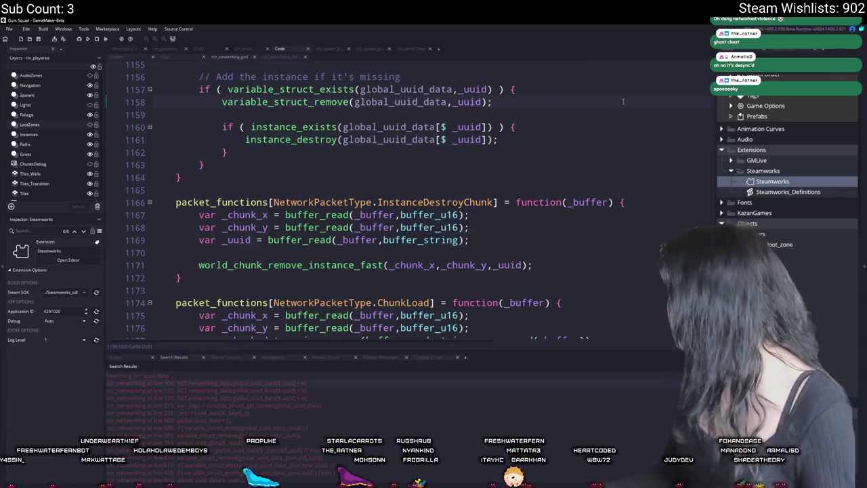
pyautogui.scroll(3, 388, 148)
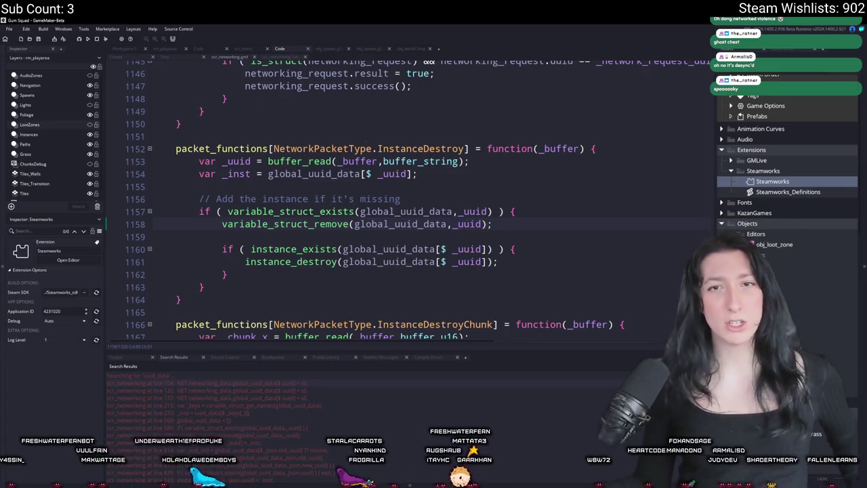
pyautogui.scroll(3, 262, 183)
pyautogui.scroll(3, 262, 182)
pyautogui.click(132, 49)
pyautogui.scroll(2, 422, 215)
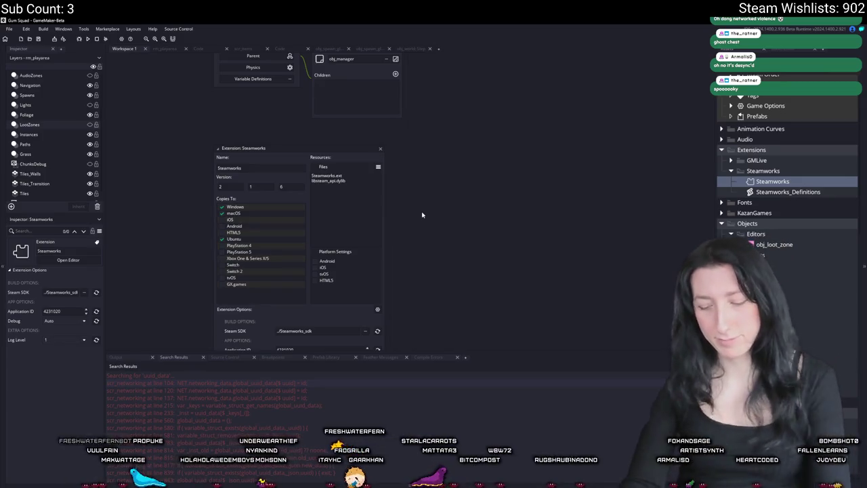
# - Find and open the load_network function in scr_world_chunks
pyautogui.hotkey('ctrl', 'shift', 'f')
pyautogui.write('load_ne')
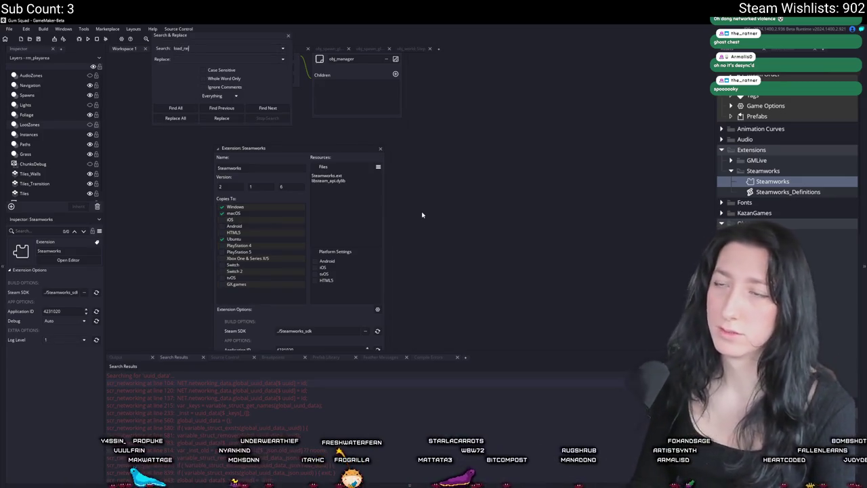
pyautogui.doubleClick(315, 380)
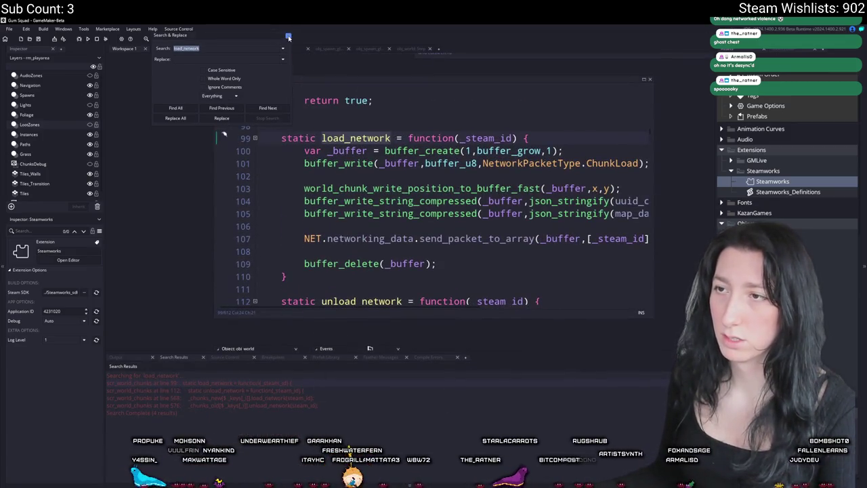
pyautogui.click(288, 37)
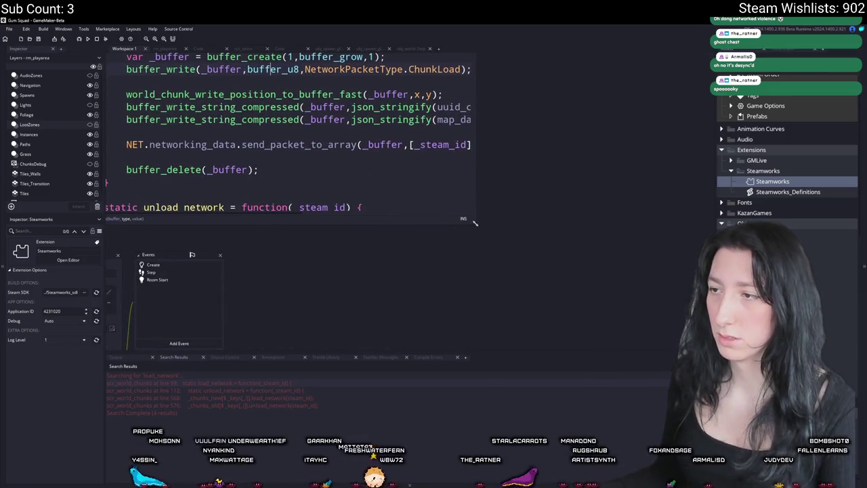
pyautogui.moveTo(474, 222); pyautogui.dragTo(630, 285)
pyautogui.scroll(2, 466, 173)
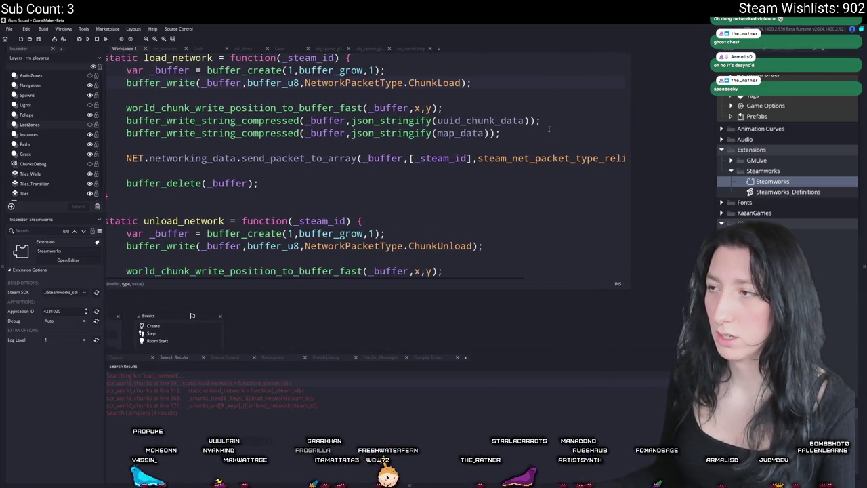
# - Open the ChunkLoad handler in scr_networking and make a new line below _map_data
pyautogui.doubleClick(438, 110)
pyautogui.hotkey('ctrl', 'shift', 'f')
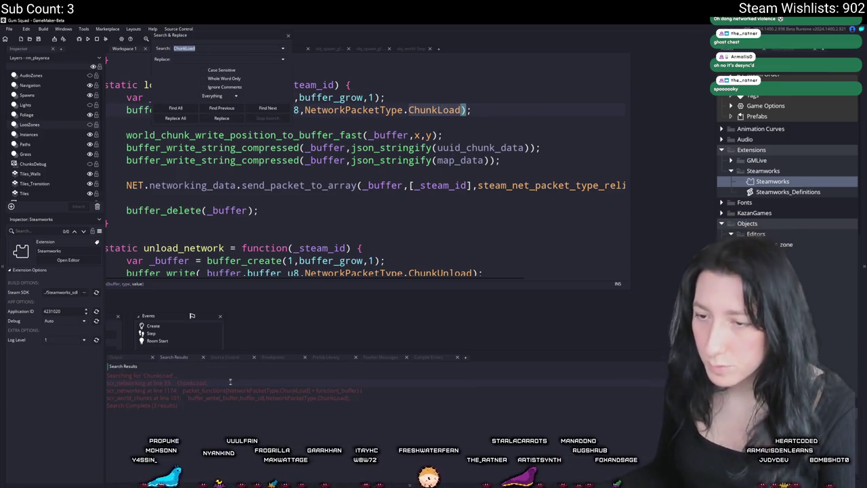
pyautogui.doubleClick(231, 391)
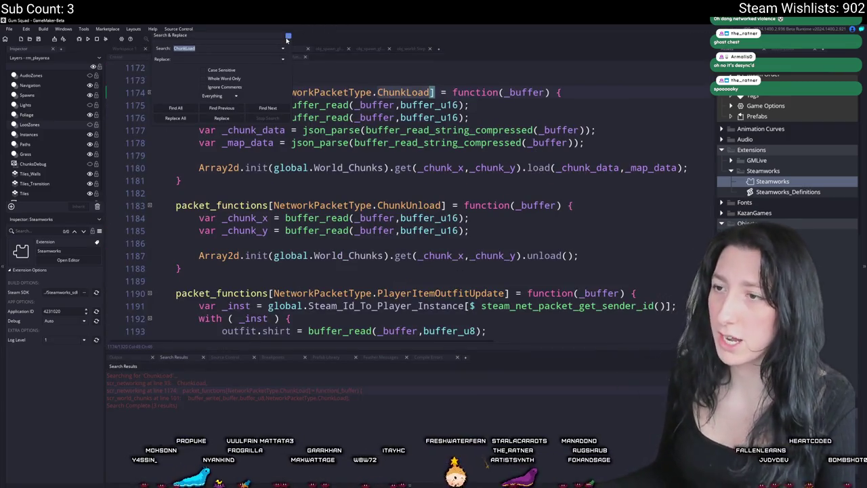
pyautogui.click(630, 160)
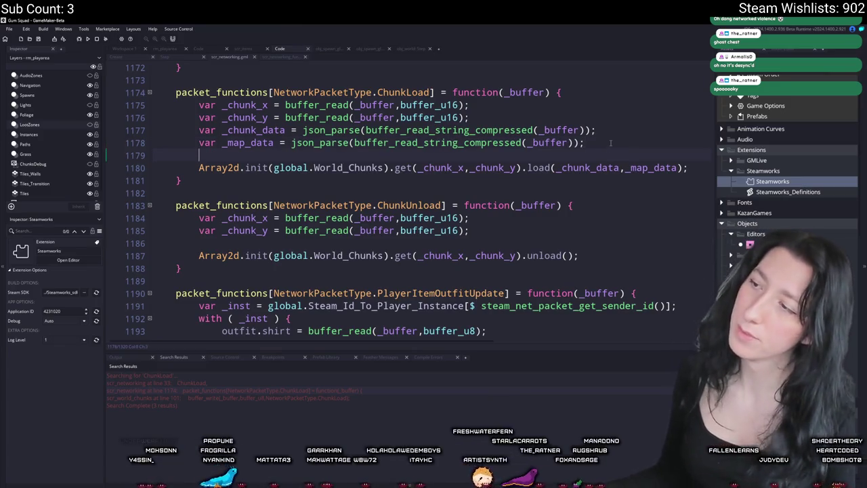
pyautogui.press('Return')
pyautogui.press('Return')
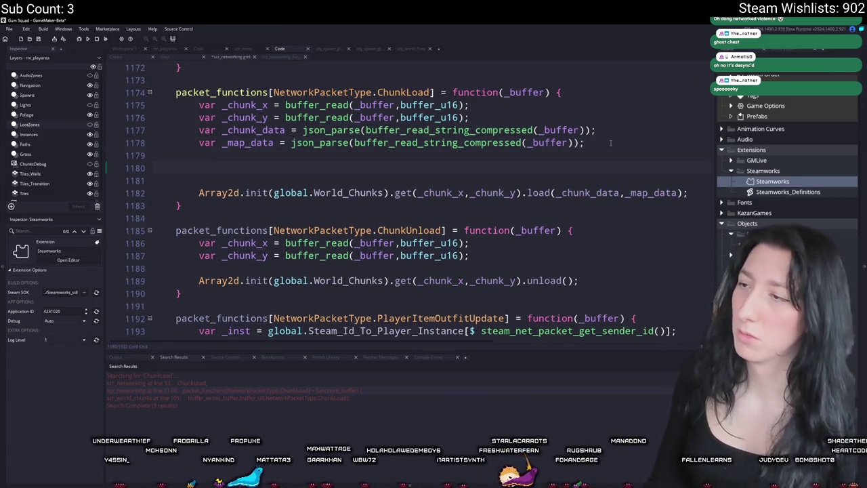
pyautogui.press('BackSpace')
pyautogui.press('Return')
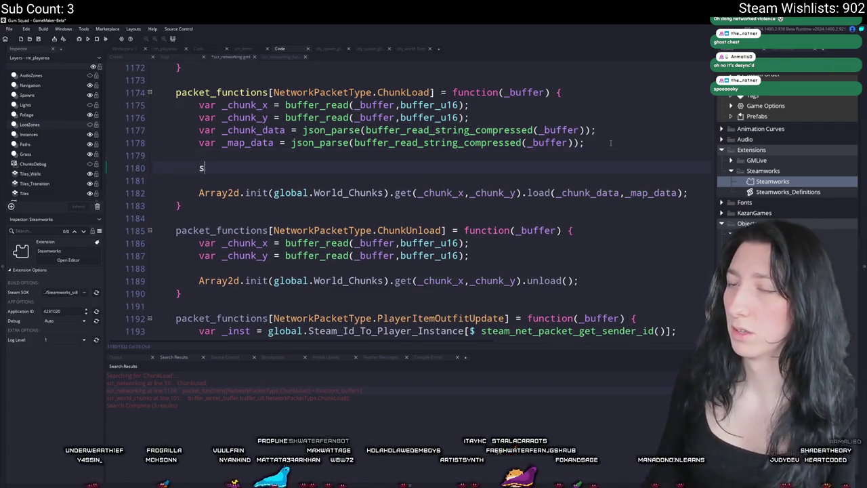
# - Add show_message(_chunk_data); and show_message(_map_data); lines, then run the game with F5
pyautogui.write('show_message(_chunk_')
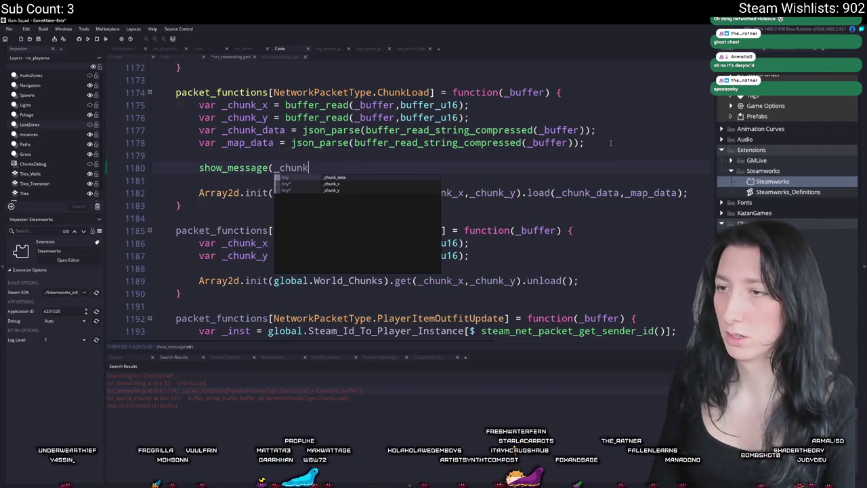
pyautogui.write('data);')
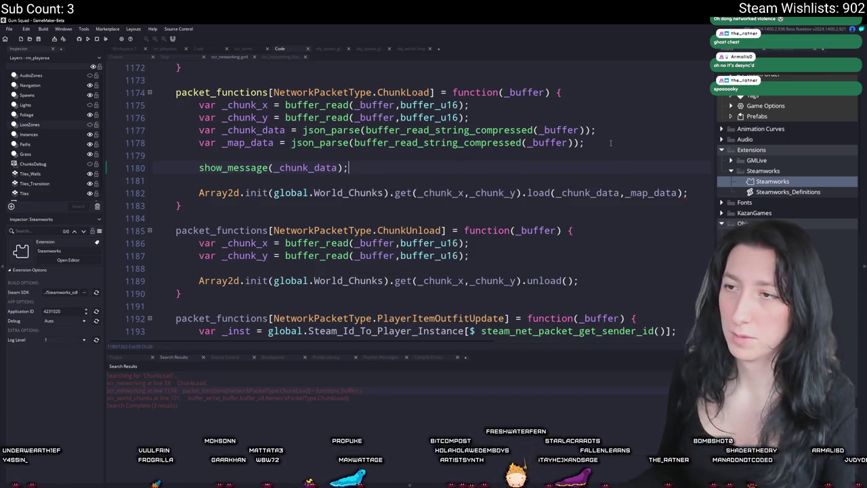
pyautogui.hotkey('ctrl', 'd')
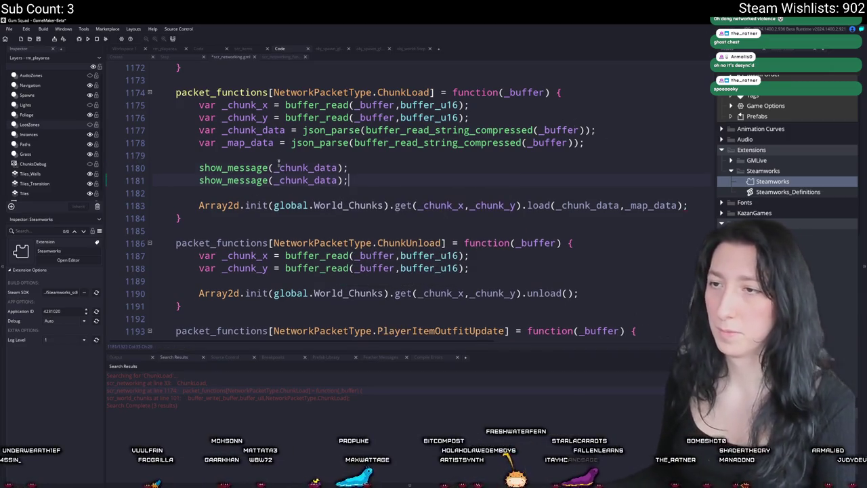
pyautogui.doubleClick(273, 142)
pyautogui.hotkey('ctrl', 'c')
pyautogui.doubleClick(318, 180)
pyautogui.hotkey('ctrl', 'v')
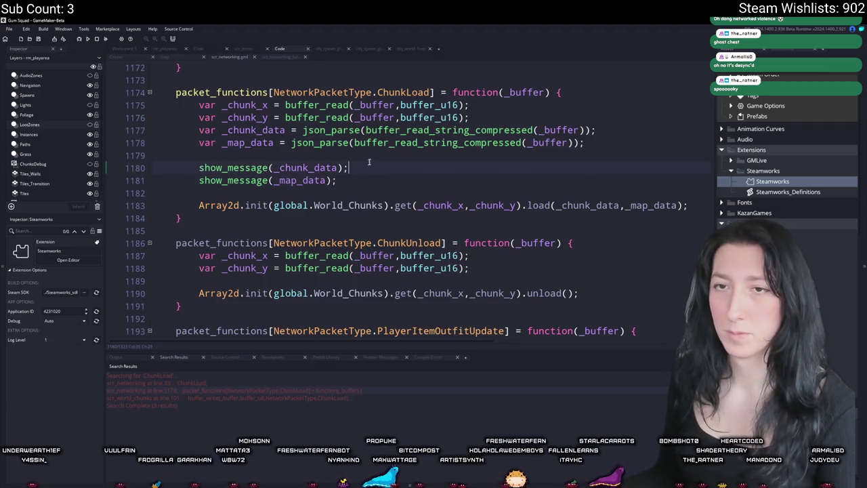
pyautogui.scroll(1, 351, 152)
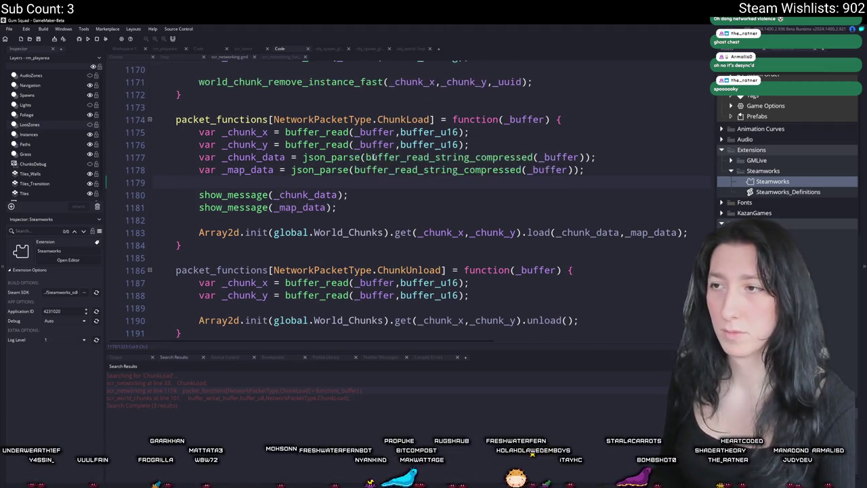
pyautogui.scroll(1, 370, 196)
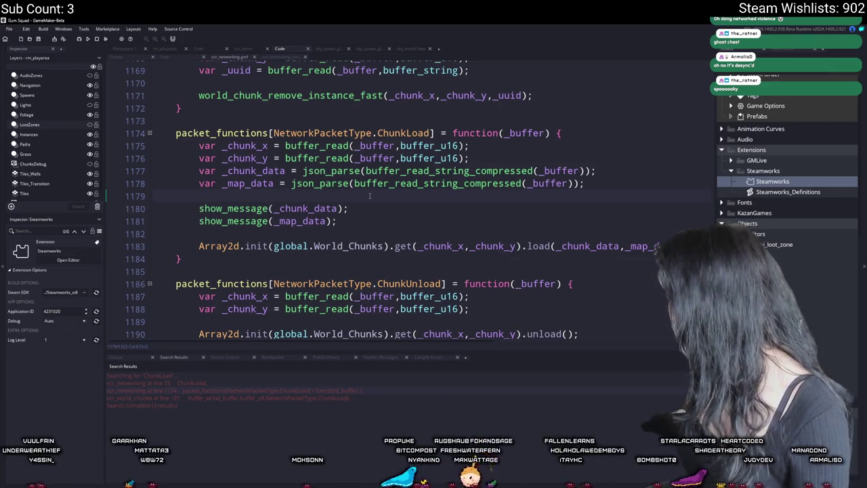
pyautogui.press('F5')
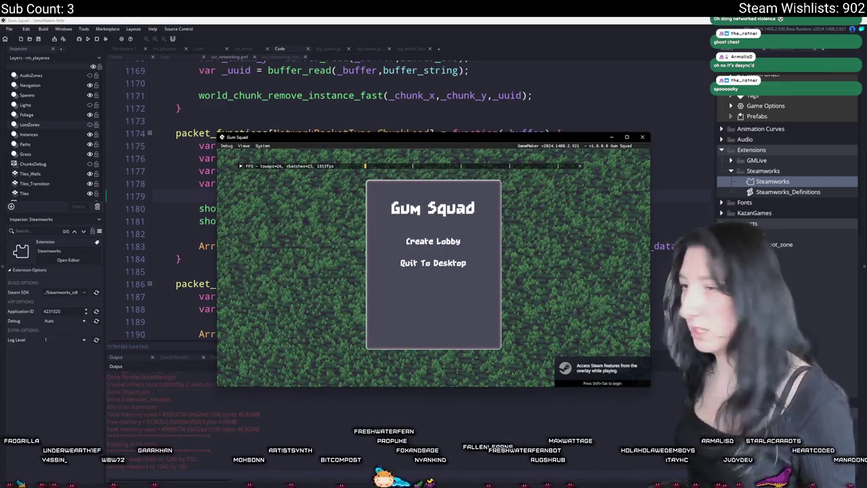
# - Maximize the rebuilt game, search the friend in the Steam overlay, and join their game
pyautogui.doubleClick(346, 138)
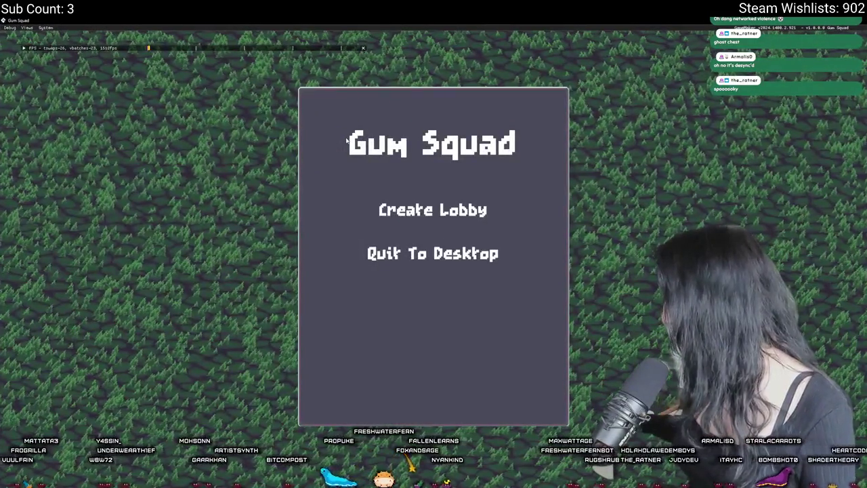
pyautogui.hotkey('shift', 'Tab')
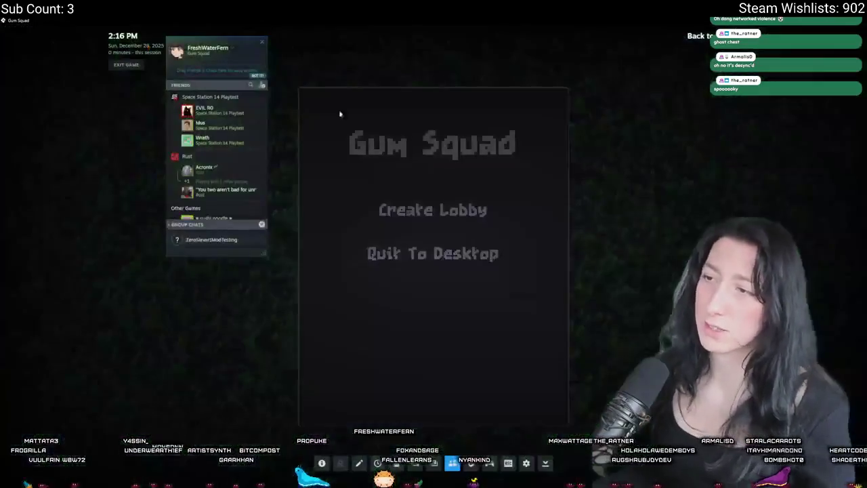
pyautogui.write('sa')
pyautogui.rightClick(227, 99)
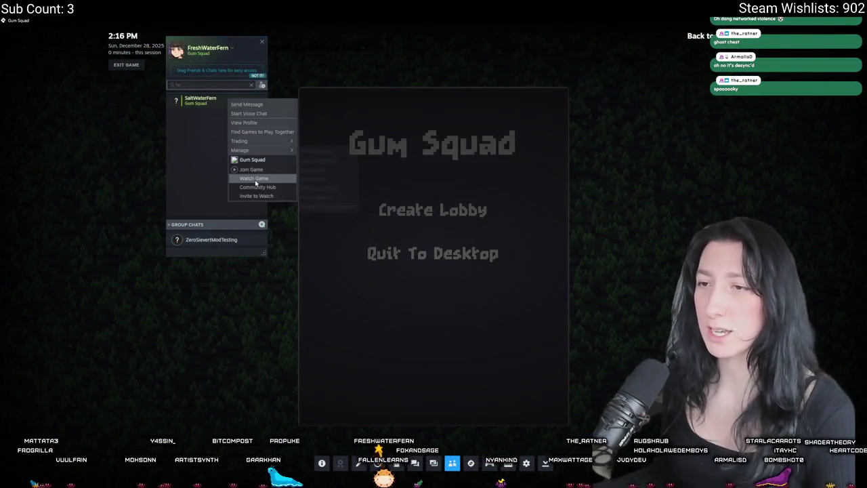
pyautogui.click(252, 187)
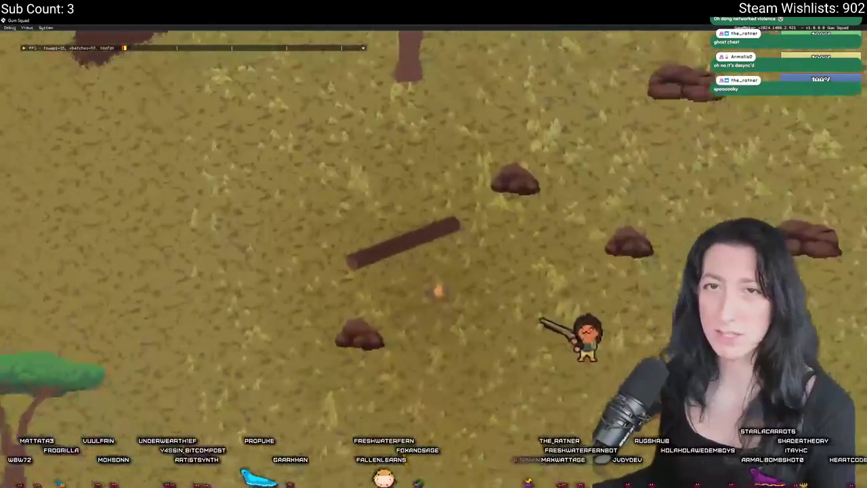
# - Dismiss the four chunk-data and inventory-data message popups
pyautogui.scroll(-5, 236, 73)
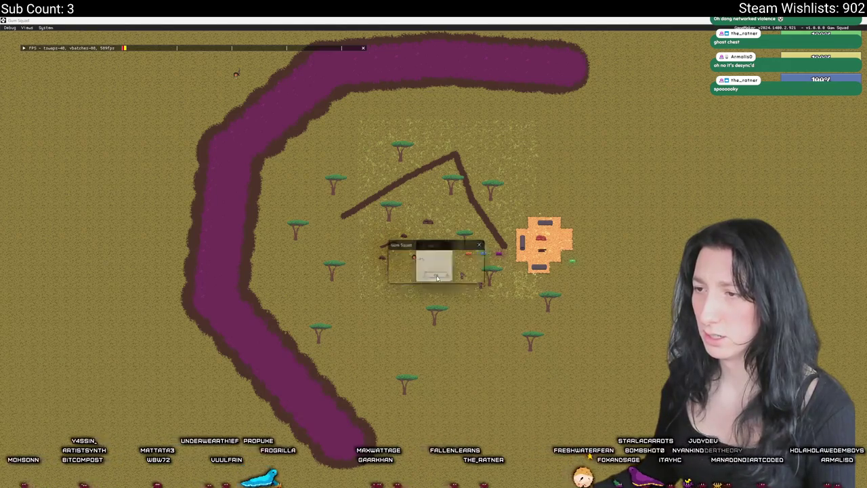
pyautogui.click(438, 278)
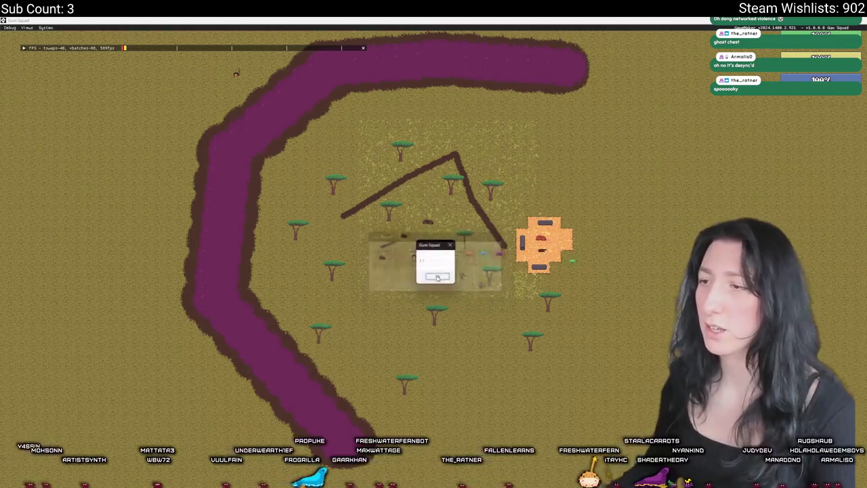
pyautogui.click(436, 277)
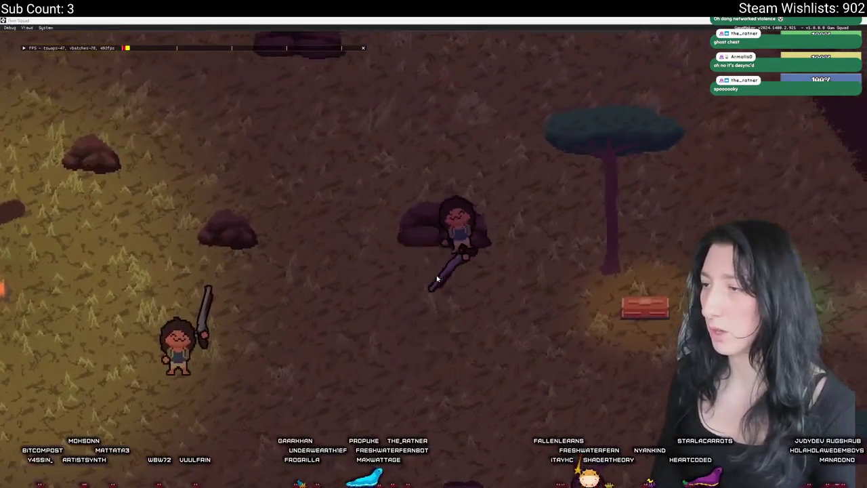
pyautogui.click(437, 277)
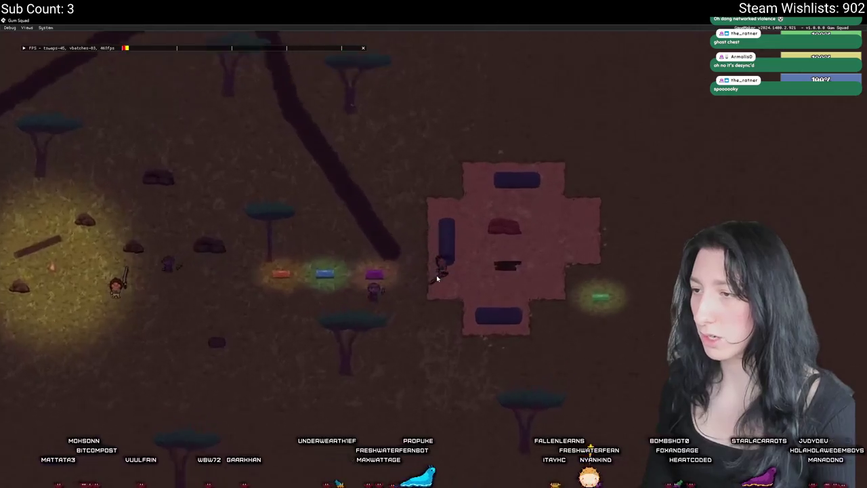
pyautogui.click(437, 277)
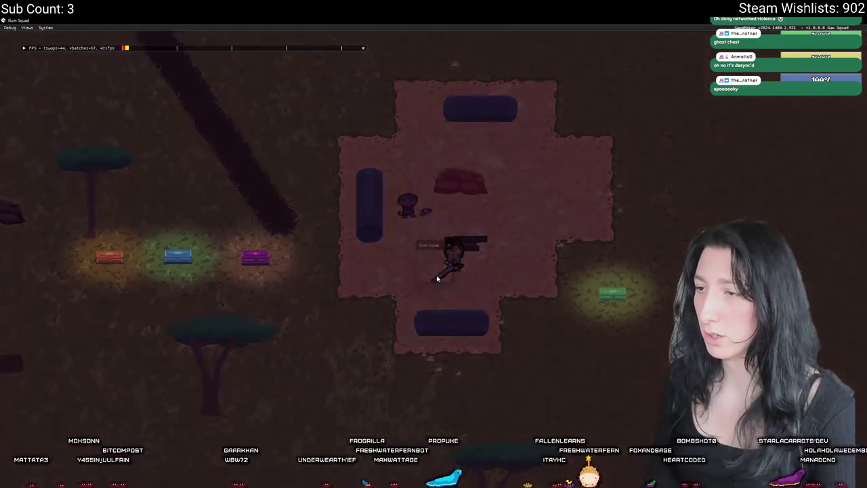
# - Toggle the inventory, walk right through the room, and dismiss two more popups
pyautogui.press('Tab')
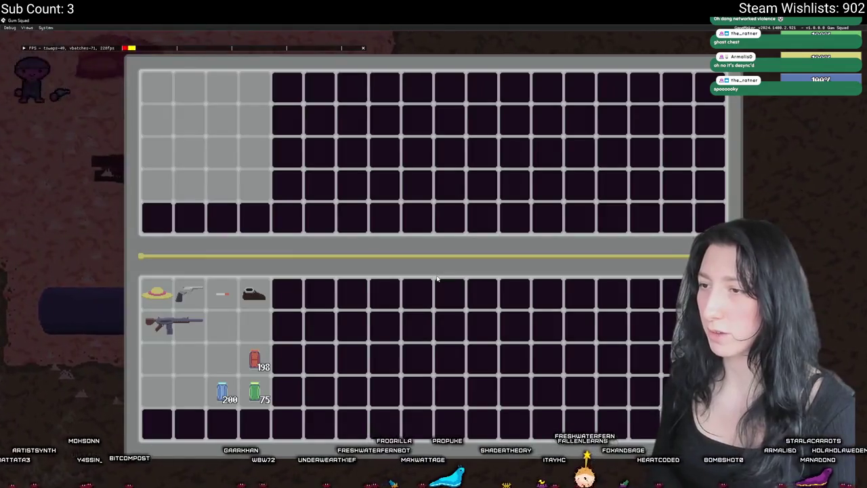
pyautogui.press('Tab')
pyautogui.press('d')
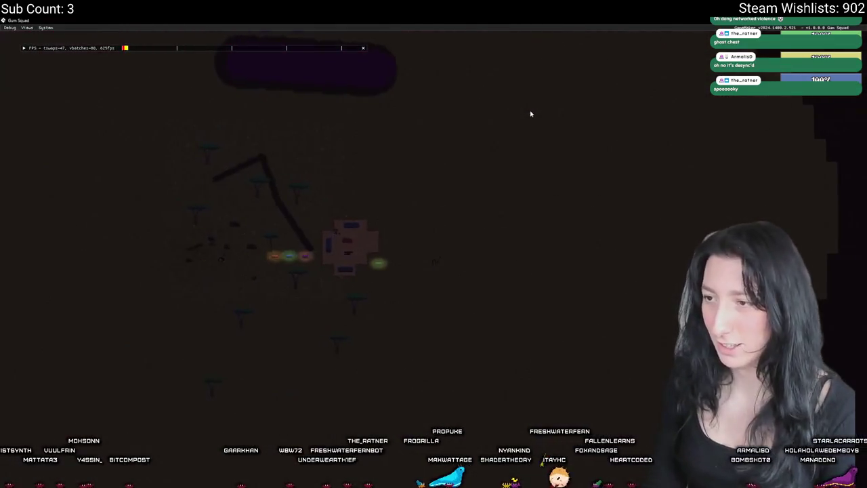
pyautogui.press('Return')
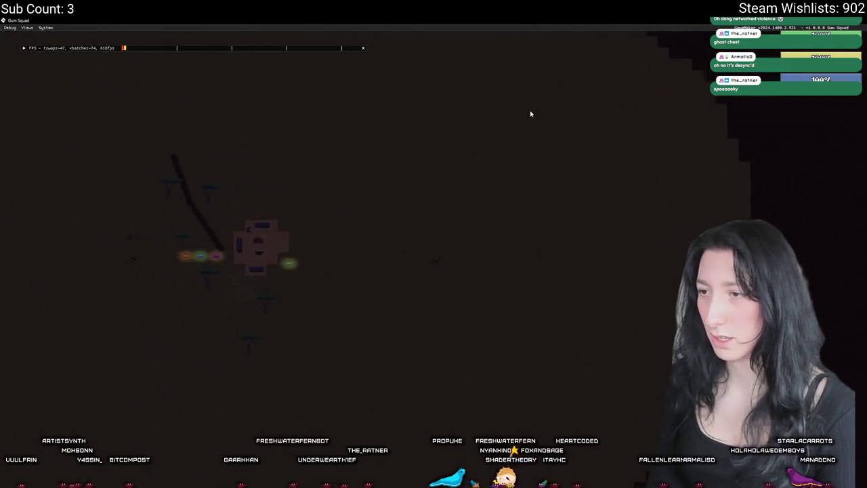
pyautogui.press('Return')
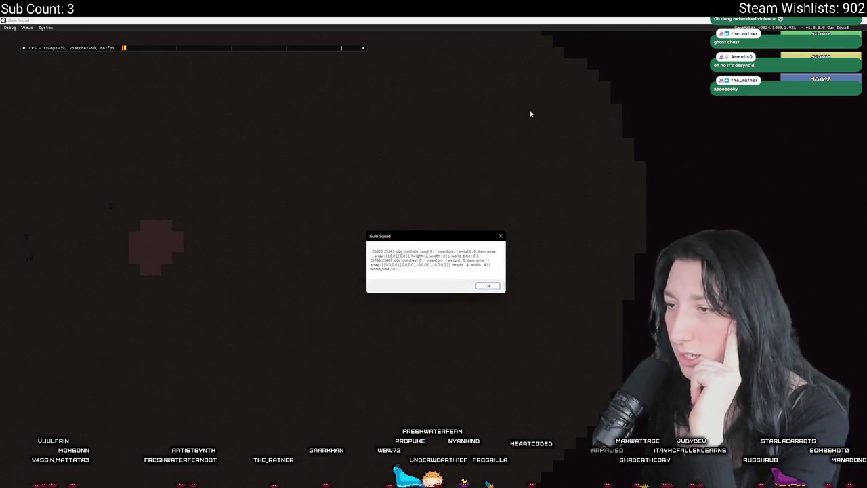
# - Dismiss the last chunk-data and empty map-data dialogs with Enter
pyautogui.press('Return')
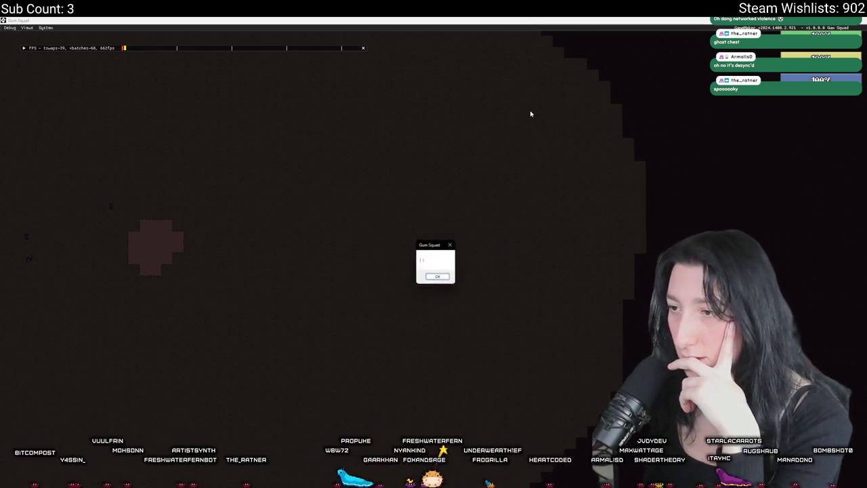
pyautogui.press('Return')
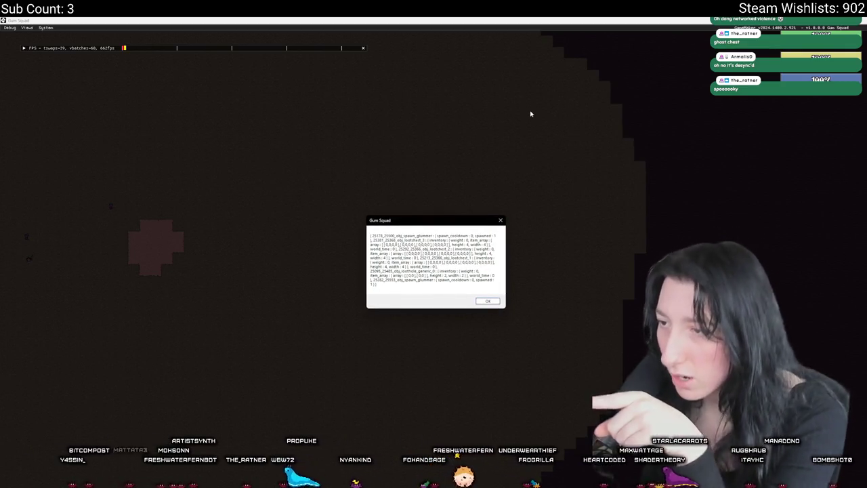
pyautogui.press('Return')
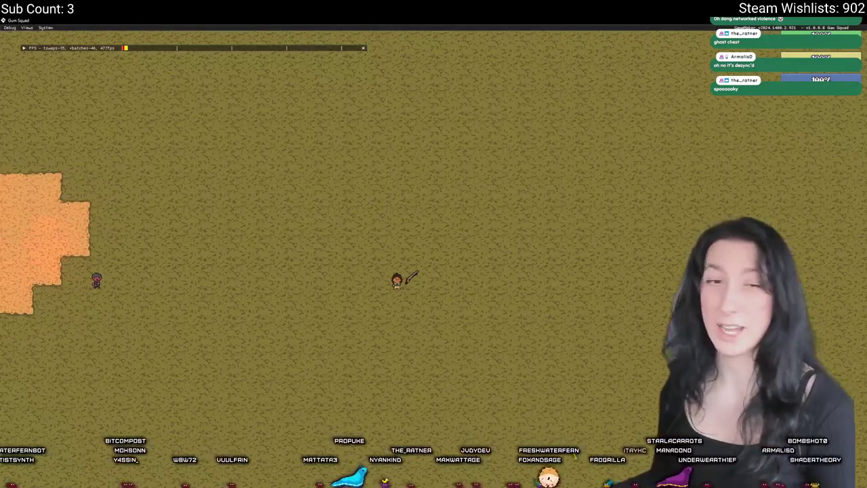
# - Close the running game and delete the two show_message debug lines from the ChunkLoad handler
pyautogui.hotkey('alt', 'F4')
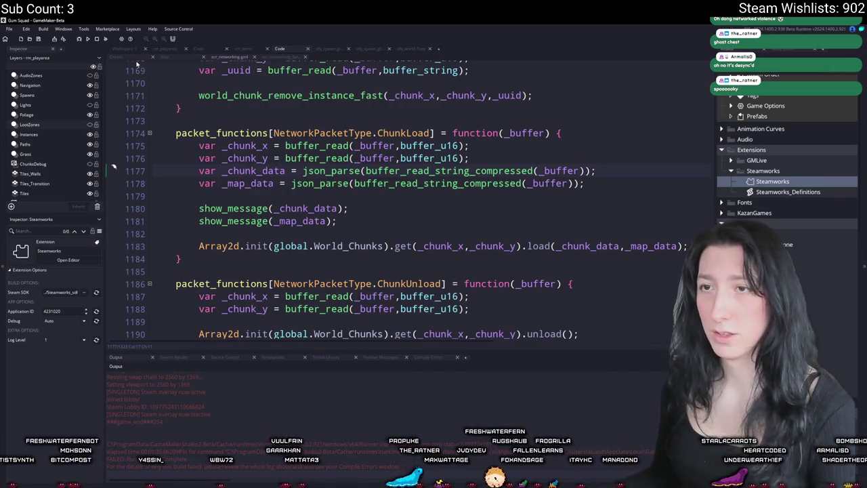
pyautogui.click(127, 50)
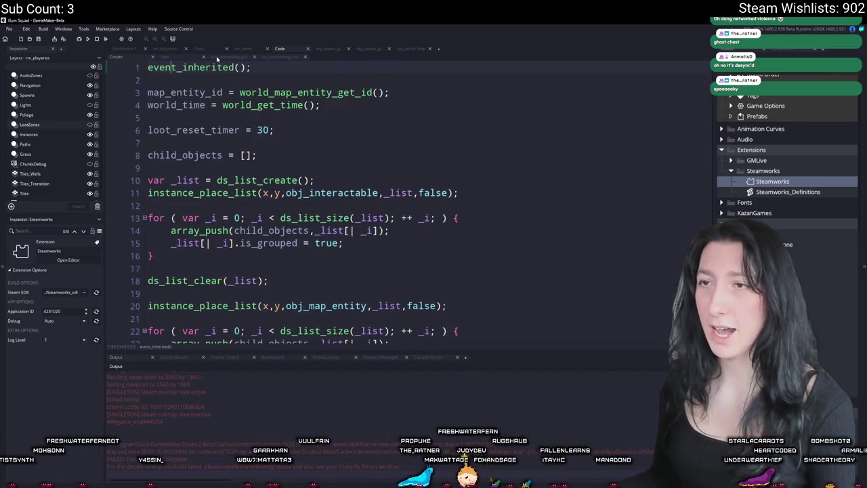
pyautogui.click(217, 58)
pyautogui.moveTo(356, 228); pyautogui.dragTo(153, 198)
pyautogui.press('BackSpace')
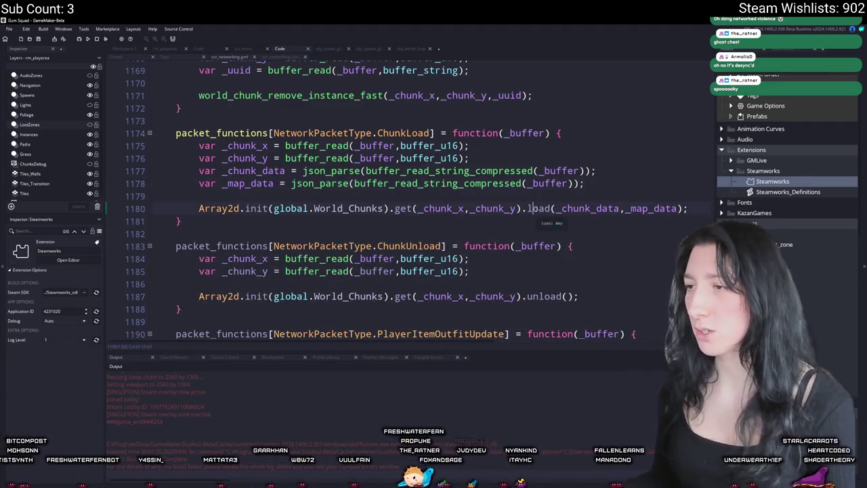
# - Search the project for 'load = func' and jump to the definition in scr_world_chunks
pyautogui.hotkey('ctrl', 'f')
pyautogui.write('func')
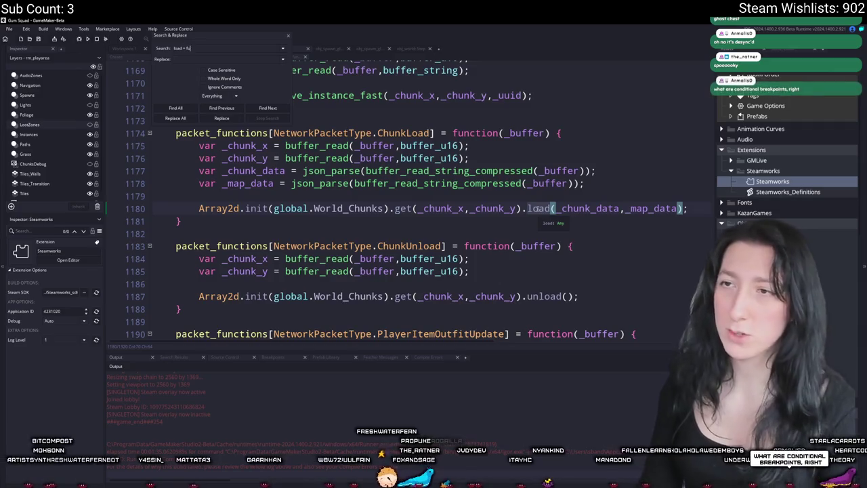
pyautogui.press('Return')
pyautogui.doubleClick(300, 383)
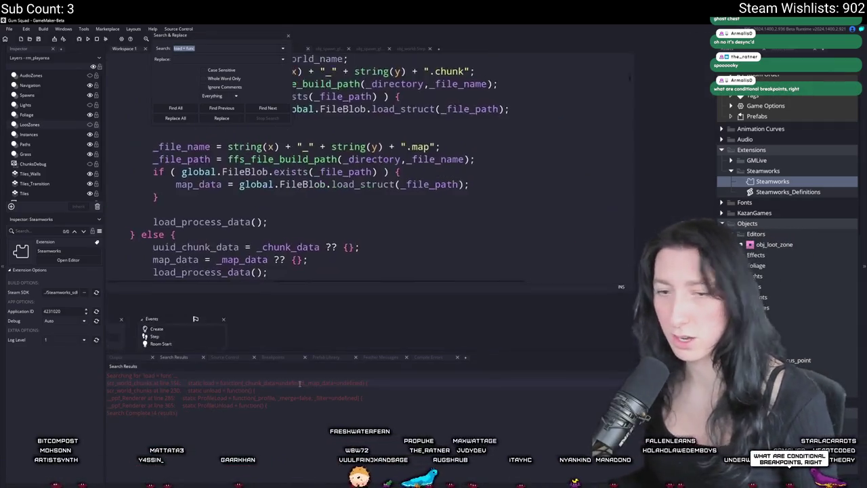
# - Close the search panel and review the load function and its _map_data parameter
pyautogui.click(288, 36)
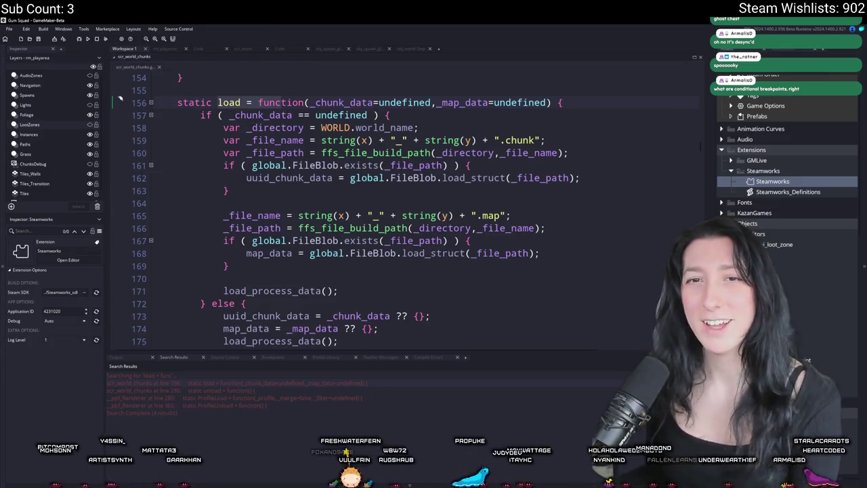
pyautogui.click(449, 134)
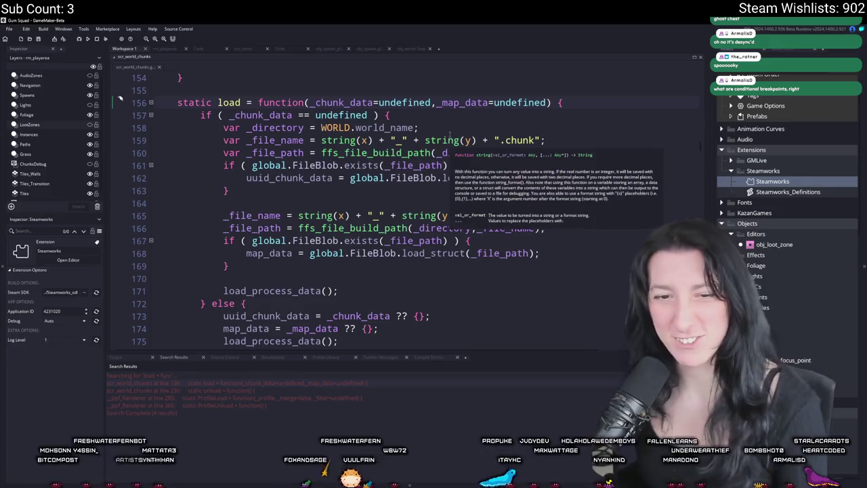
pyautogui.scroll(-2, 467, 119)
pyautogui.scroll(1, 489, 98)
pyautogui.click(487, 76)
pyautogui.scroll(-8, 345, 288)
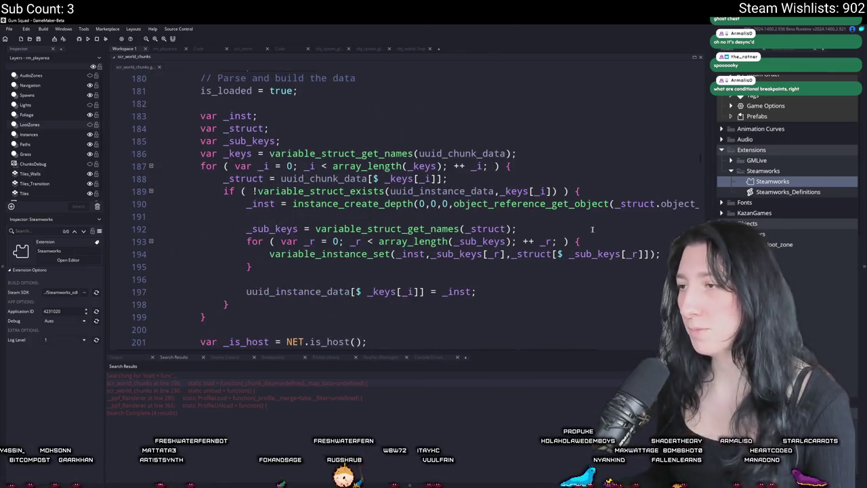
# - Inspect load_process_data's instance creation from uuid_chunk_data, then restore the script window
pyautogui.click(615, 204)
pyautogui.click(505, 191)
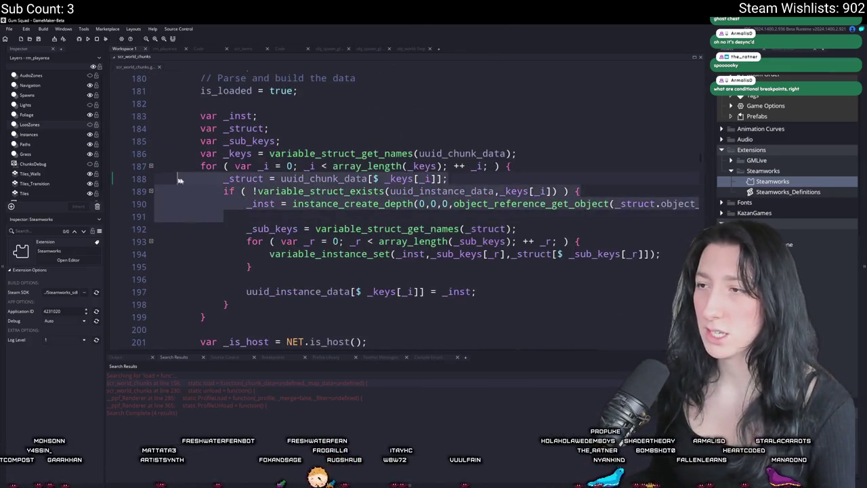
pyautogui.click(482, 153)
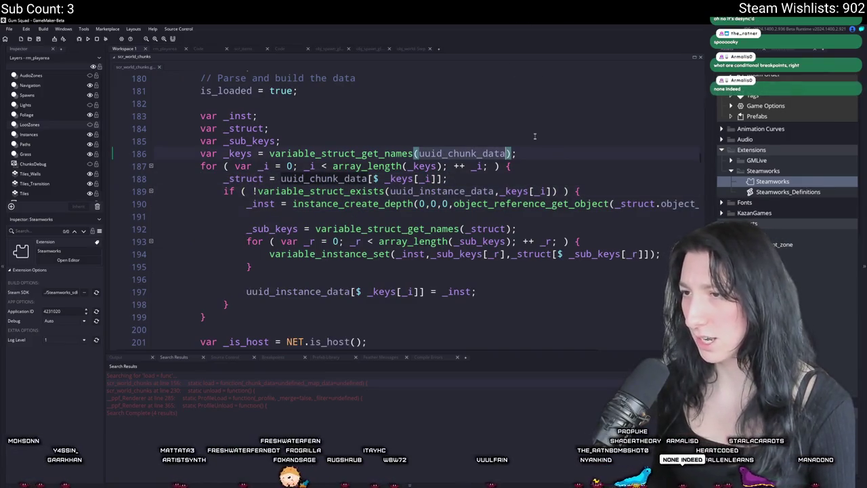
pyautogui.click(613, 203)
pyautogui.doubleClick(466, 192)
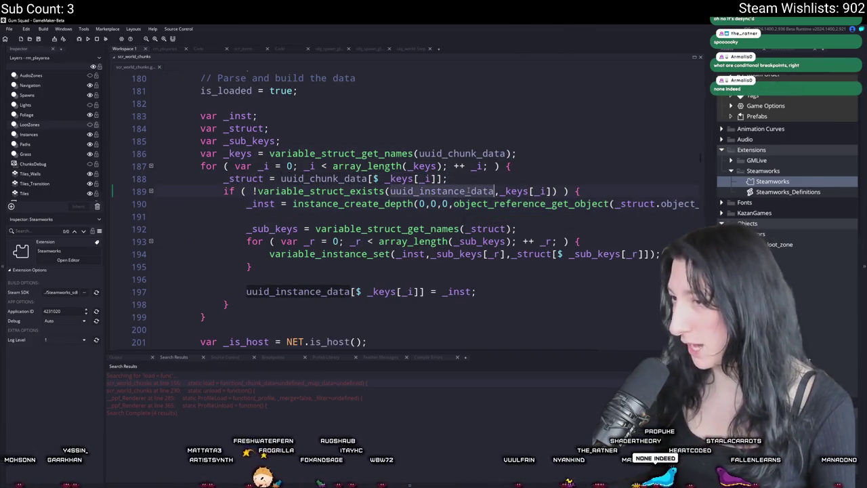
pyautogui.scroll(-2, 474, 230)
pyautogui.scroll(-4, 482, 264)
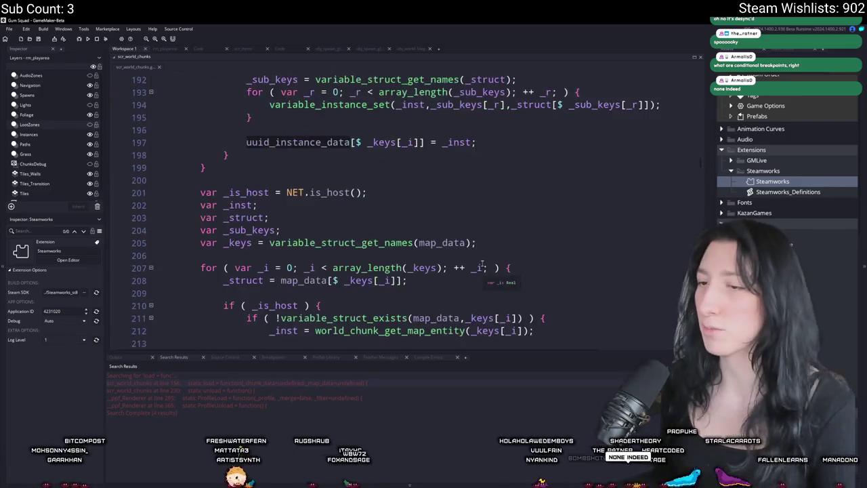
pyautogui.hotkey('ctrl', 'w')
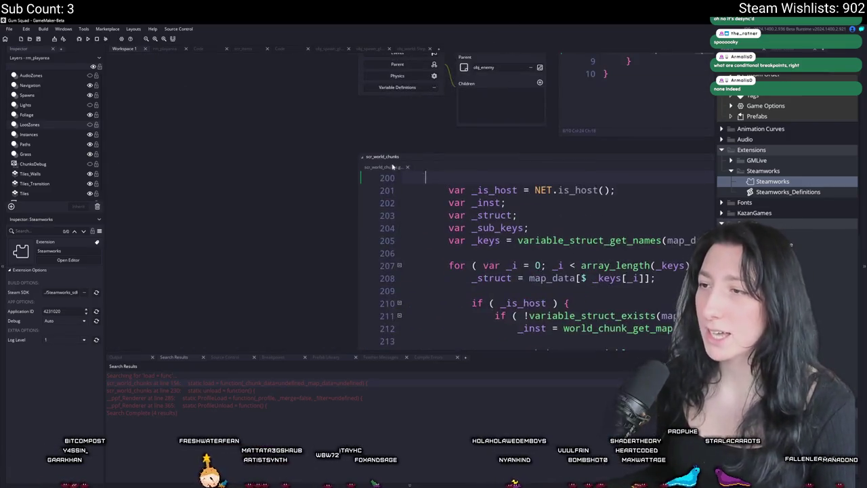
# - Find obj_world through the Ctrl+T asset search and open its Step event code
pyautogui.hotkey('ctrl', 't')
pyautogui.write('obj_world')
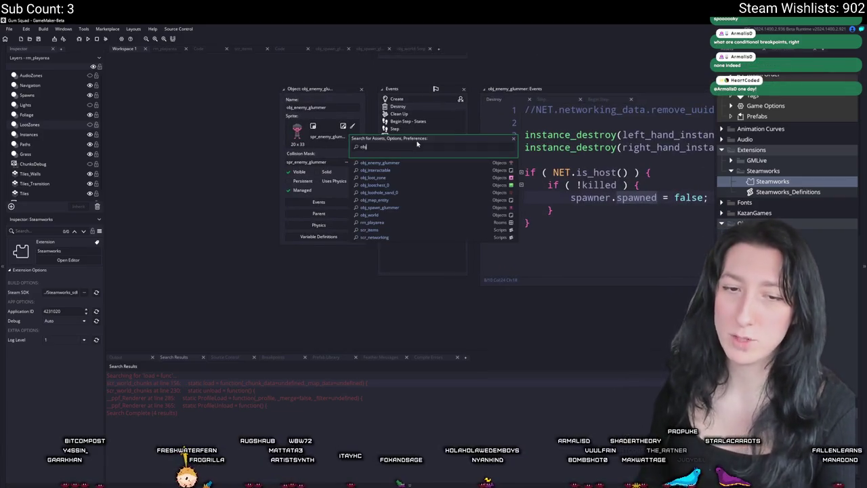
pyautogui.press('Return')
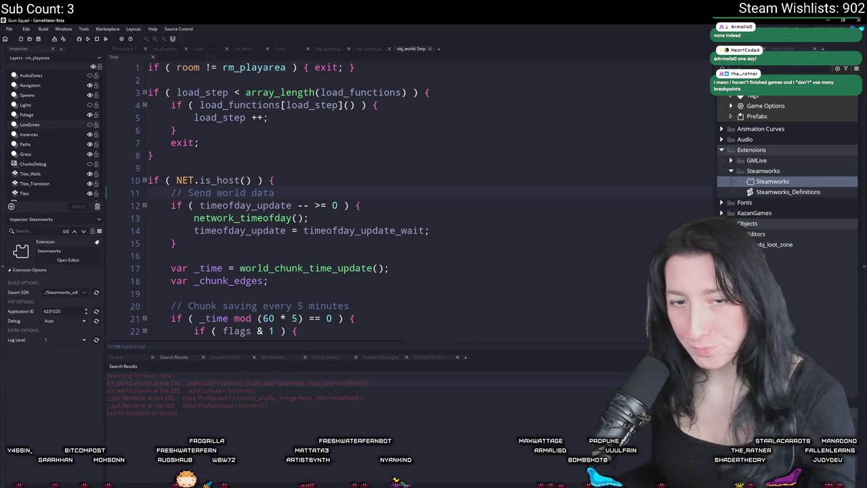
# - Go to World_Chunks_Loaded on Step line 101 and run a project-wide search for it
pyautogui.scroll(-6, 292, 181)
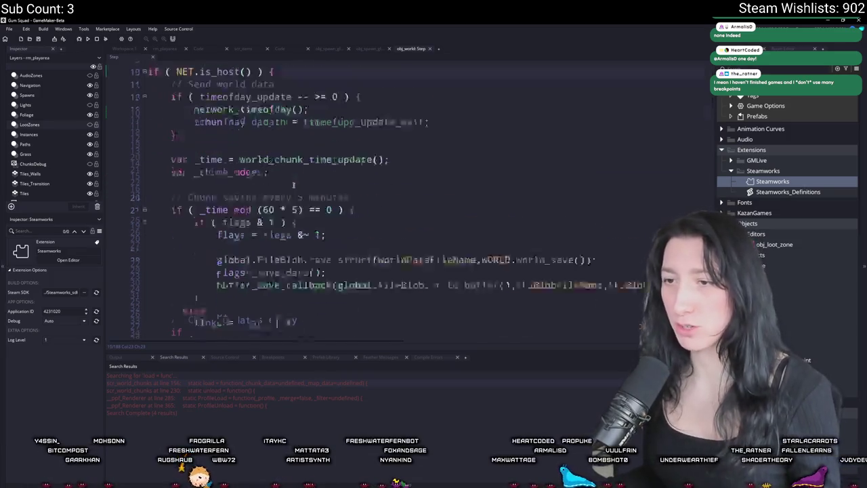
pyautogui.scroll(-20, 305, 198)
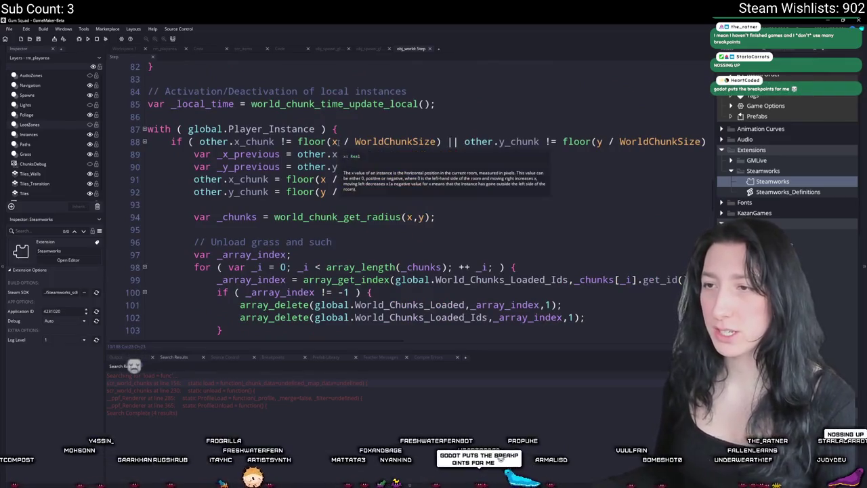
pyautogui.scroll(-3, 338, 189)
pyautogui.scroll(1, 318, 210)
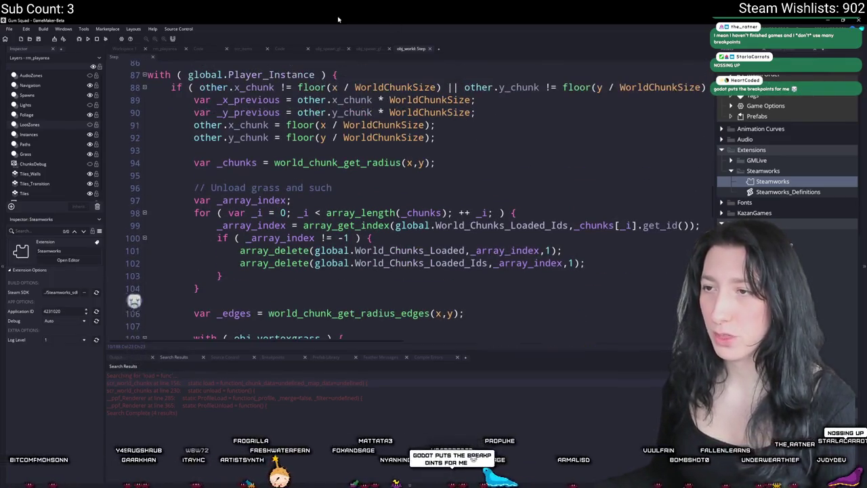
pyautogui.scroll(-1, 341, 164)
pyautogui.scroll(1, 412, 157)
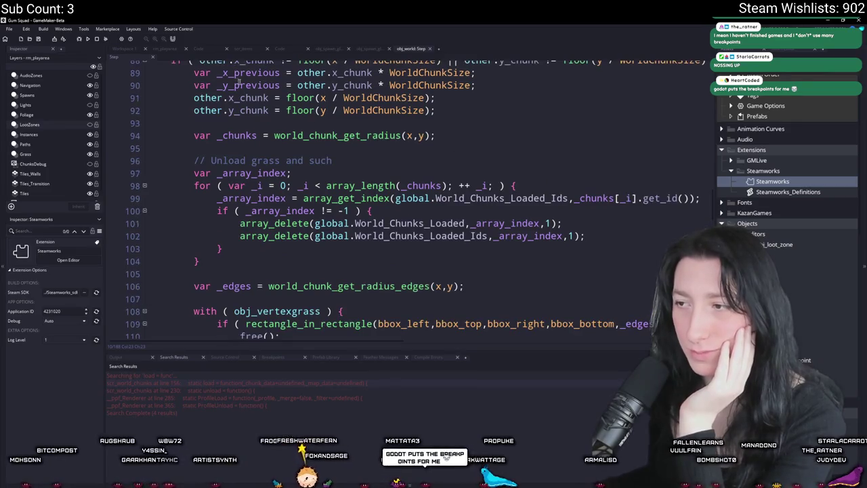
pyautogui.scroll(-1, 445, 163)
pyautogui.click(443, 165)
pyautogui.scroll(3, 442, 176)
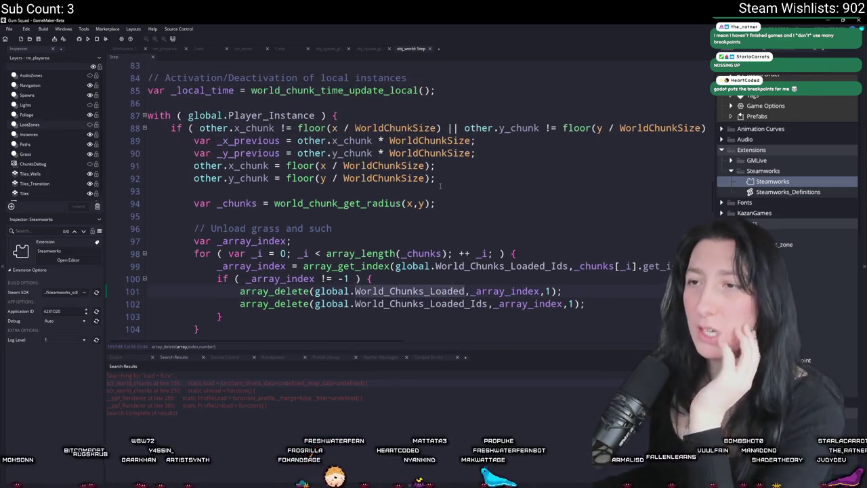
pyautogui.hotkey('ctrl', 'shift', 'f')
pyautogui.press('Return')
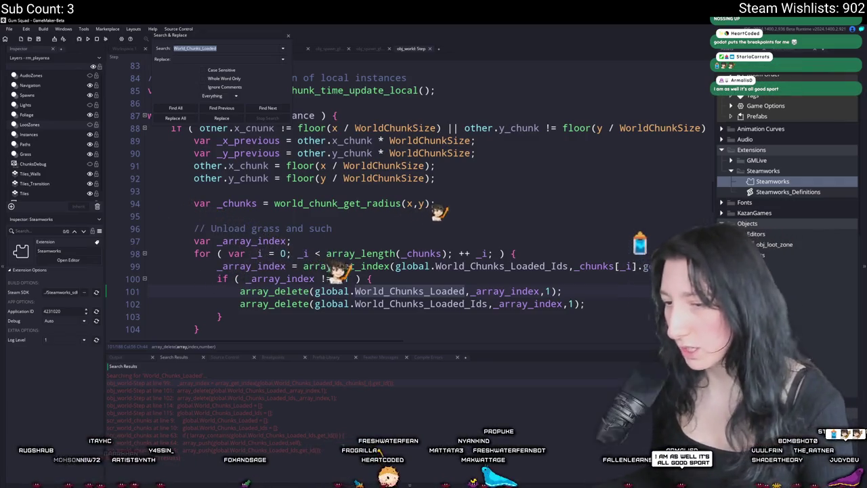
pyautogui.doubleClick(314, 442)
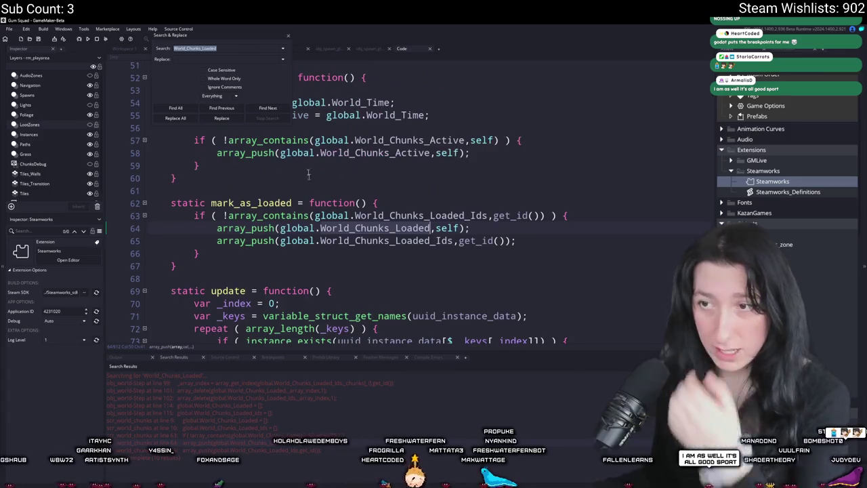
pyautogui.click(290, 37)
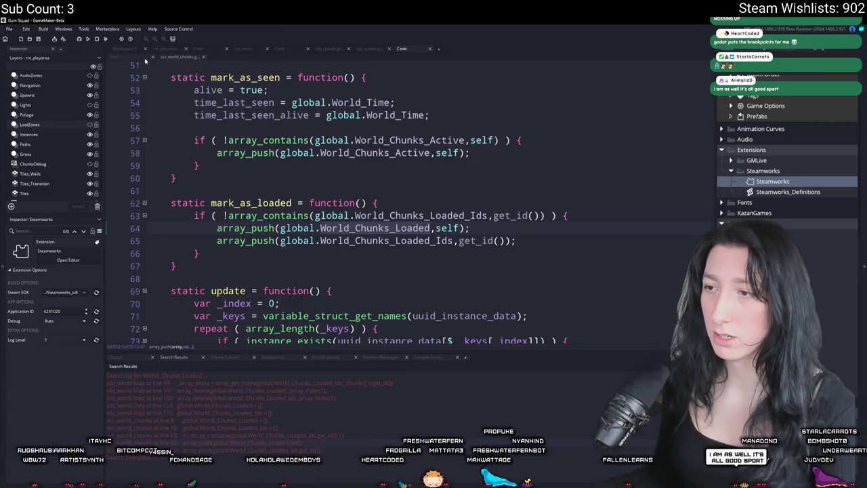
pyautogui.click(145, 61)
pyautogui.scroll(3, 312, 319)
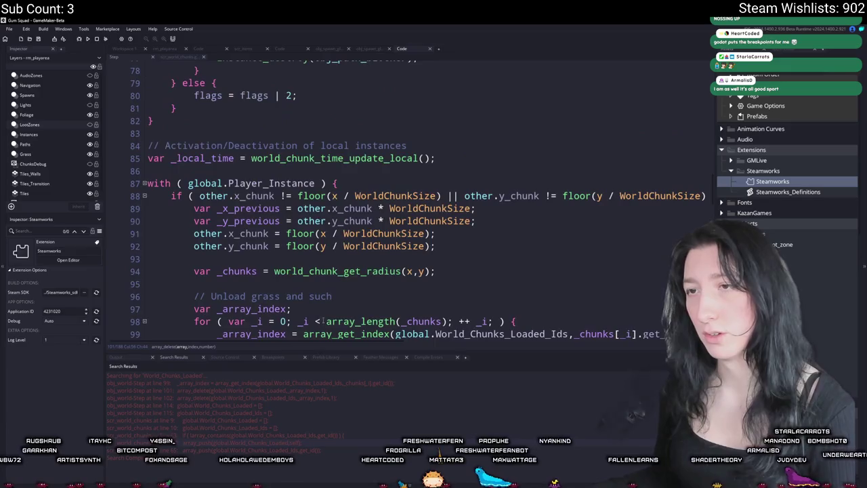
pyautogui.scroll(-3, 312, 319)
pyautogui.scroll(-2, 244, 239)
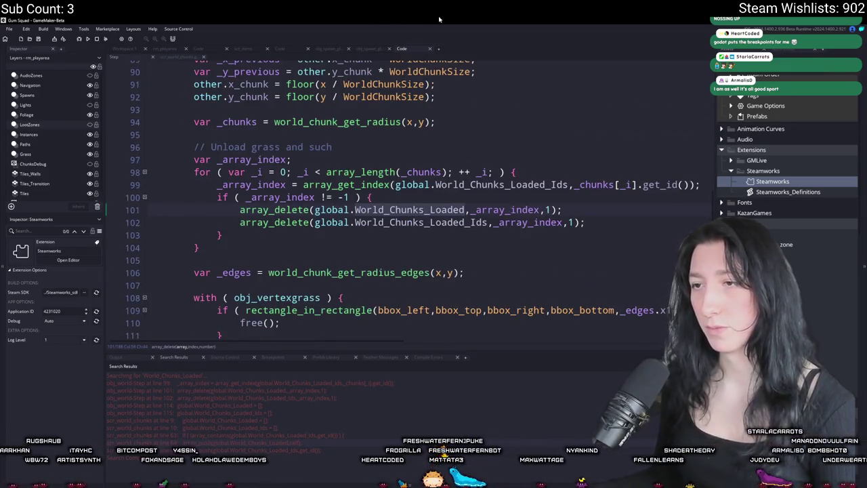
pyautogui.scroll(-1, 618, 244)
pyautogui.scroll(2, 617, 244)
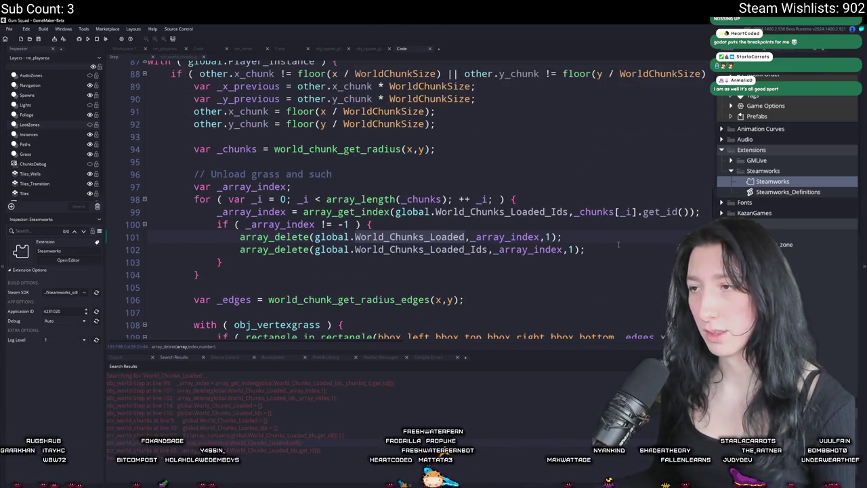
pyautogui.scroll(1, 418, 81)
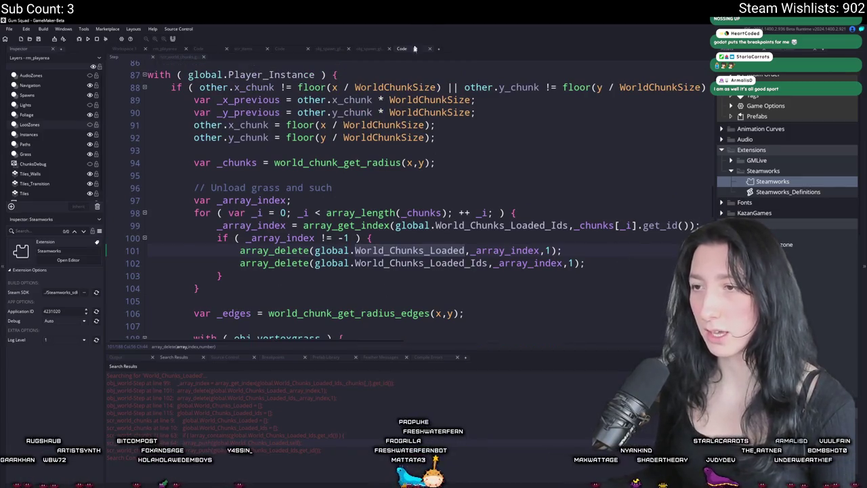
pyautogui.scroll(-6, 510, 210)
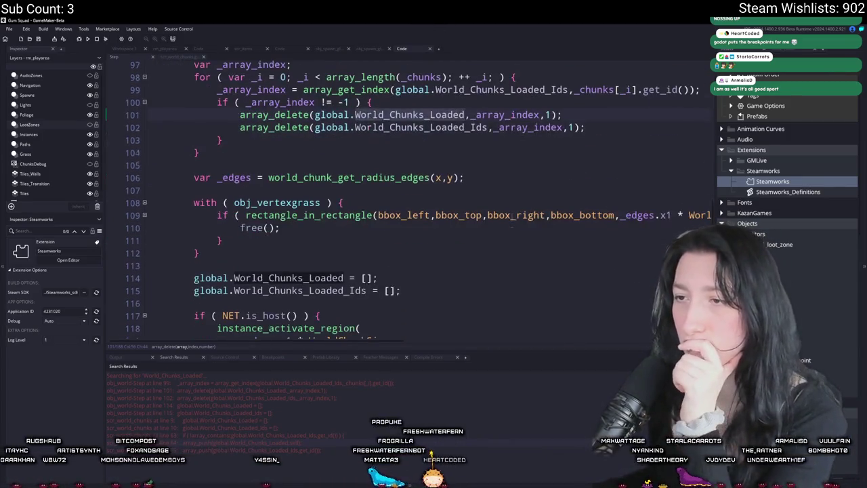
pyautogui.click(509, 222)
pyautogui.scroll(-2, 504, 169)
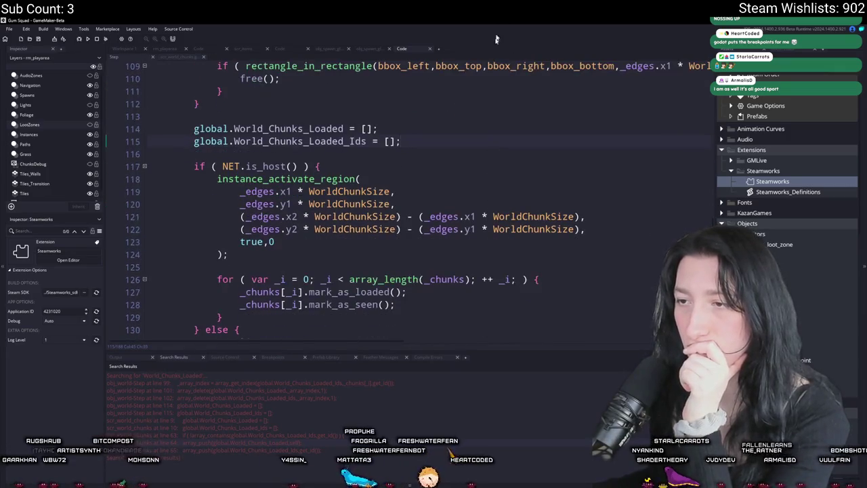
pyautogui.click(319, 166)
pyautogui.scroll(-6, 210, 122)
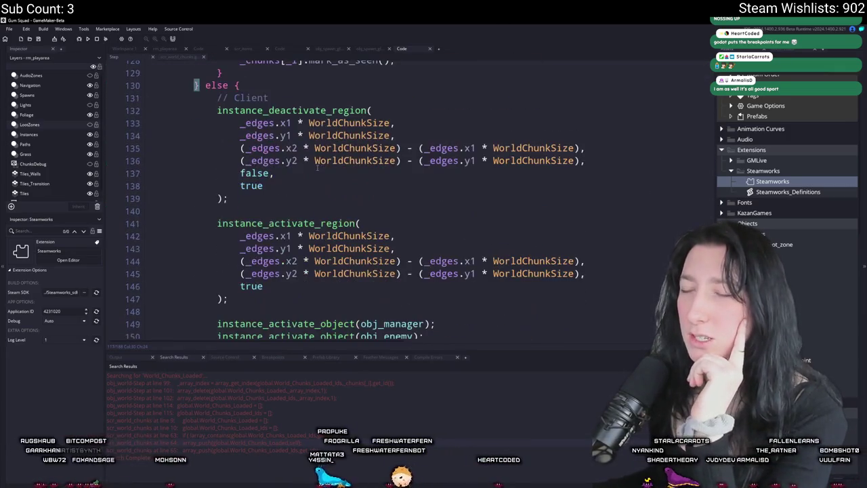
pyautogui.scroll(-1, 203, 169)
pyautogui.click(267, 245)
pyautogui.scroll(1, 281, 208)
pyautogui.click(281, 207)
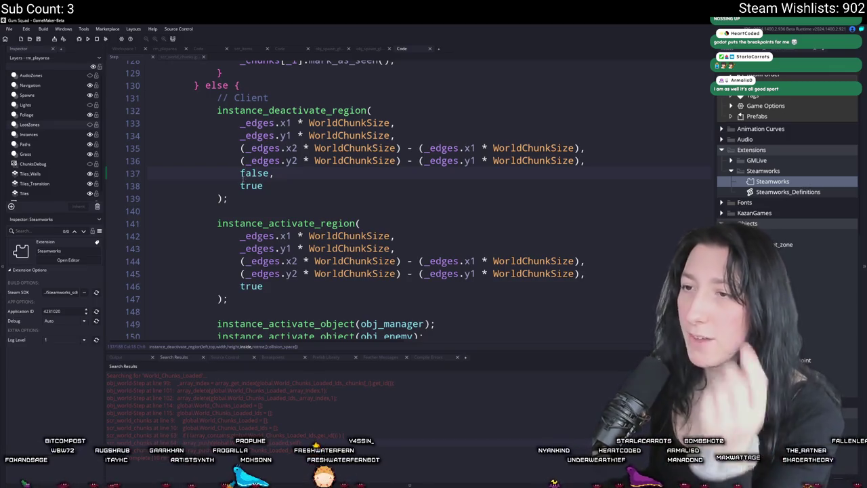
pyautogui.scroll(-1, 232, 231)
pyautogui.click(246, 207)
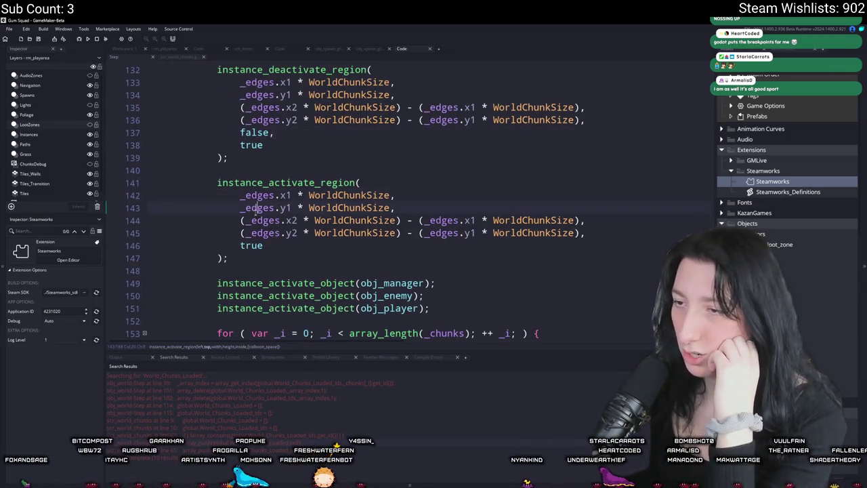
pyautogui.scroll(-2, 320, 228)
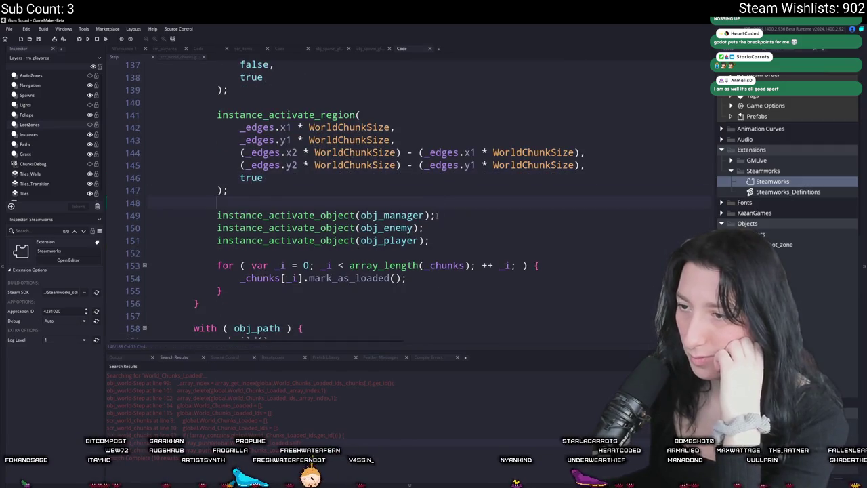
pyautogui.click(438, 240)
pyautogui.scroll(-3, 438, 240)
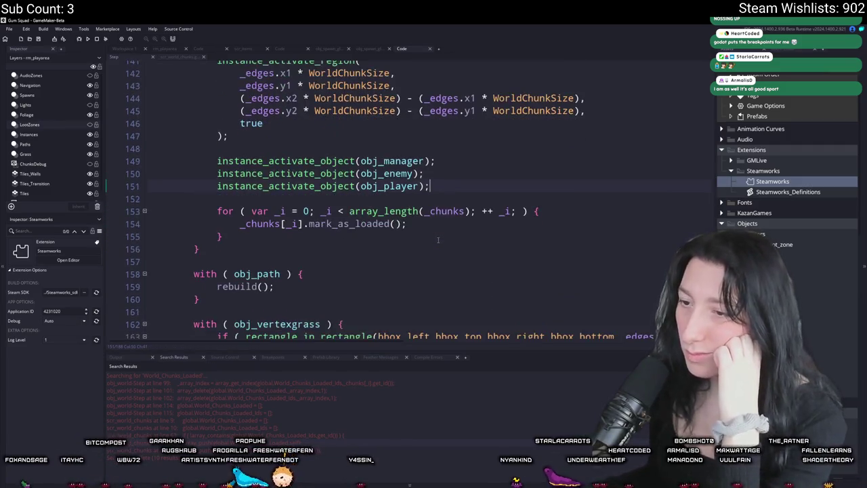
pyautogui.scroll(2, 438, 239)
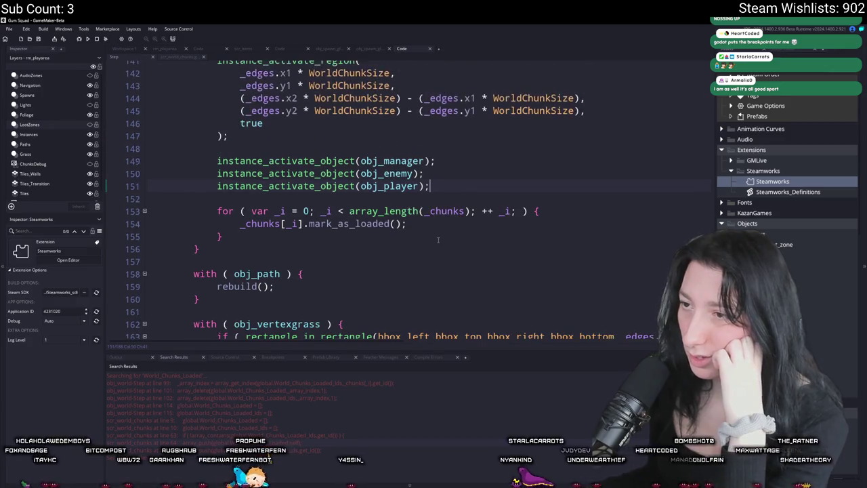
pyautogui.scroll(5, 225, 172)
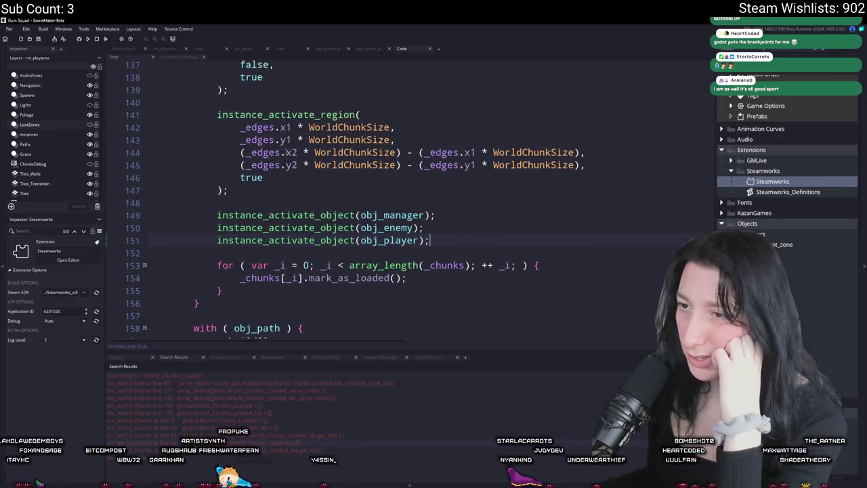
pyautogui.scroll(4, 360, 235)
pyautogui.scroll(-7, 361, 236)
pyautogui.scroll(1, 363, 227)
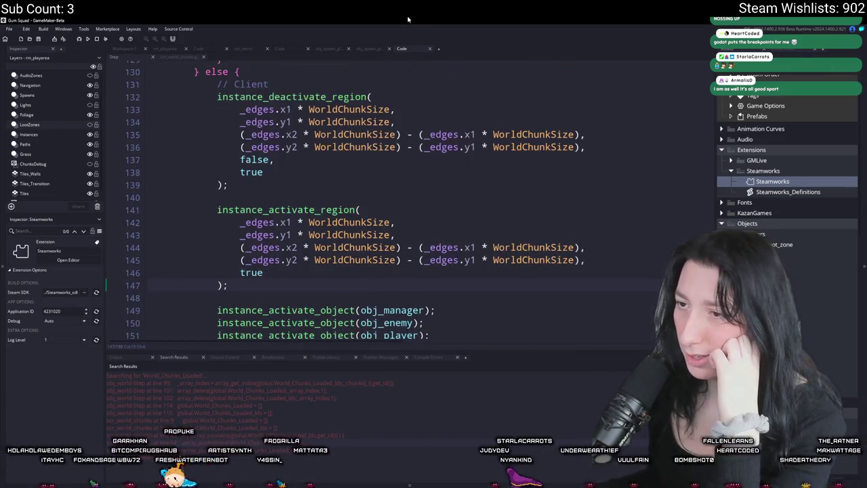
pyautogui.press('Return')
pyautogui.press('Return')
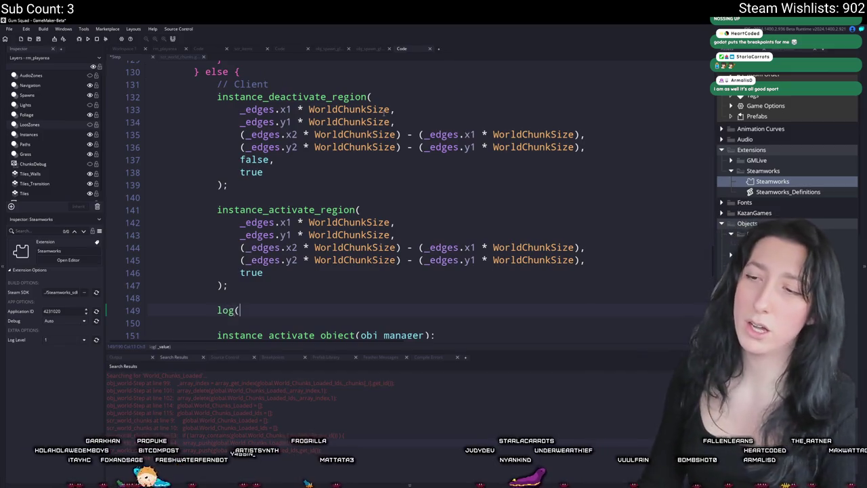
# - Add log([instance_number(obj_loothole_sand_0), instance_number(obj_dirt_path0_node)]); after the region activation
pyautogui.write('(iinstance_number*')
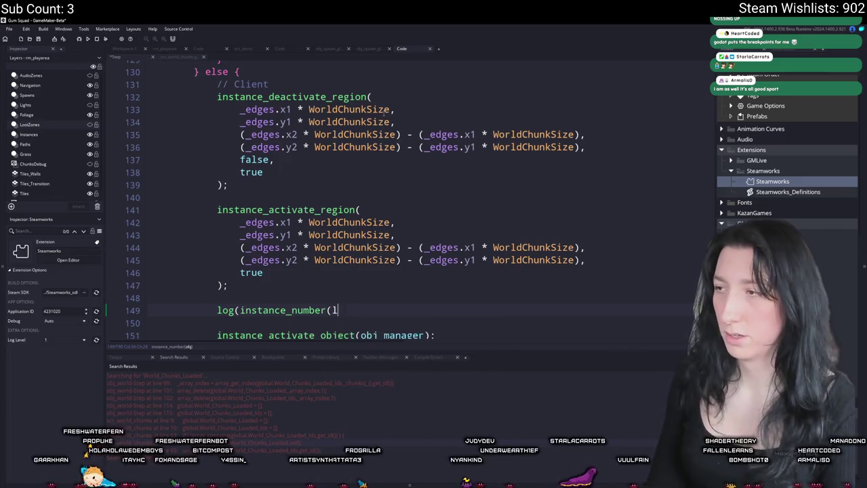
pyautogui.write('oothole')
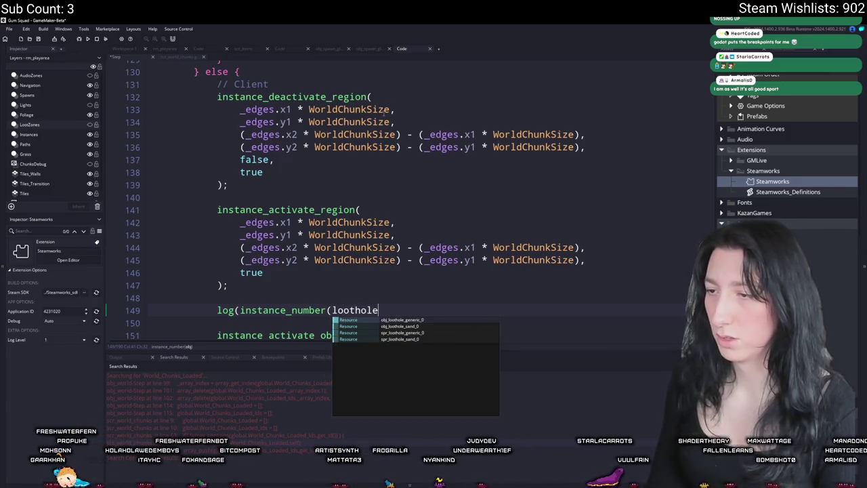
pyautogui.press('Down')
pyautogui.press('Return')
pyautogui.write('));')
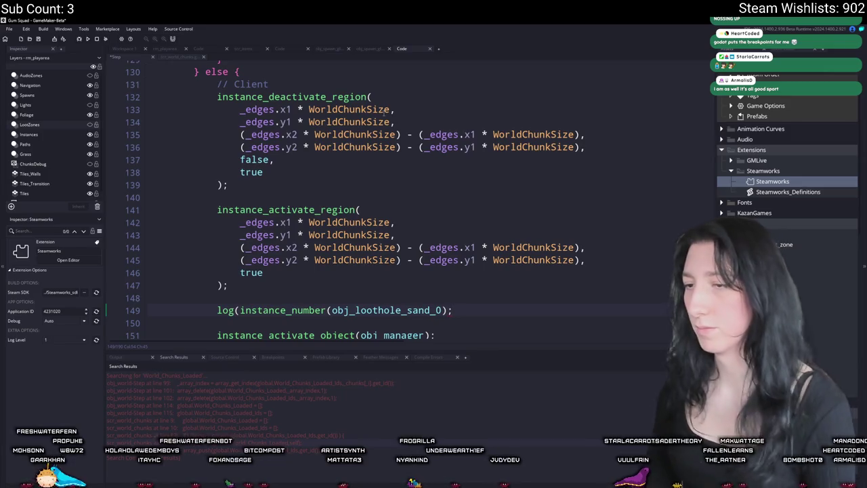
pyautogui.write(')')
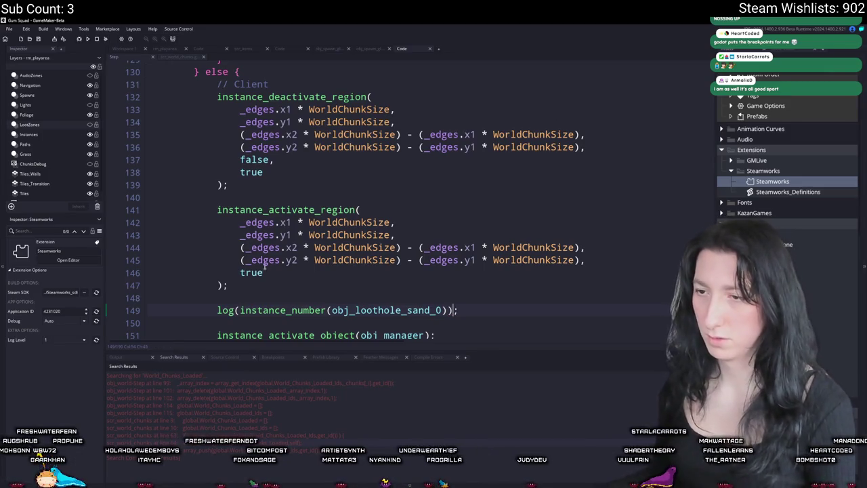
pyautogui.click(240, 310)
pyautogui.write('[')
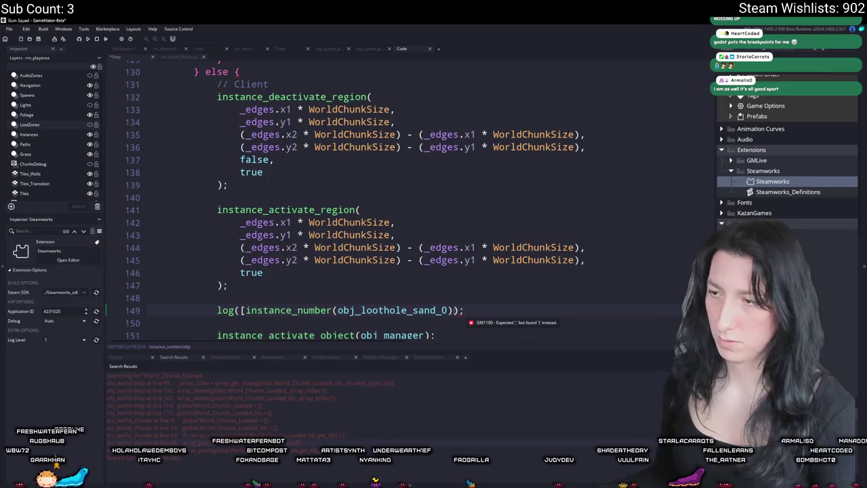
pyautogui.click(452, 310)
pyautogui.write(']')
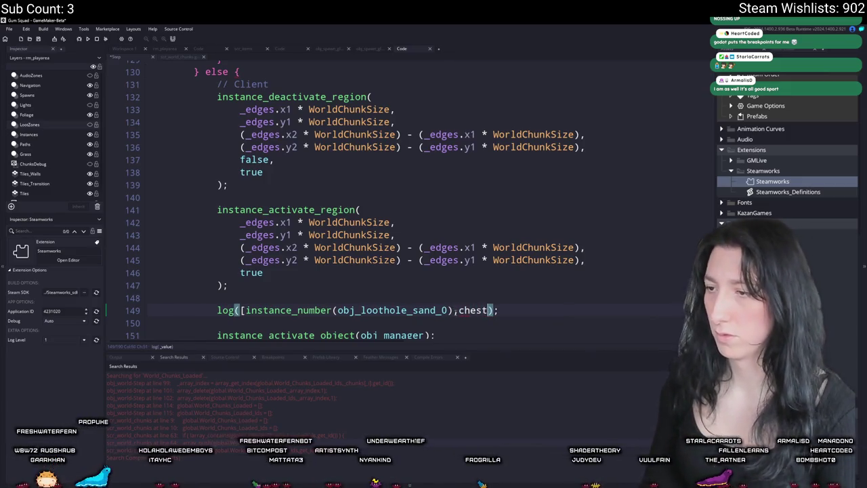
pyautogui.write('ce_number(path')
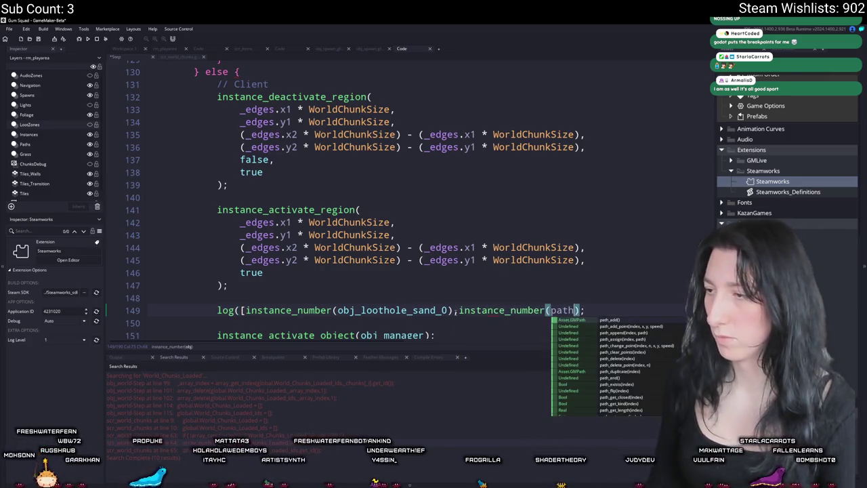
pyautogui.press('BackSpace')
pyautogui.press('BackSpace')
pyautogui.press('BackSpace')
pyautogui.write('dirt')
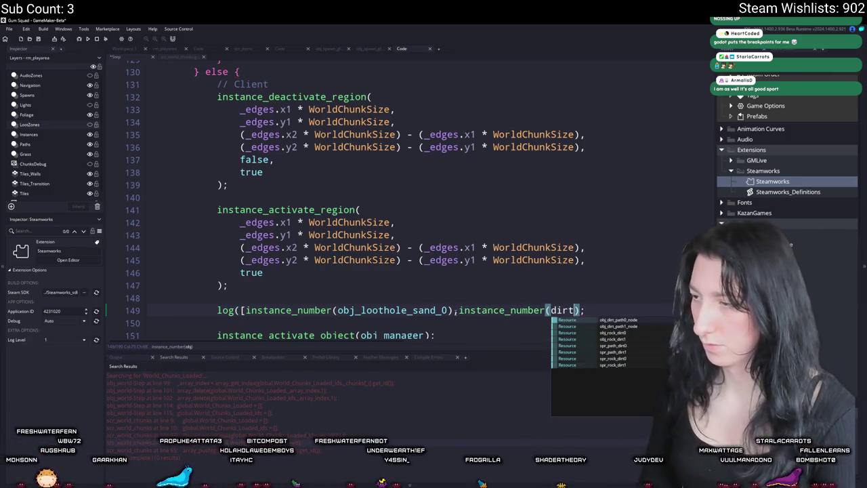
pyautogui.press('Return')
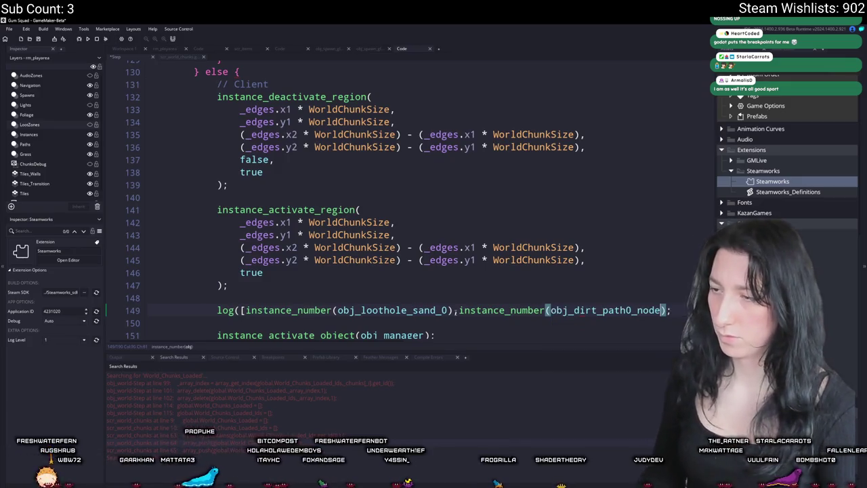
# - Run the game with F5, rerunning after the syntax fix, and bring up the Steam overlay
pyautogui.press('F5')
pyautogui.write(',')
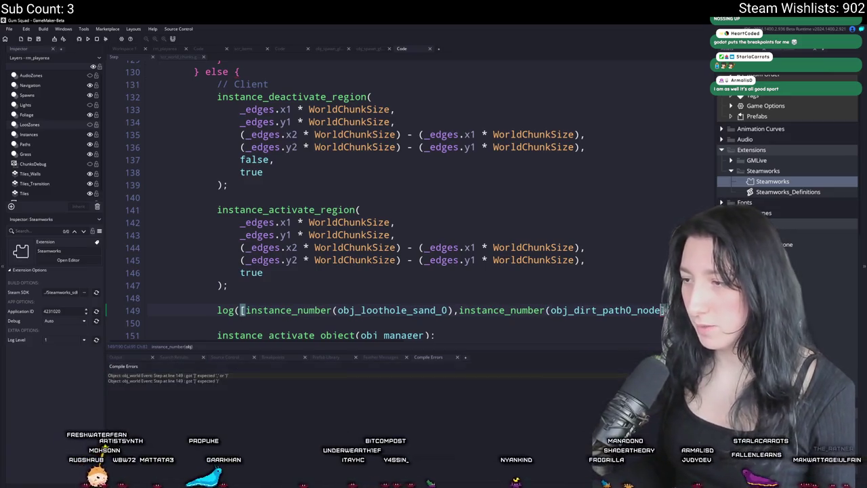
pyautogui.press('F5')
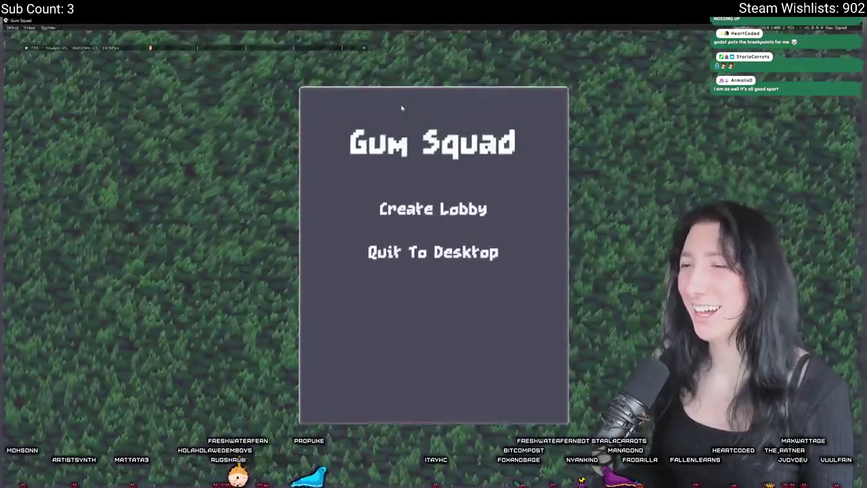
pyautogui.hotkey('shift', 'Tab')
# - Play the first test run, walking and shooting at a rock, then leave fullscreen and close it
pyautogui.click(223, 84)
pyautogui.write('sa')
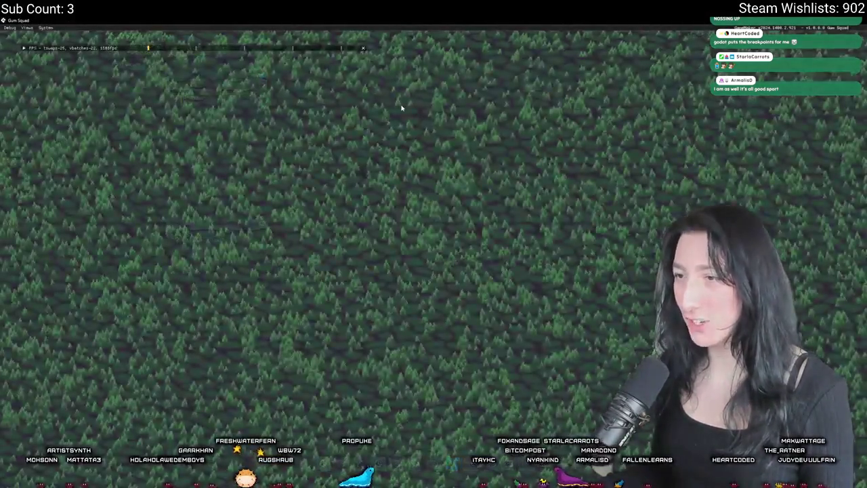
pyautogui.write('s')
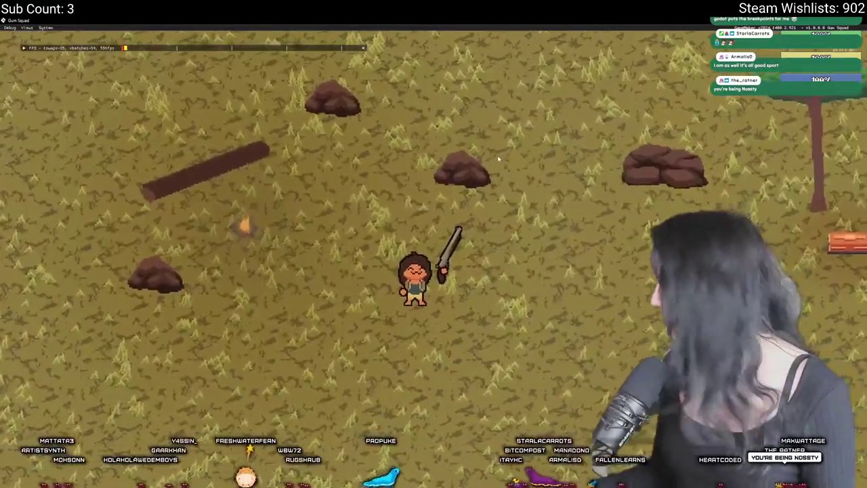
pyautogui.write('a')
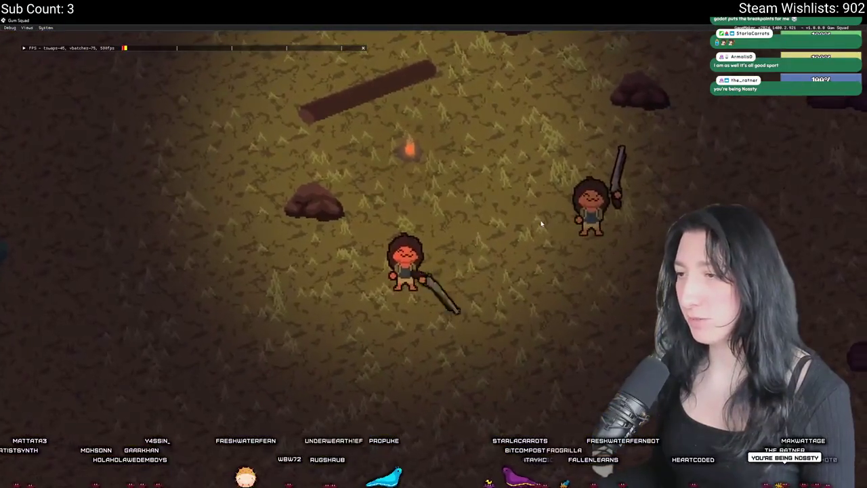
pyautogui.write('wd')
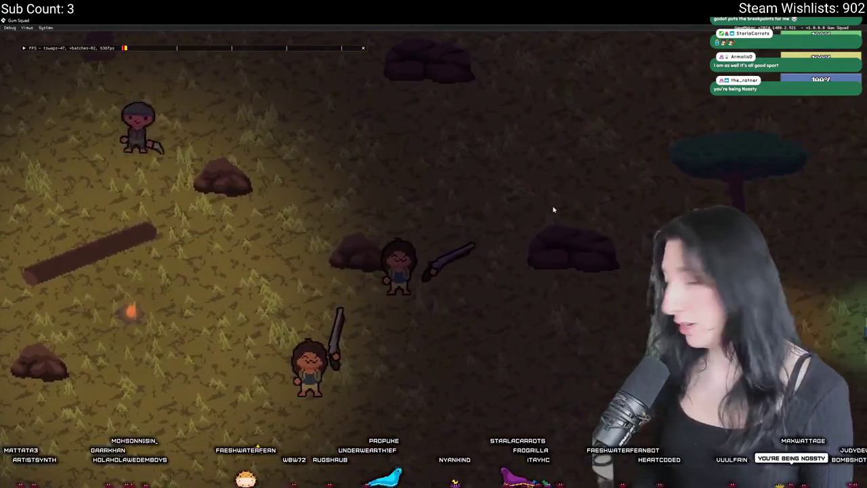
pyautogui.click(414, 202)
pyautogui.press('w')
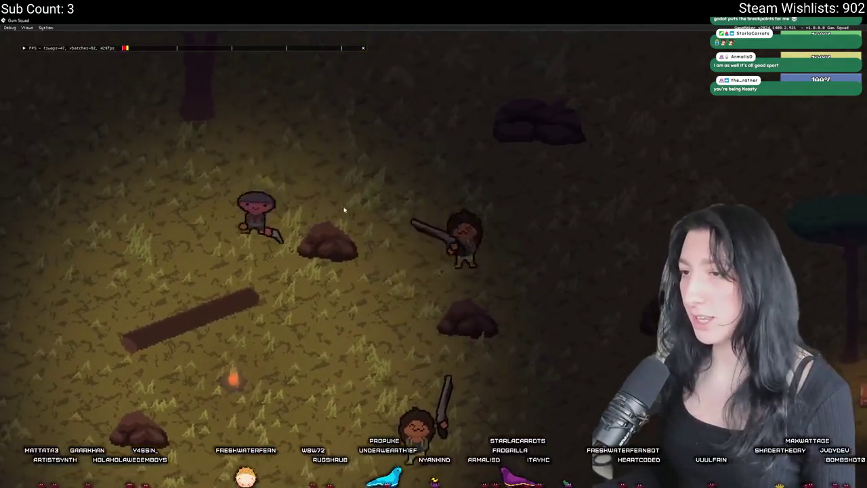
pyautogui.press('d')
pyautogui.press('d')
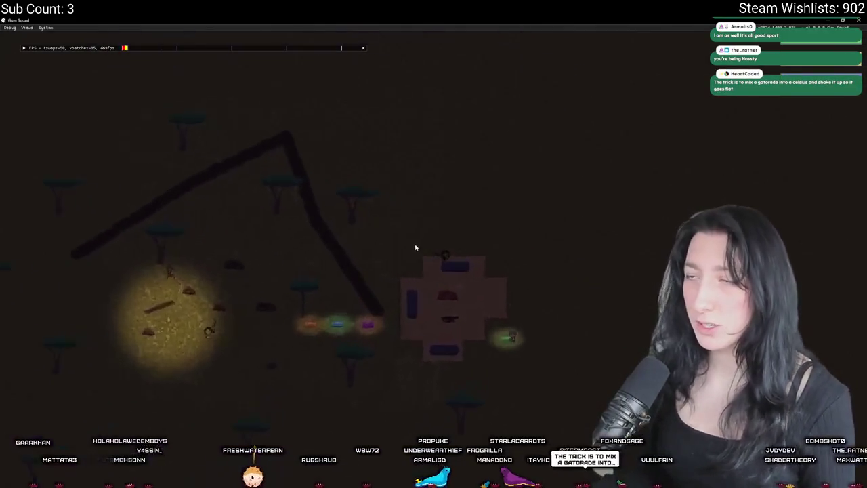
pyautogui.press('F11')
pyautogui.press('d')
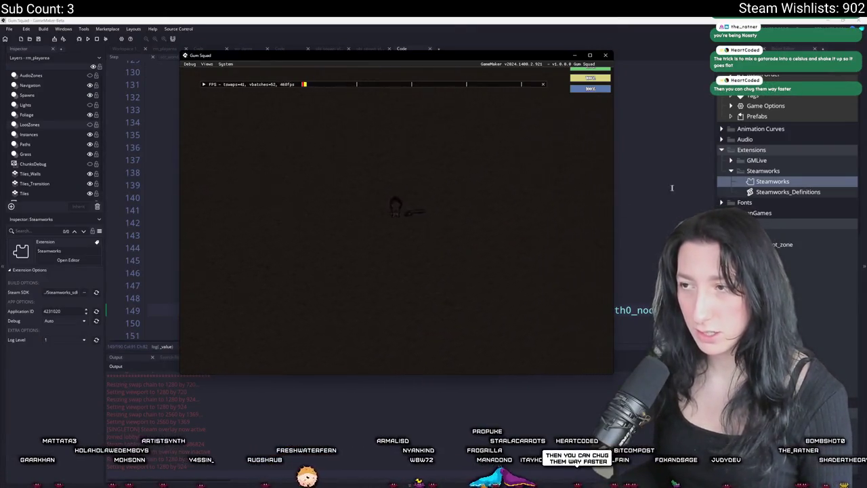
pyautogui.press('Escape')
# - Relaunch the game, walk down and to the left, and close it again
pyautogui.scroll(1, 495, 278)
pyautogui.scroll(-3, 495, 278)
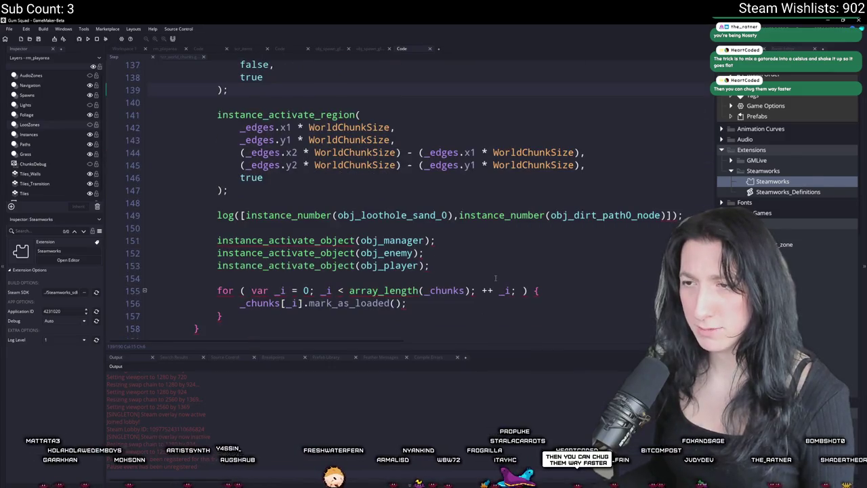
pyautogui.hotkey('alt', 'Tab')
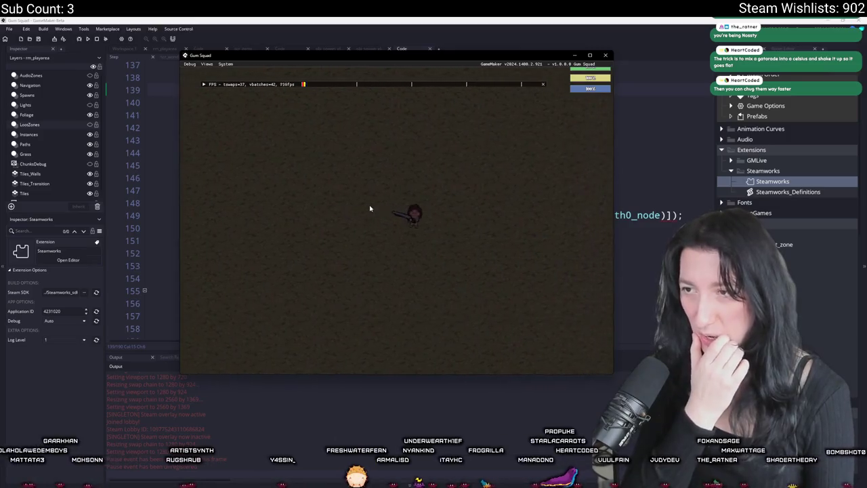
pyautogui.press('a')
pyautogui.press('s')
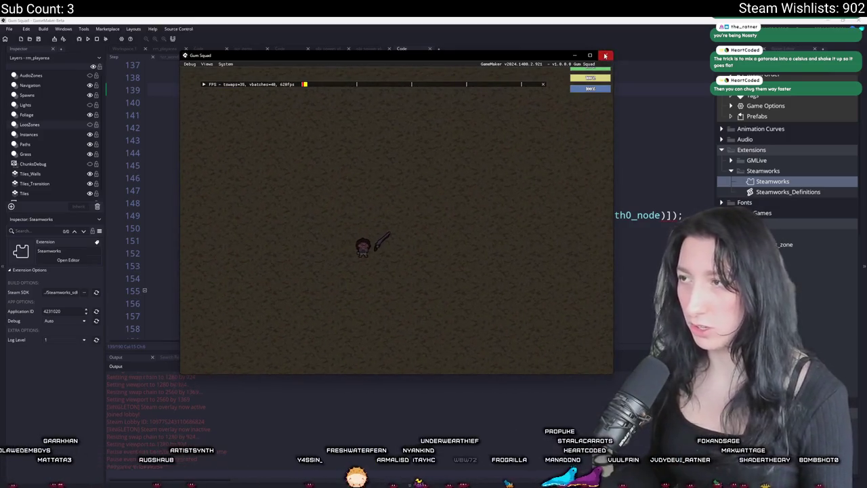
pyautogui.press('Escape')
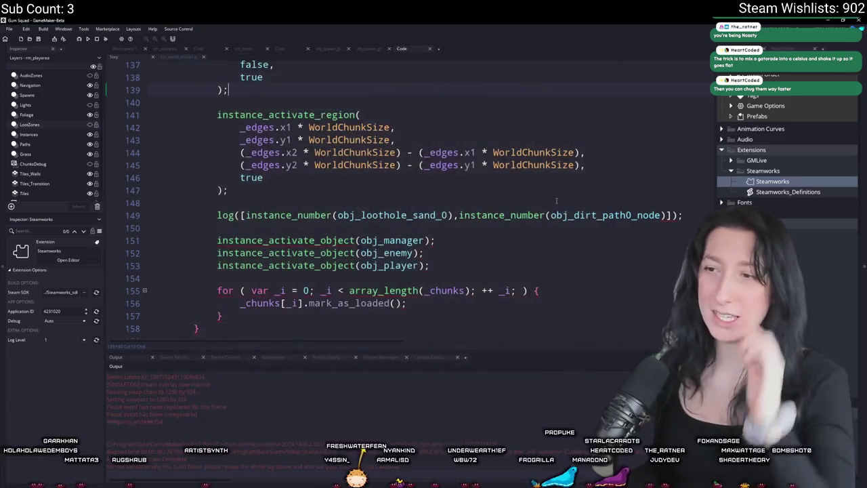
# - Delete the temporary instance-count log line and hide the IDE panels to enlarge the editor
pyautogui.hotkey('shift', 'Down')
pyautogui.hotkey('shift', 'Down')
pyautogui.press('BackSpace')
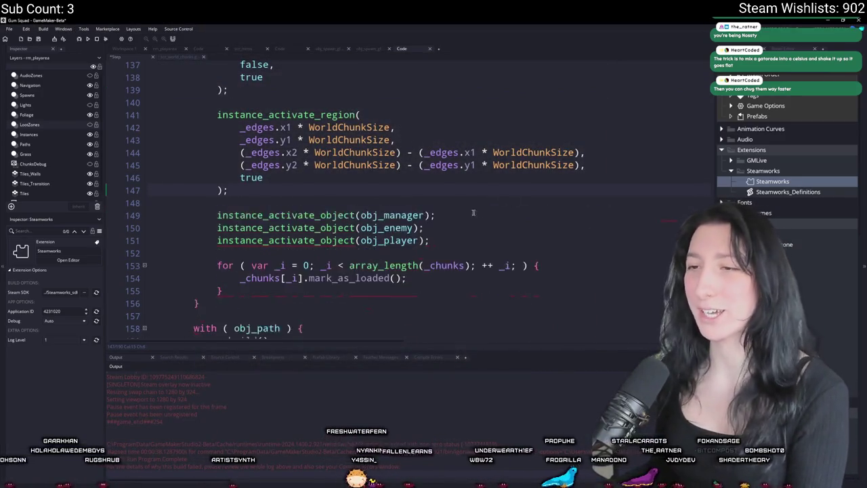
pyautogui.scroll(5, 197, 161)
pyautogui.scroll(13, 196, 160)
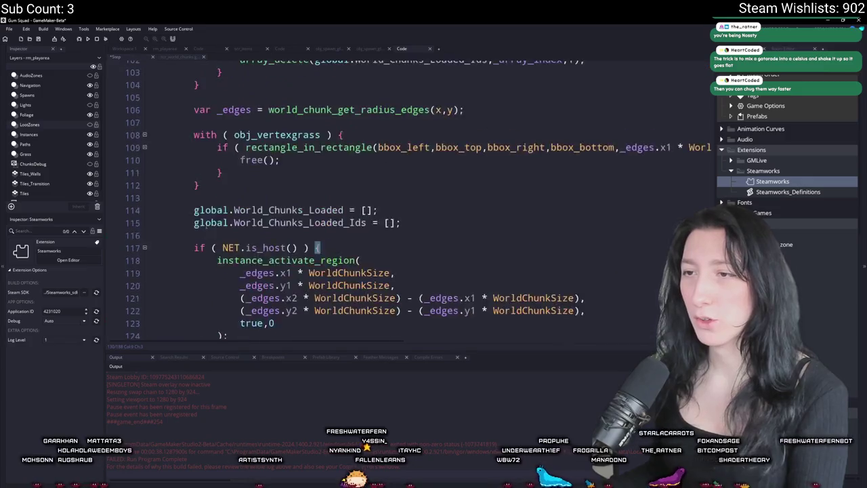
pyautogui.scroll(1, 270, 241)
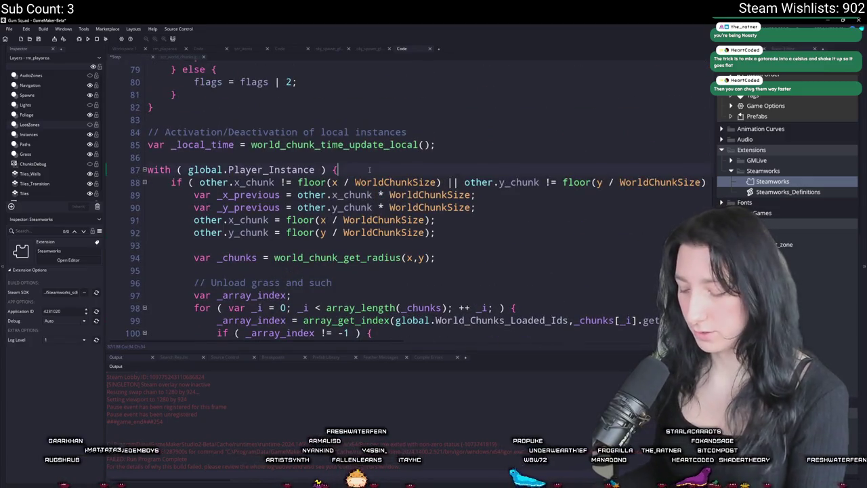
pyautogui.press('F12')
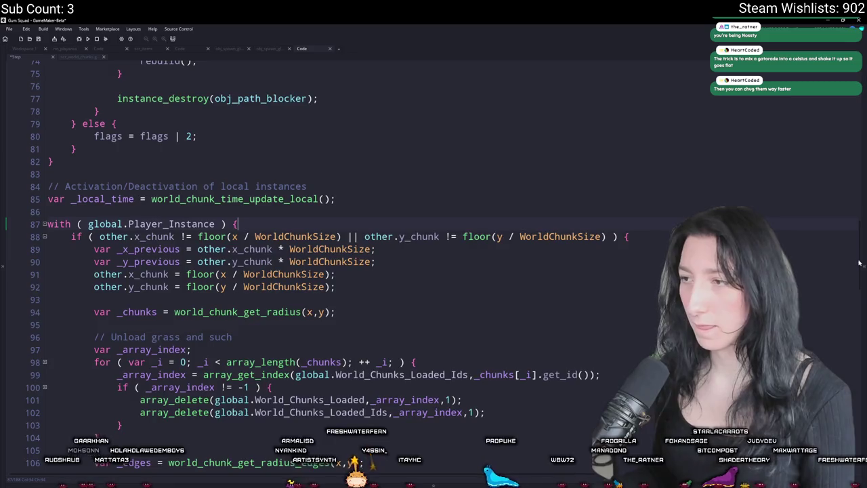
pyautogui.scroll(20, 859, 263)
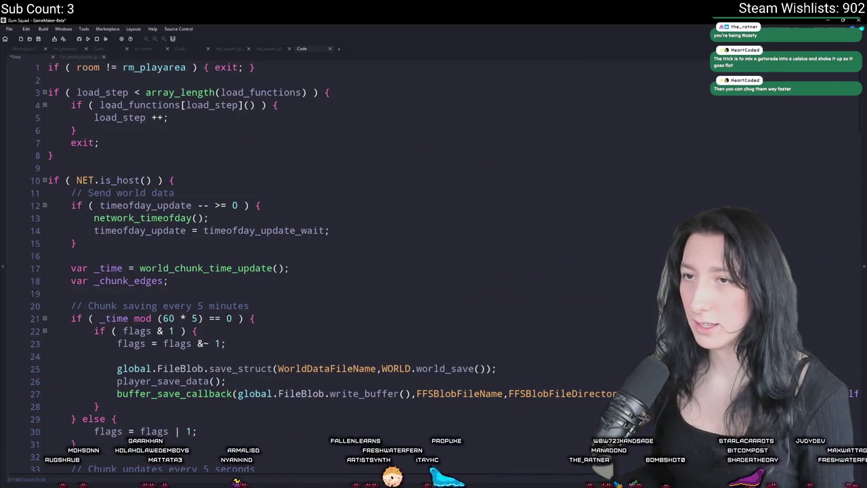
pyautogui.scroll(-10, 115, 109)
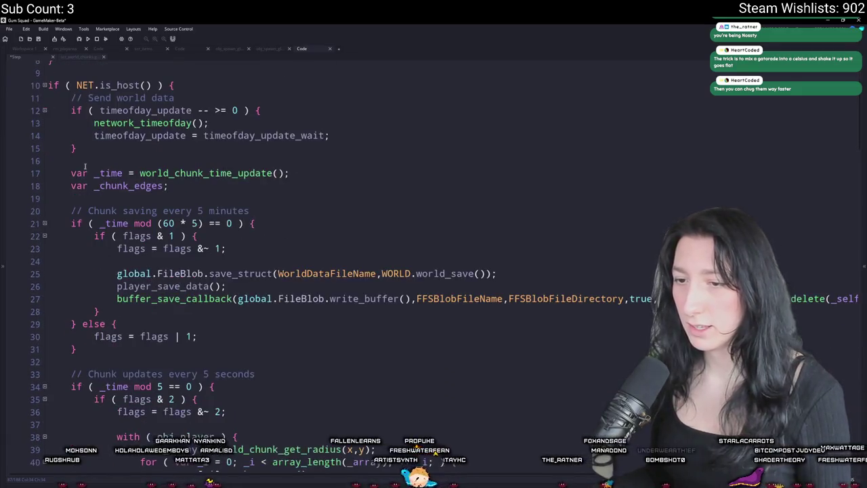
pyautogui.scroll(-9, 109, 184)
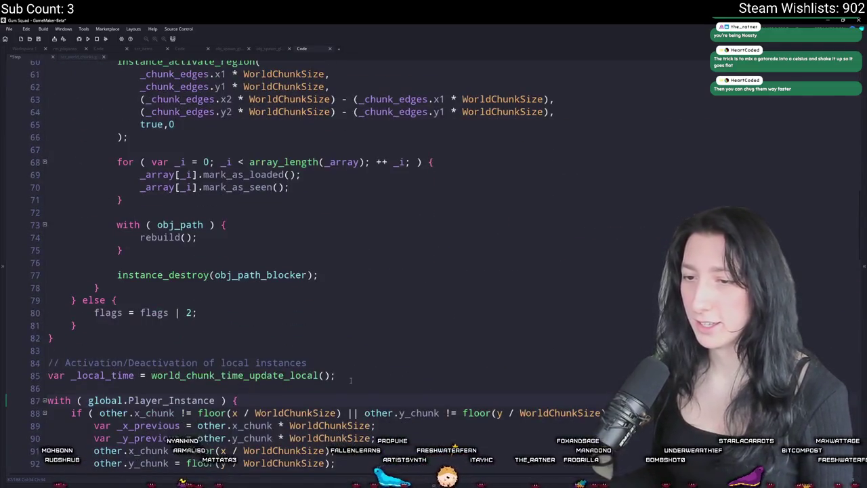
# - Insert log(current_time); on line 84 after the chunk update block and run the game
pyautogui.press('Return')
pyautogui.press('Return')
pyautogui.write('log')
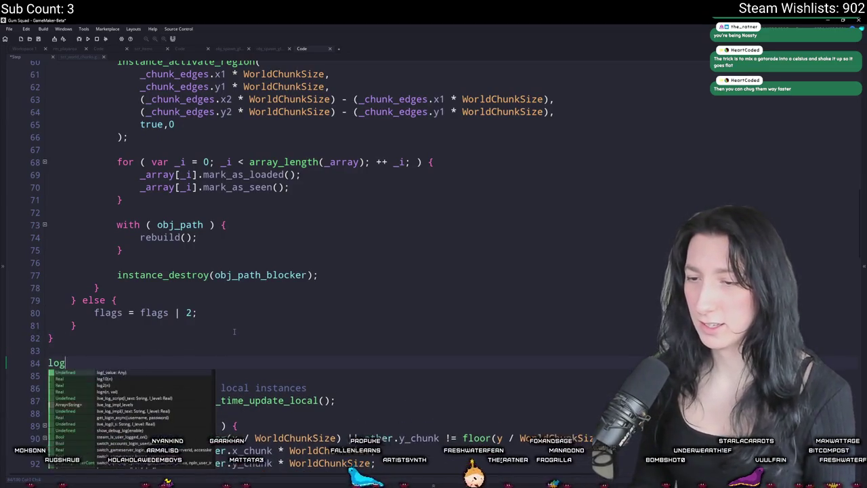
pyautogui.write('(current_time)')
pyautogui.press('F5')
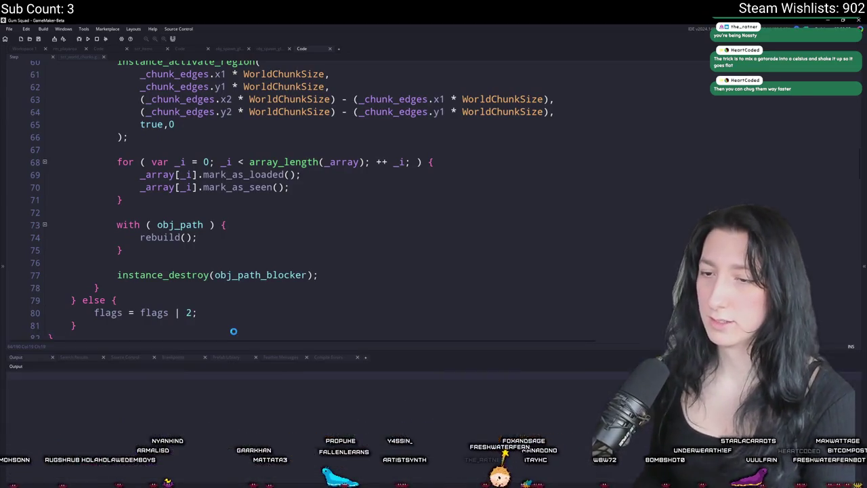
pyautogui.scroll(3, 219, 325)
pyautogui.scroll(15, 176, 223)
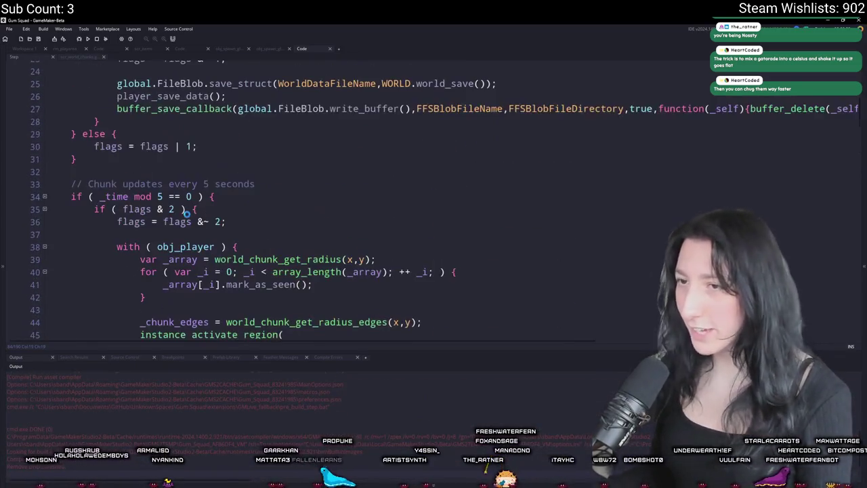
pyautogui.scroll(1, 180, 212)
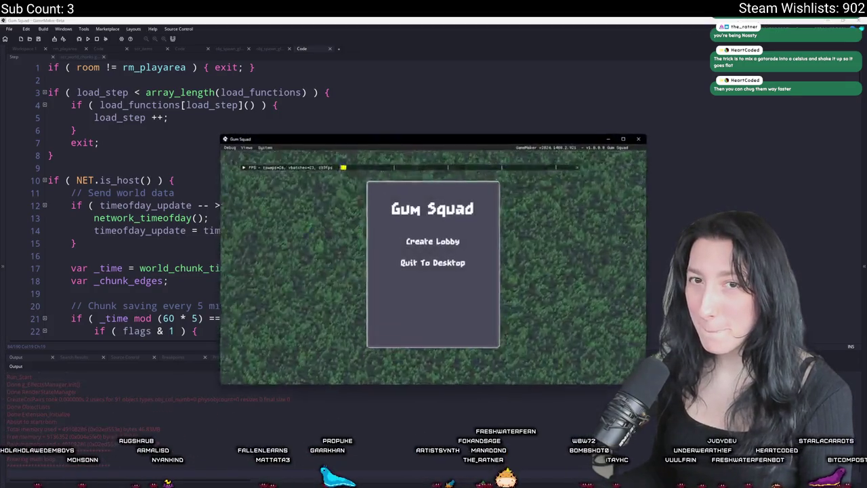
# - Join the friend's game lobby from the Steam overlay friends list, then close the game
pyautogui.hotkey('shift', 'Tab')
pyautogui.click(430, 201)
pyautogui.write('fe')
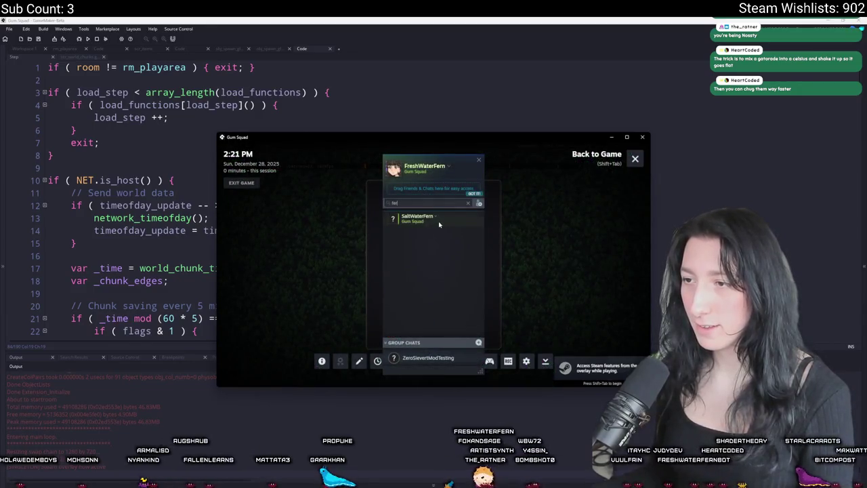
pyautogui.rightClick(440, 221)
pyautogui.click(466, 302)
pyautogui.hotkey('shift', 'Tab')
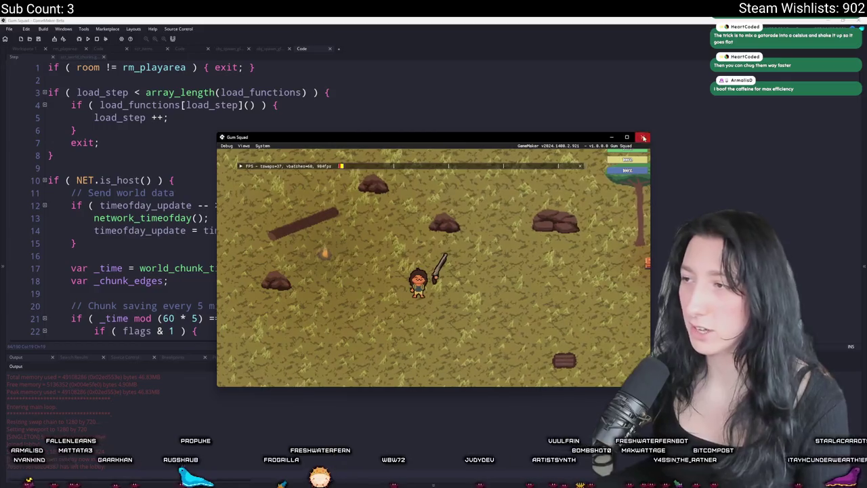
pyautogui.click(643, 137)
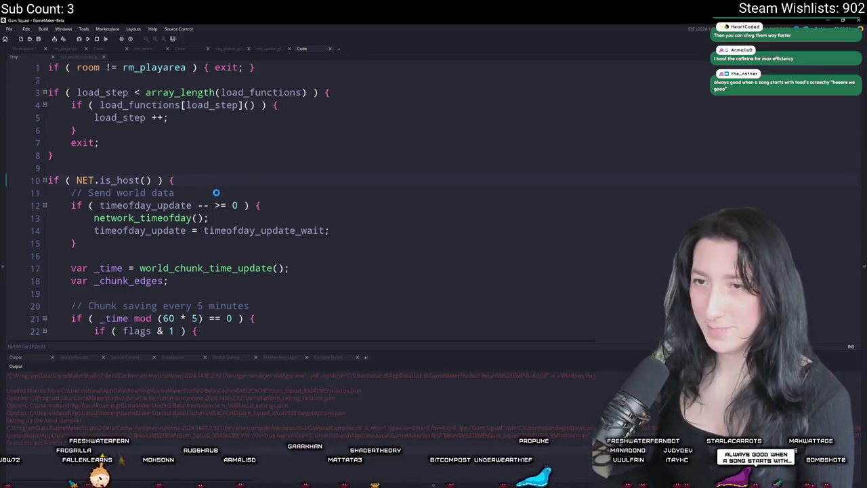
# - Rerun the game and join the friend's lobby again through the Steam overlay friends search
pyautogui.scroll(-9, 223, 193)
pyautogui.scroll(-17, 226, 192)
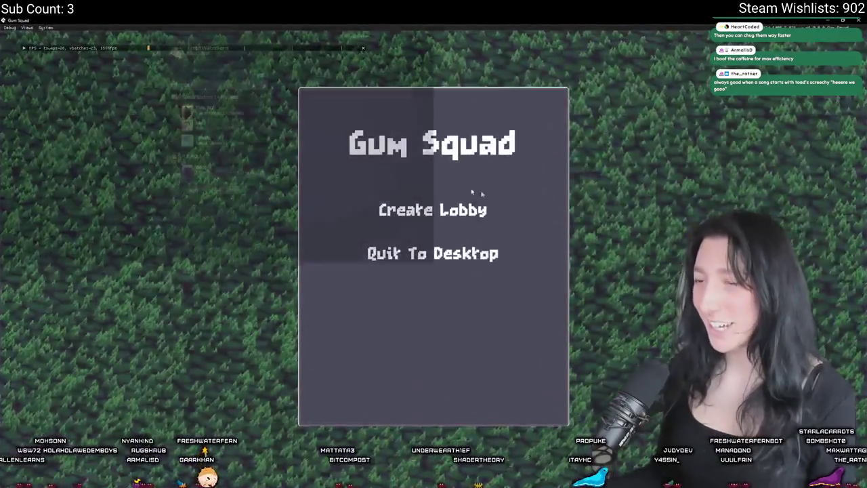
pyautogui.hotkey('shift', 'Tab')
pyautogui.click(221, 84)
pyautogui.write('fe')
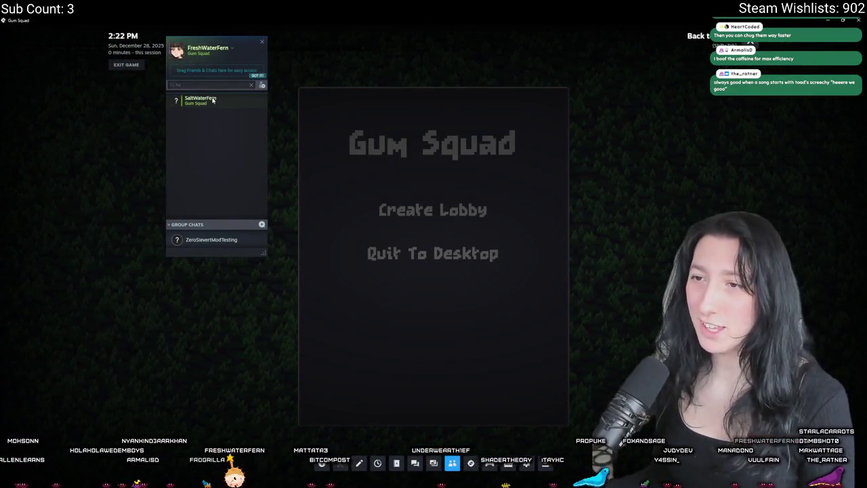
pyautogui.rightClick(212, 100)
pyautogui.click(234, 168)
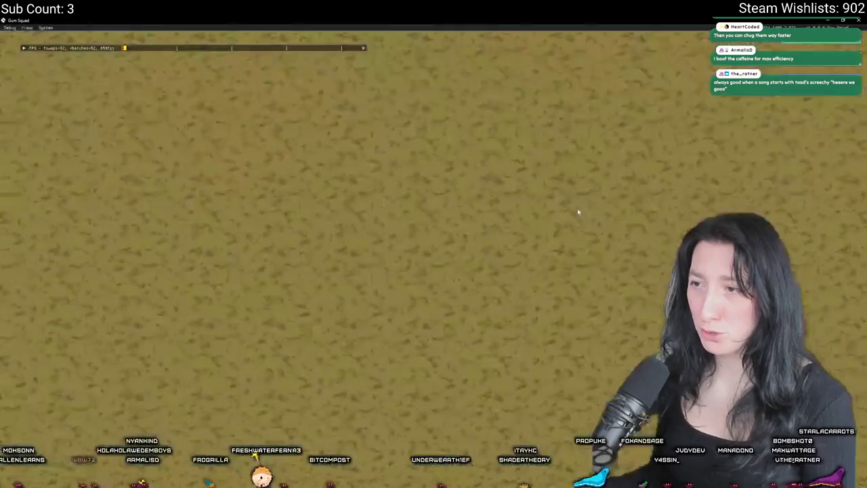
# - Walk and zoom around the world, leave fullscreen, and return to the code above the log call
pyautogui.press('a')
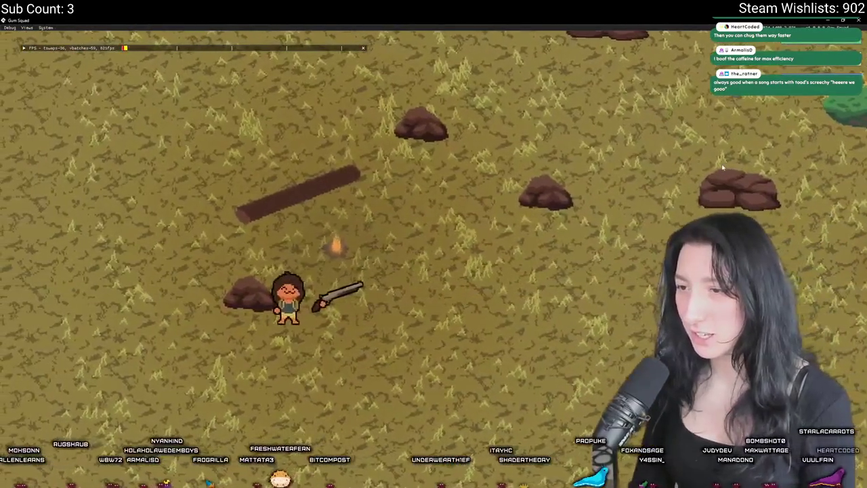
pyautogui.scroll(-5, 722, 167)
pyautogui.scroll(1, 722, 167)
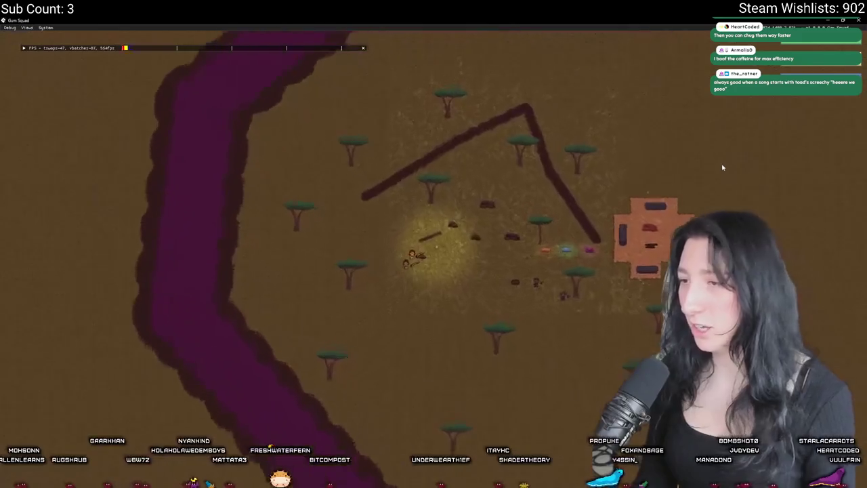
pyautogui.scroll(2, 722, 167)
pyautogui.press('F11')
pyautogui.scroll(3, 722, 168)
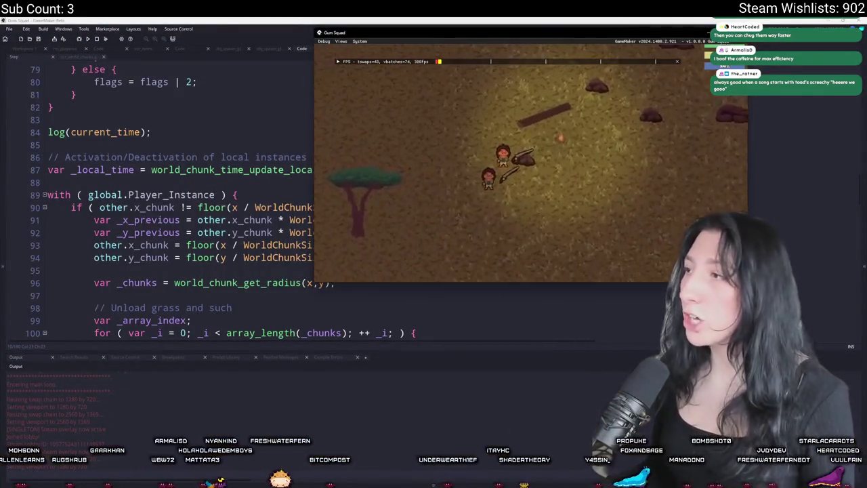
pyautogui.click(78, 247)
pyautogui.click(107, 125)
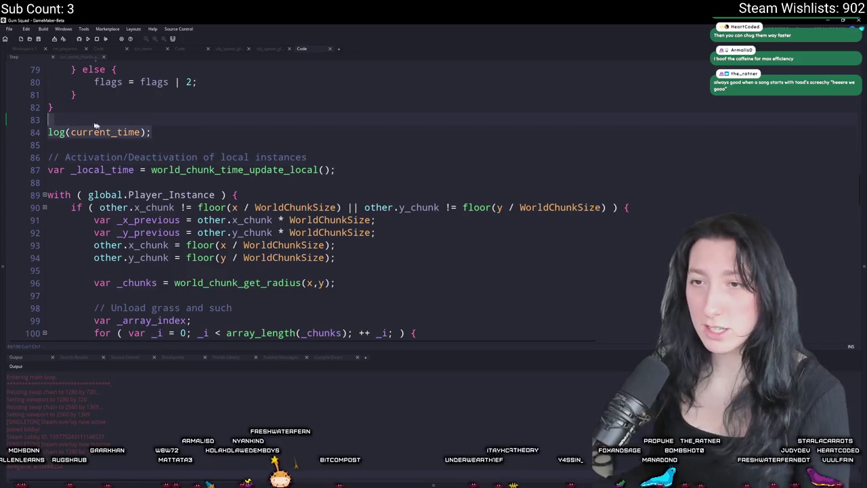
# - Delete the log(current_time) line and undo a started if line below the room check
pyautogui.press('BackSpace')
pyautogui.hotkey('shift', 'Down')
pyautogui.hotkey('shift', 'End')
pyautogui.press('Delete')
pyautogui.scroll(18, 53, 119)
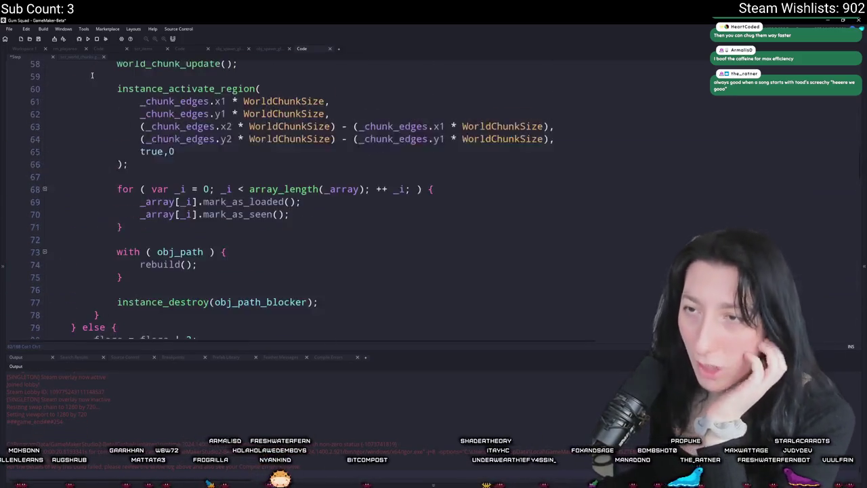
pyautogui.scroll(8, 164, 176)
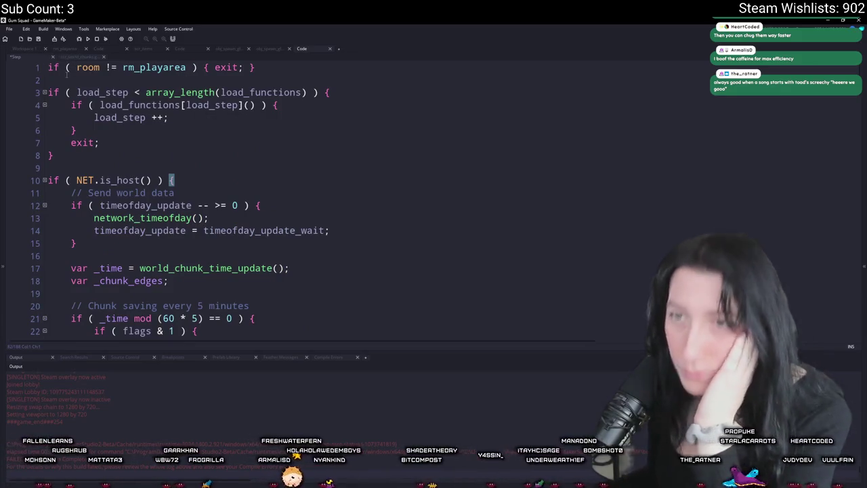
pyautogui.press('Return')
pyautogui.write('if')
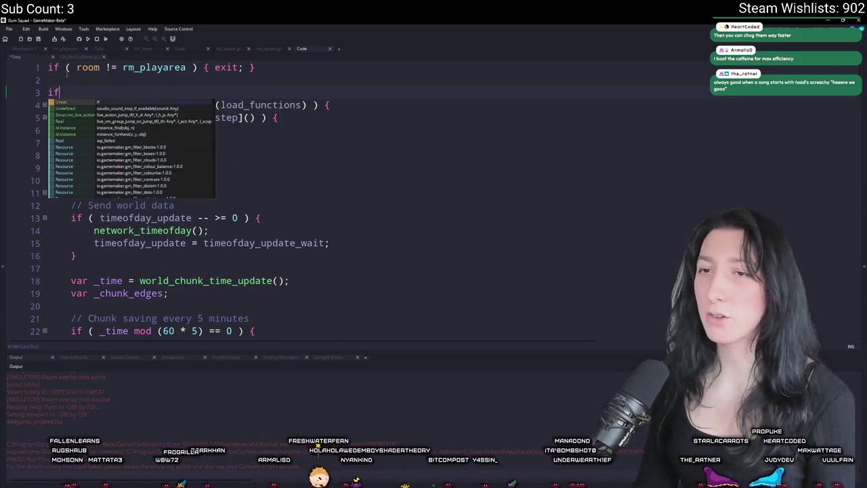
pyautogui.hotkey('ctrl', 'z')
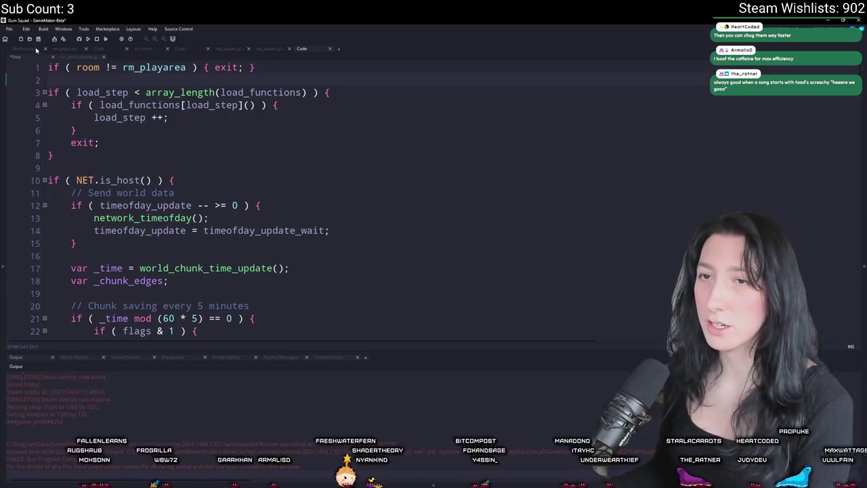
# - In obj_world's Create code, make the host-check function end with return true; instead of false
pyautogui.click(28, 49)
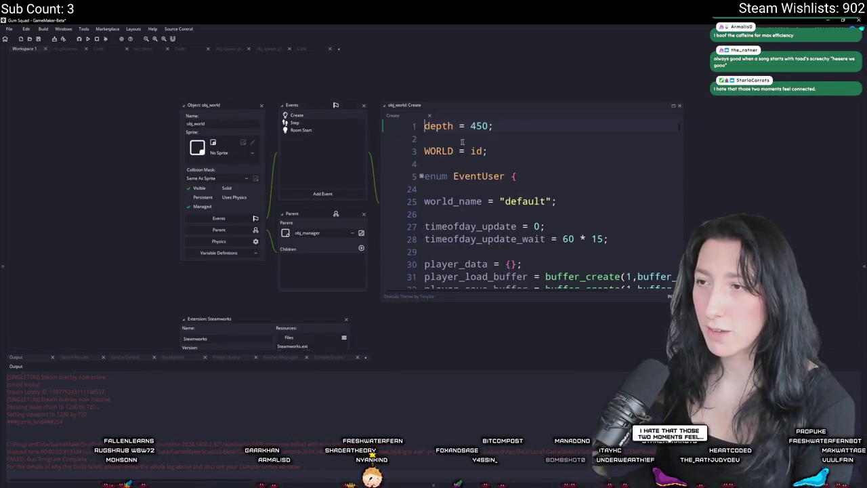
pyautogui.click(672, 107)
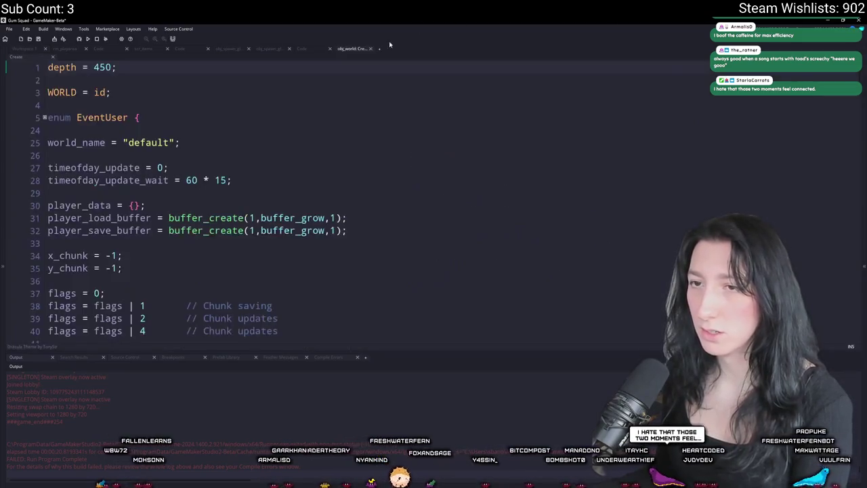
pyautogui.scroll(-12, 304, 132)
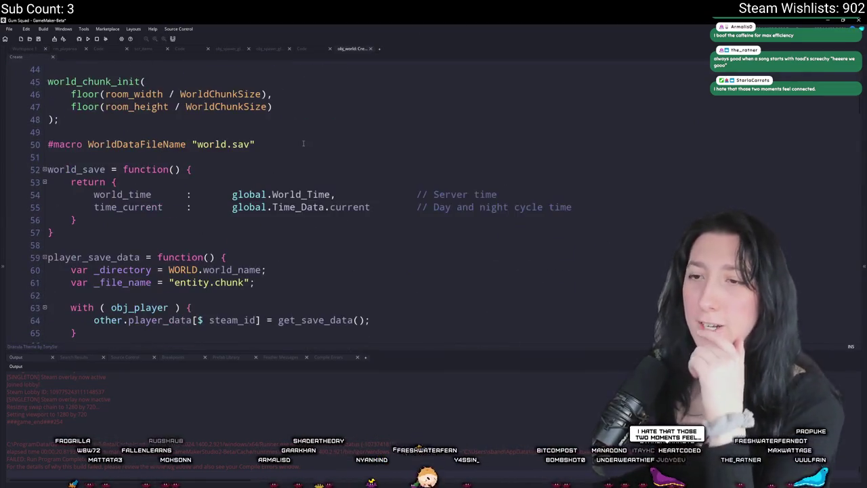
pyautogui.scroll(-3, 301, 139)
pyautogui.scroll(-7, 193, 115)
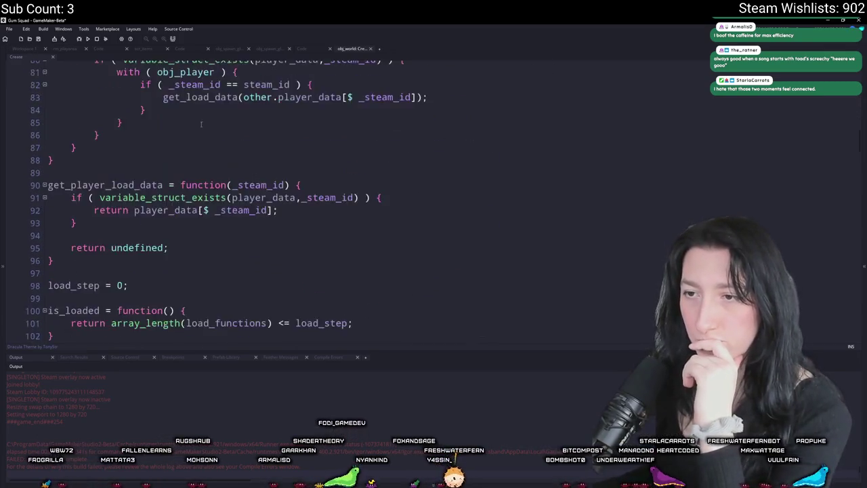
pyautogui.scroll(-3, 194, 115)
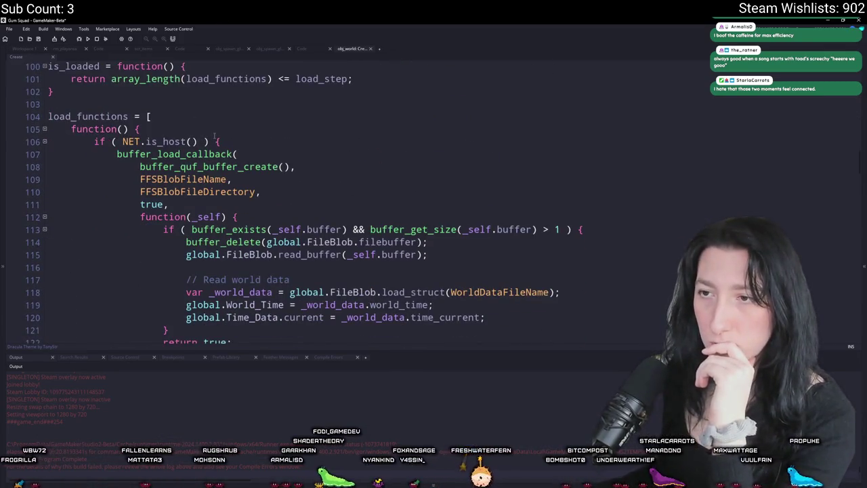
pyautogui.scroll(-9, 215, 136)
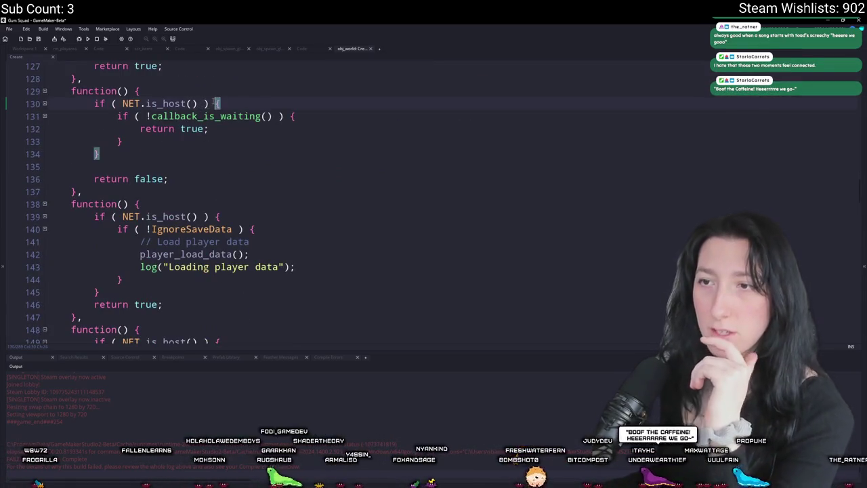
pyautogui.click(93, 179)
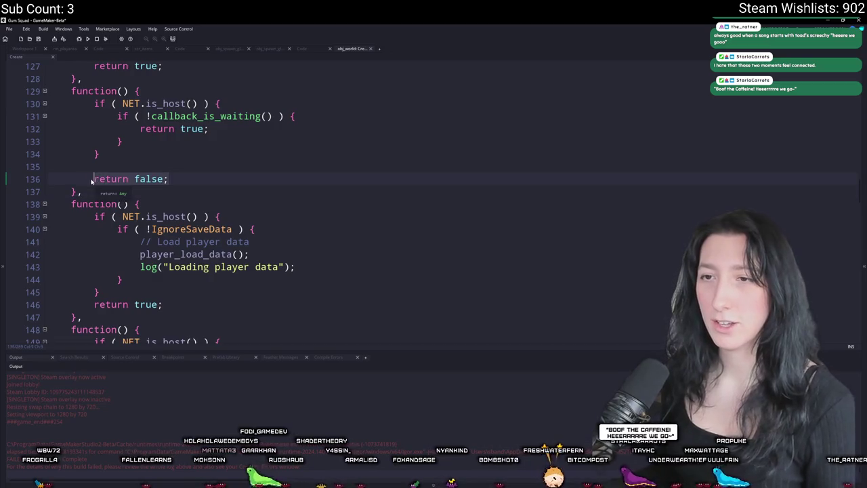
pyautogui.click(173, 128)
pyautogui.press('Return')
pyautogui.press('Return')
pyautogui.write('return false;')
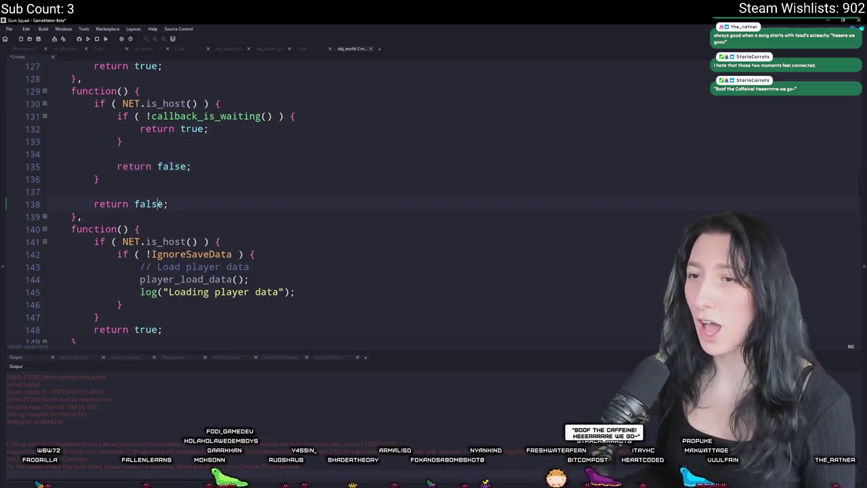
pyautogui.write('true')
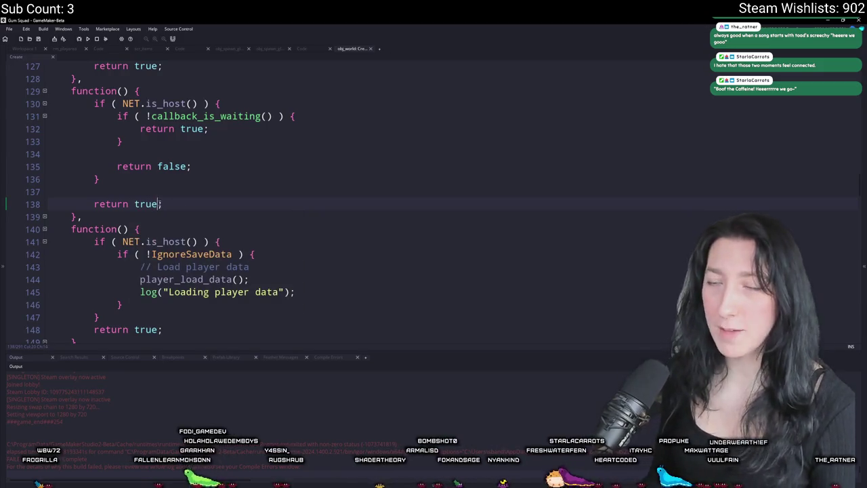
pyautogui.click(278, 129)
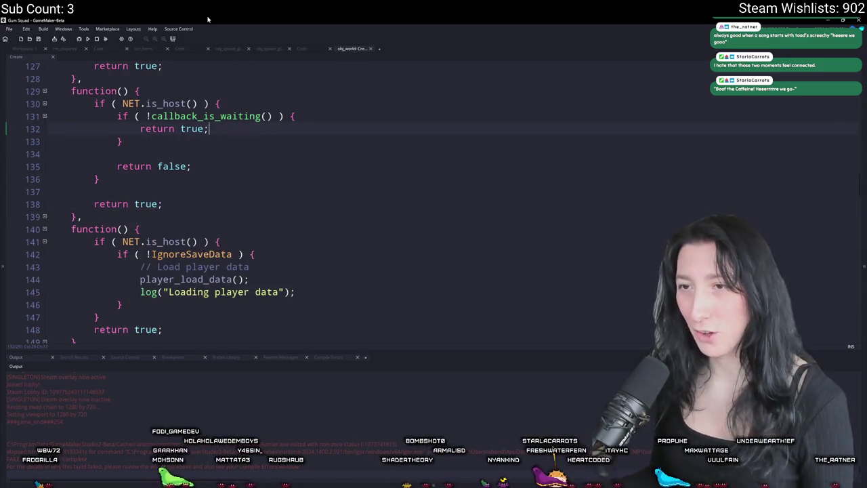
# - Review the rest of the Create event's load_functions, then compile and run the game
pyautogui.scroll(-1, 158, 159)
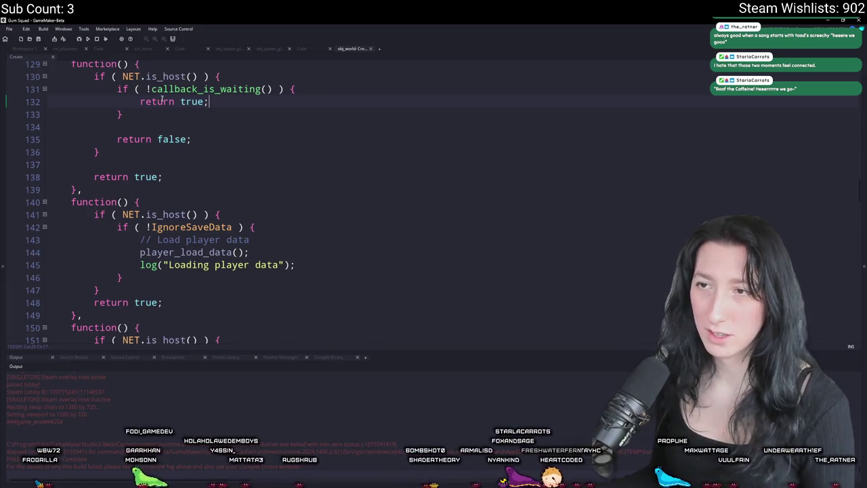
pyautogui.scroll(9, 162, 100)
pyautogui.scroll(-11, 207, 223)
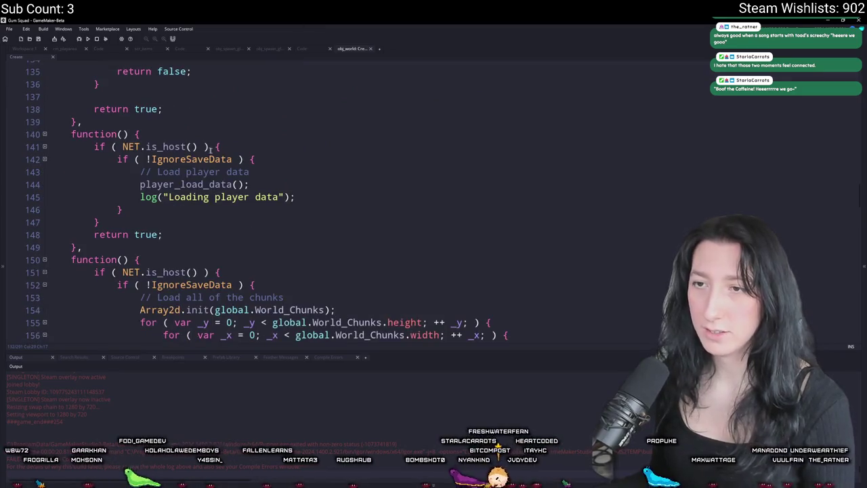
pyautogui.scroll(-5, 166, 216)
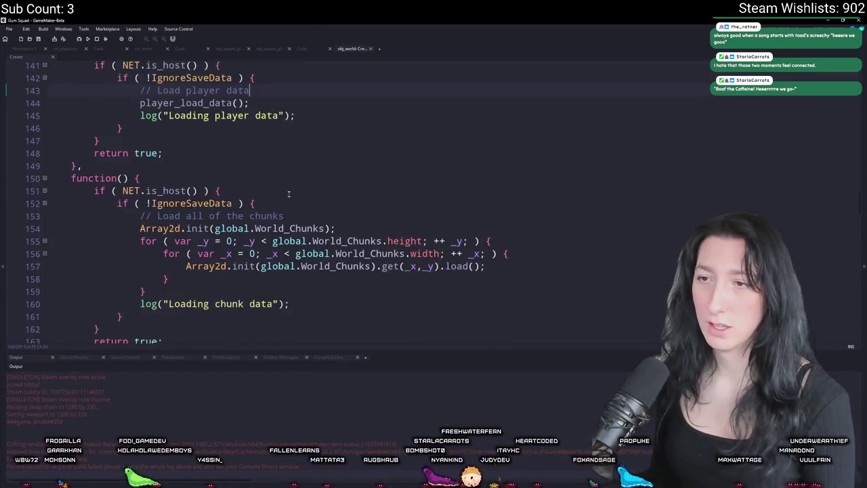
pyautogui.scroll(-16, 273, 208)
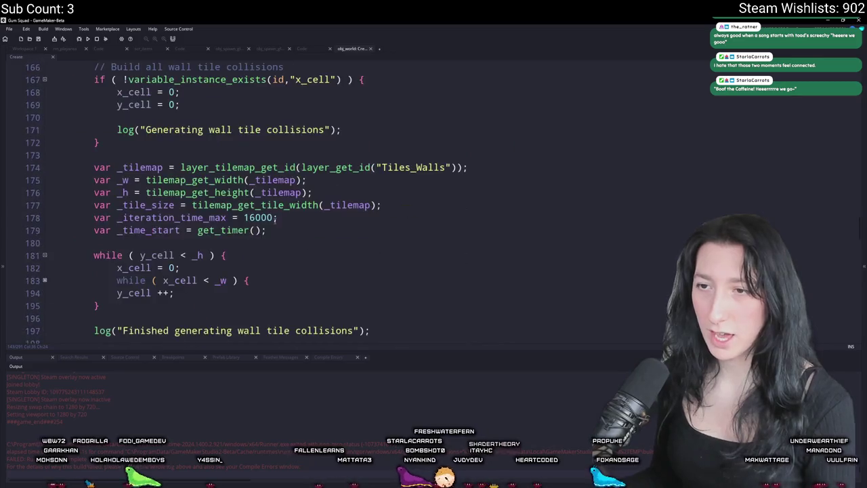
pyautogui.scroll(-20, 258, 172)
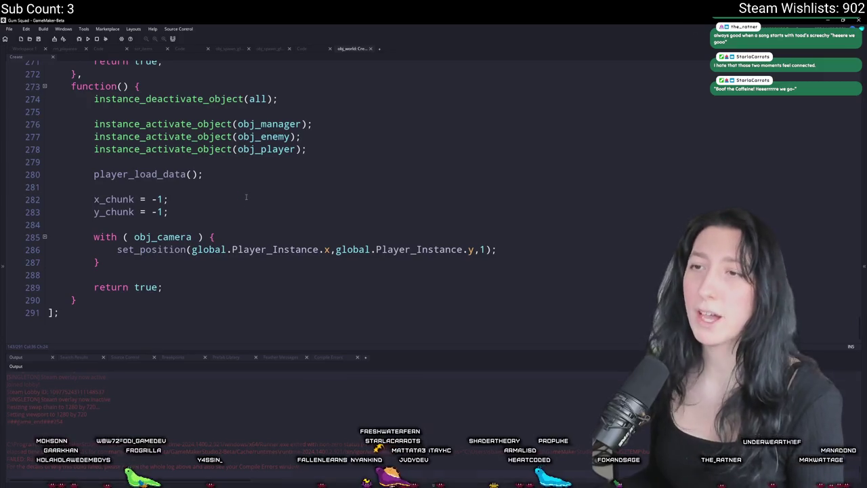
pyautogui.press('F5')
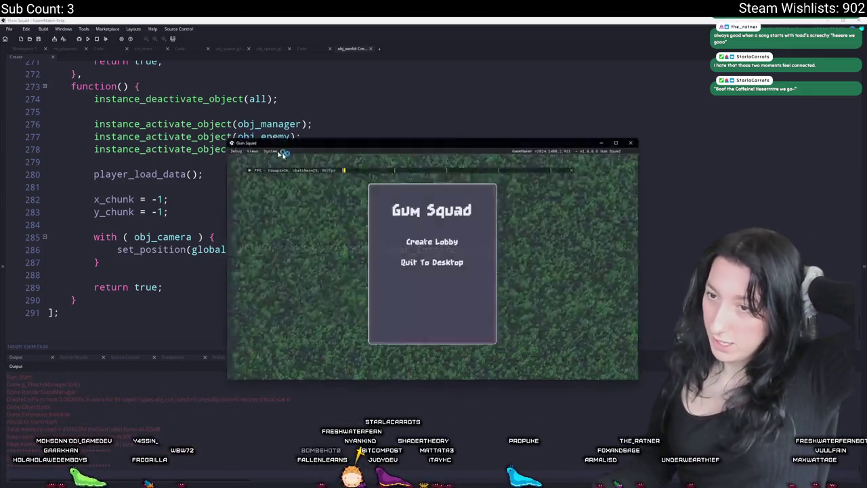
# - Maximize the game window and join the friend's session from the Steam friends list
pyautogui.moveTo(471, 139); pyautogui.dragTo(465, 223)
pyautogui.doubleClick(465, 223)
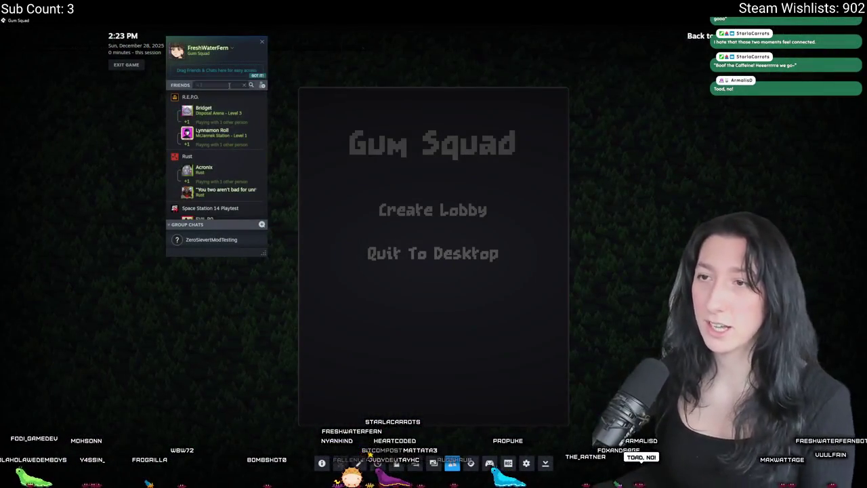
pyautogui.write('fe')
pyautogui.rightClick(213, 104)
pyautogui.click(234, 175)
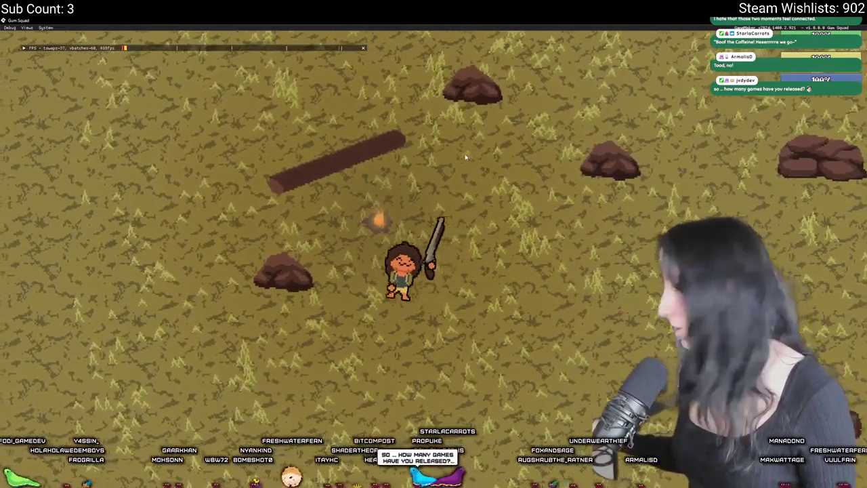
# - Walk the player right and up across the map
pyautogui.press('d')
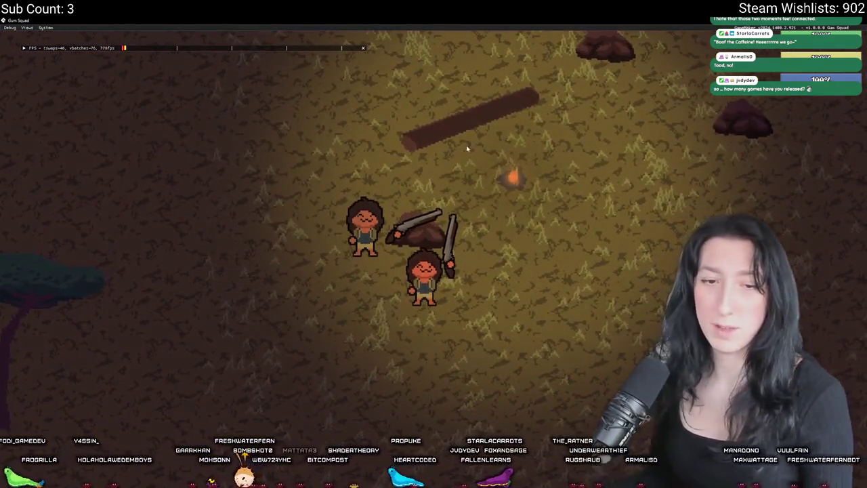
pyautogui.press('d')
pyautogui.press('w')
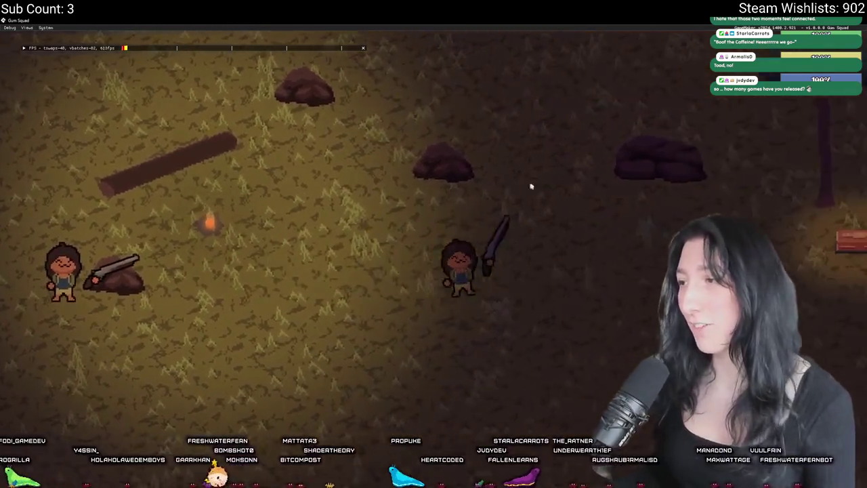
pyautogui.press('d')
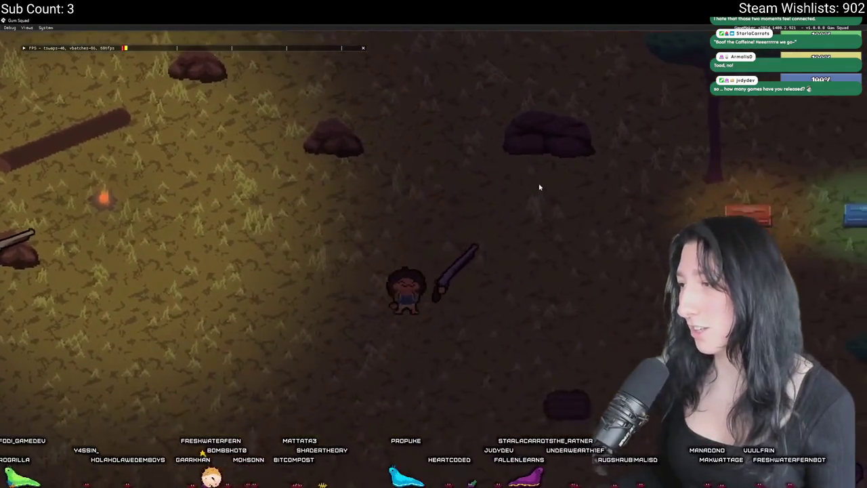
pyautogui.press('w')
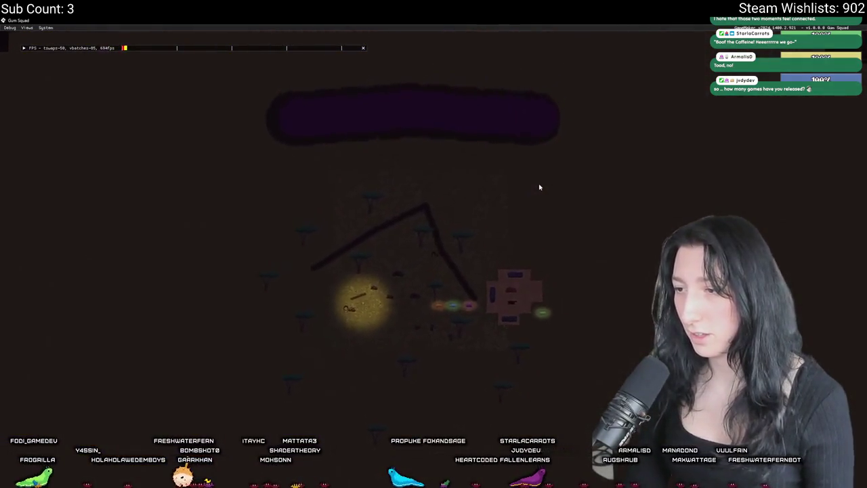
pyautogui.moveTo(372, 20); pyautogui.dragTo(374, 49)
pyautogui.press('d')
pyautogui.press('w')
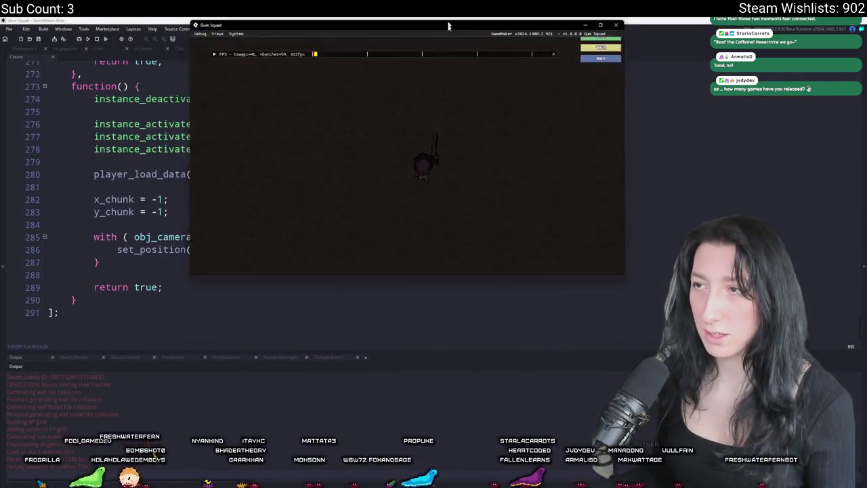
# - Return the game to full screen and walk left to the small building
pyautogui.doubleClick(433, 46)
pyautogui.press('a')
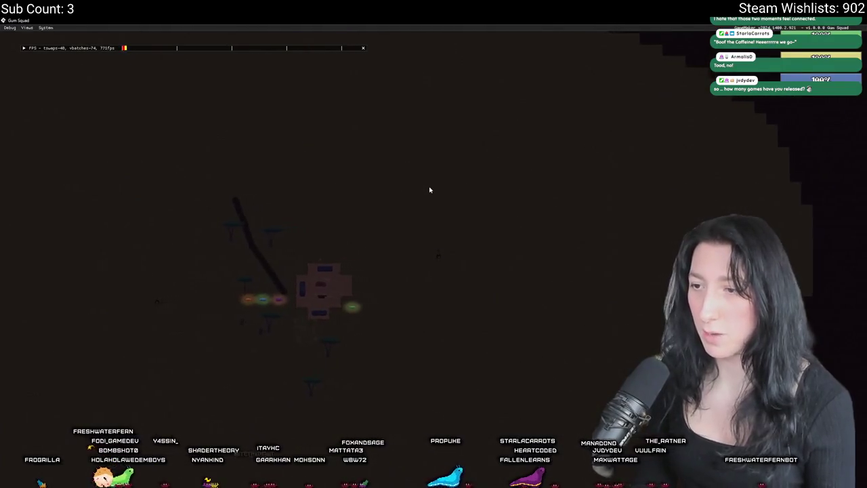
pyautogui.press('a')
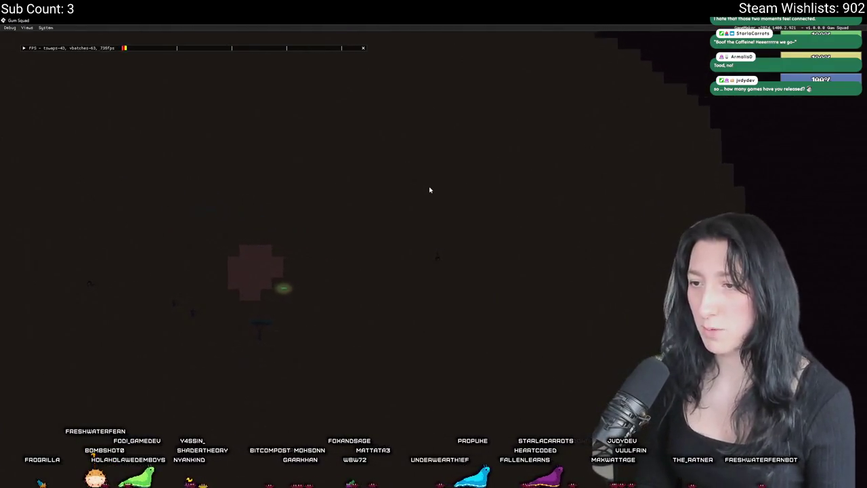
pyautogui.press('a')
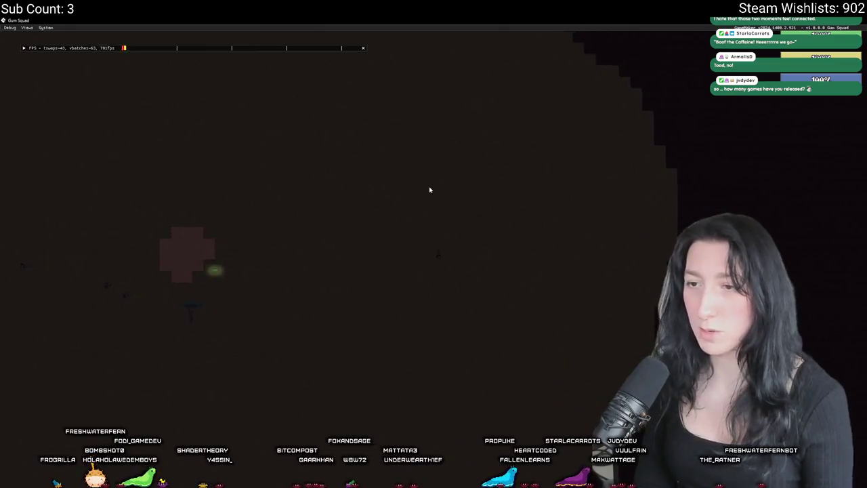
pyautogui.press('a')
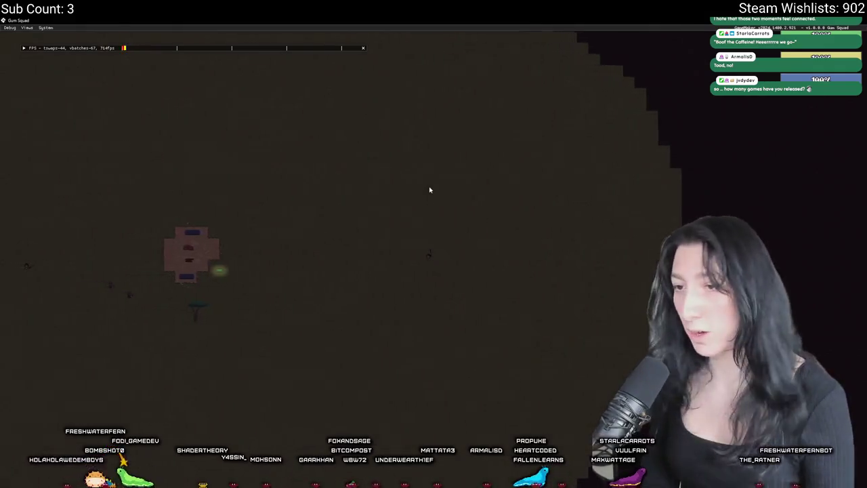
pyautogui.press('a')
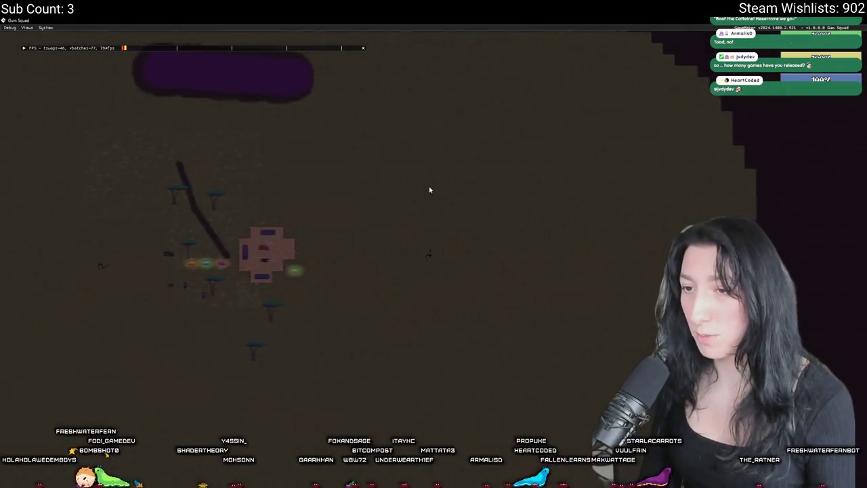
pyautogui.press('a')
pyautogui.scroll(3, 429, 190)
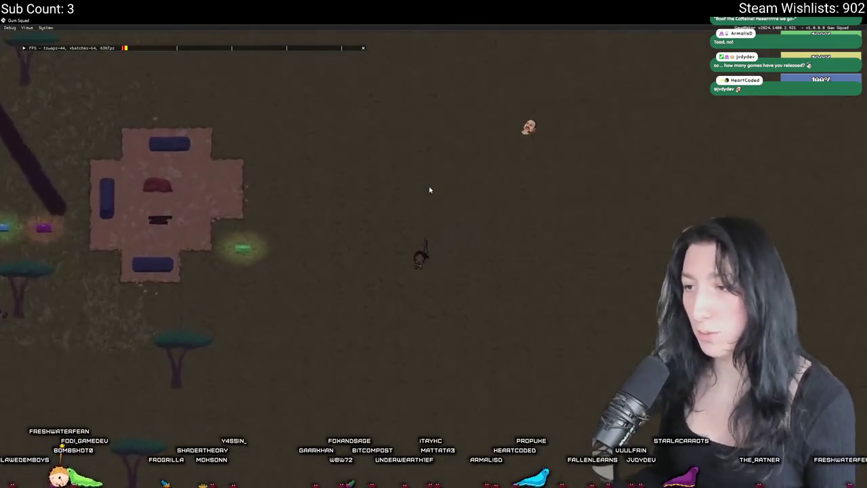
# - Move all six consumables from the chest grid into the player's inventory
pyautogui.press('Tab')
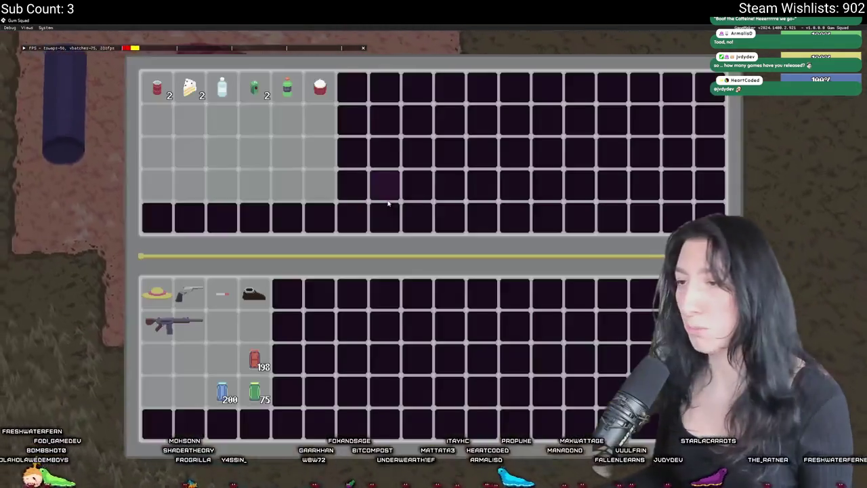
pyautogui.keyDown('shift'); pyautogui.click(320, 87); pyautogui.keyUp('shift')
pyautogui.keyDown('shift'); pyautogui.click(287, 87); pyautogui.keyUp('shift')
pyautogui.keyDown('shift'); pyautogui.click(254, 87); pyautogui.keyUp('shift')
pyautogui.keyDown('shift'); pyautogui.click(222, 87); pyautogui.keyUp('shift')
pyautogui.keyDown('shift'); pyautogui.click(190, 87); pyautogui.keyUp('shift')
pyautogui.keyDown('shift'); pyautogui.click(158, 87); pyautogui.keyUp('shift')
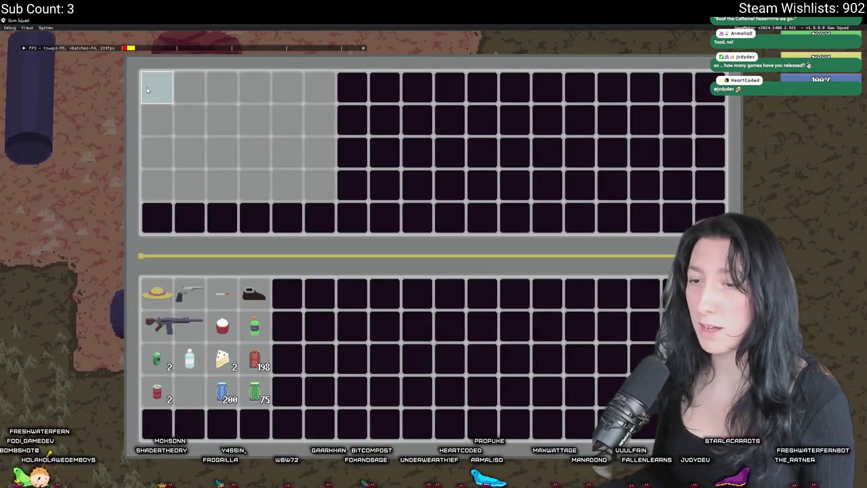
pyautogui.press('Tab')
# - Walk right while checking the inventory and equipment a few times
pyautogui.press('d')
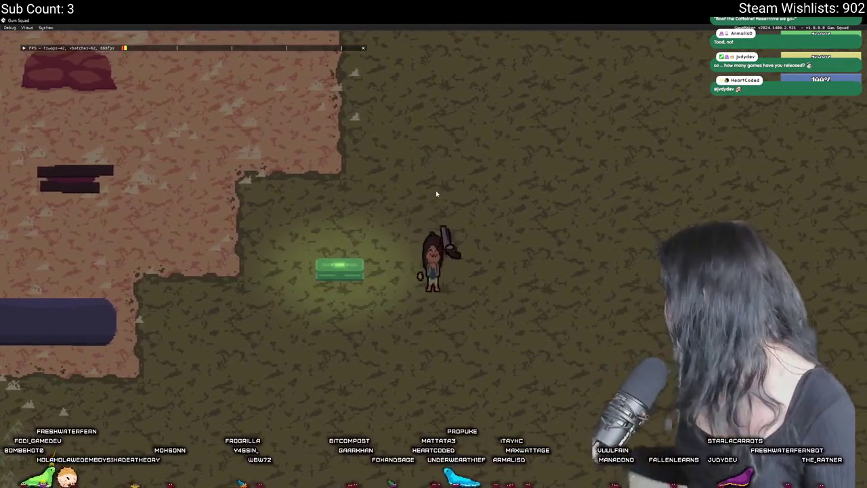
pyautogui.press('Tab')
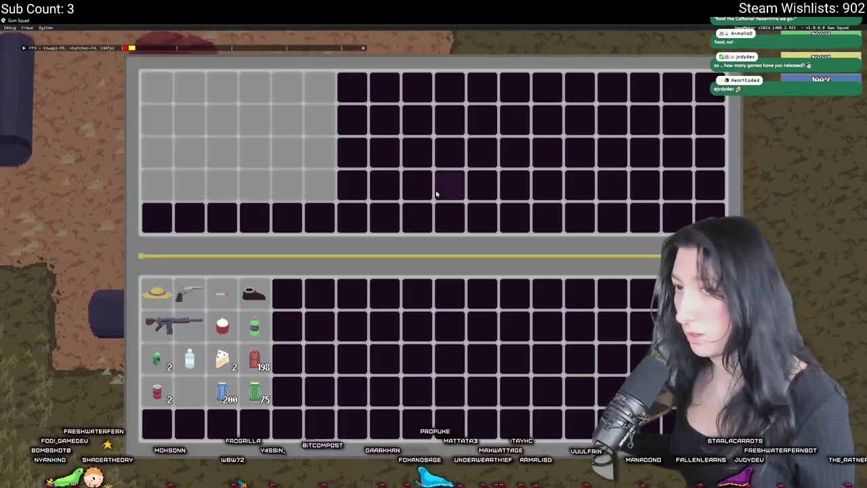
pyautogui.press('Tab')
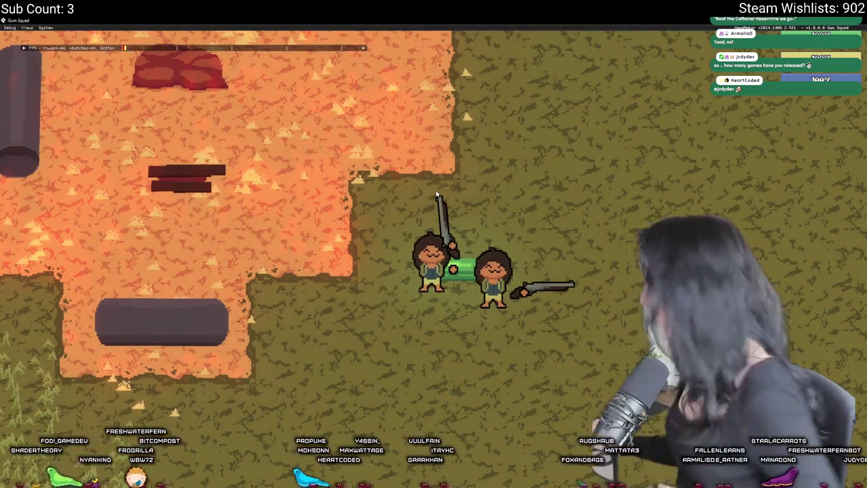
pyautogui.press('Tab')
pyautogui.press('Tab')
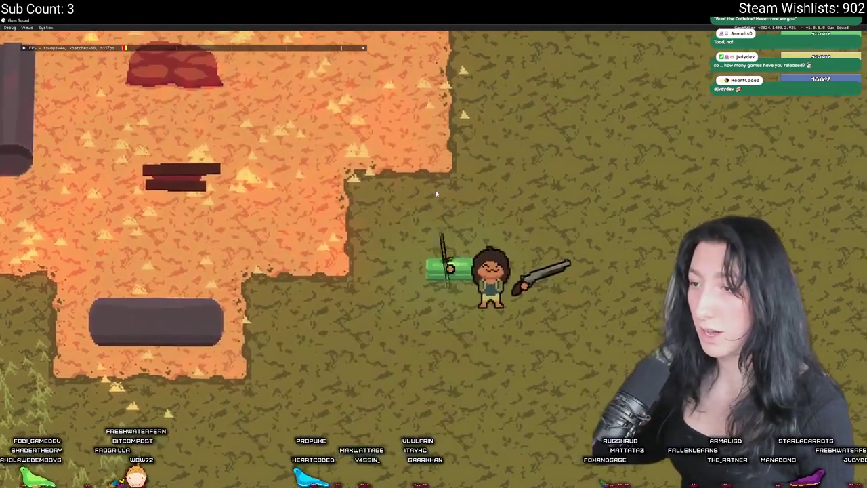
pyautogui.press('d')
pyautogui.press('d')
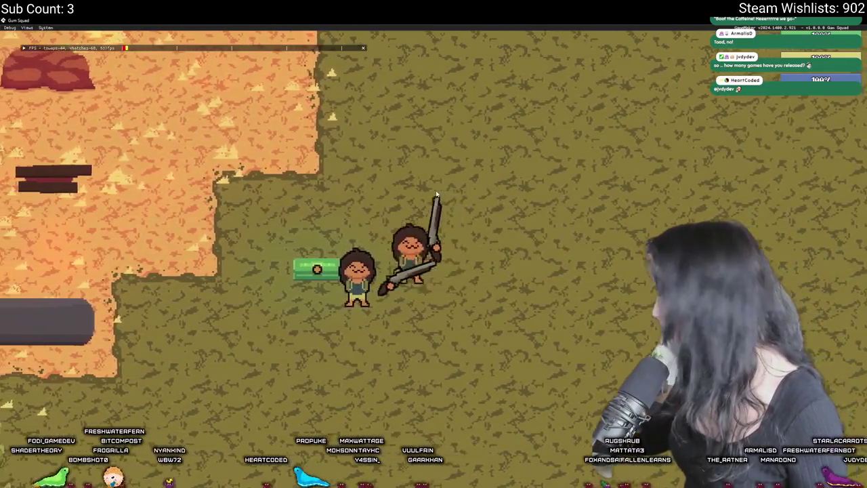
pyautogui.press('Tab')
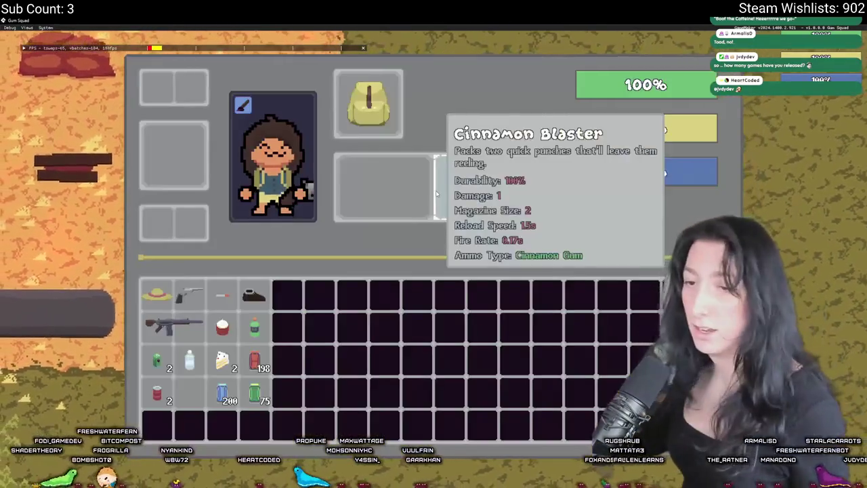
pyautogui.press('Tab')
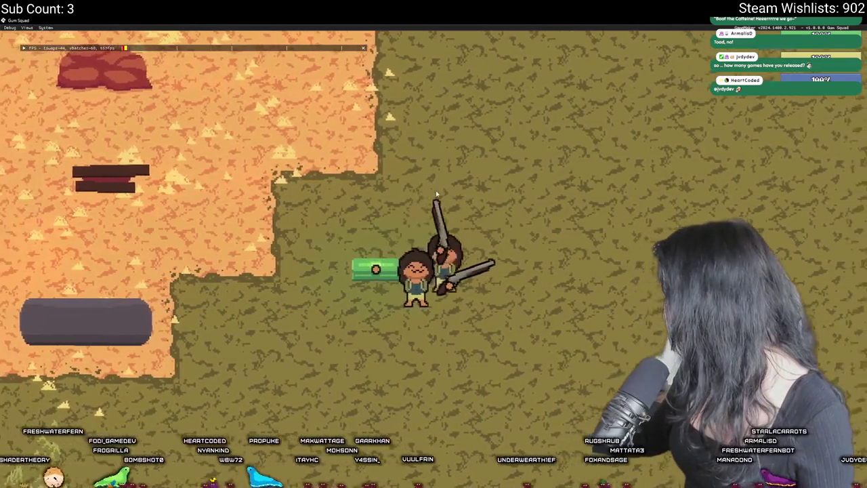
pyautogui.press('Tab')
pyautogui.press('Tab')
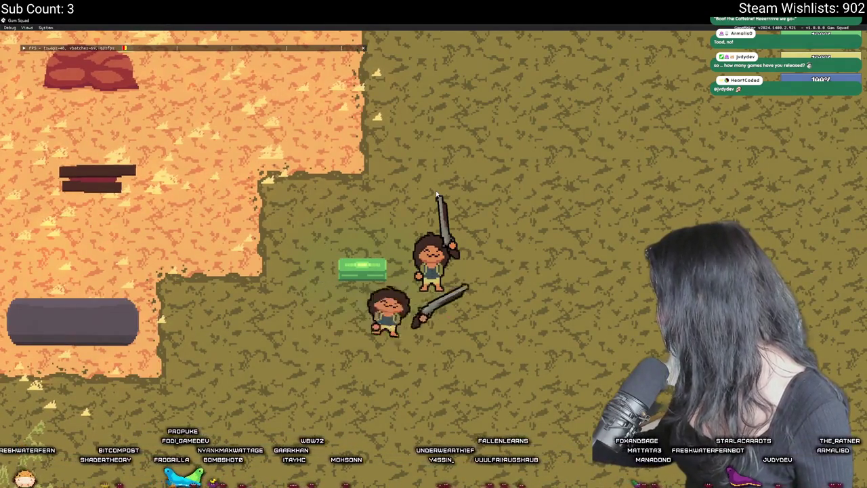
# - Run back to the green chest and reopen it to view the new cake, water and cupcake loot
pyautogui.press('d')
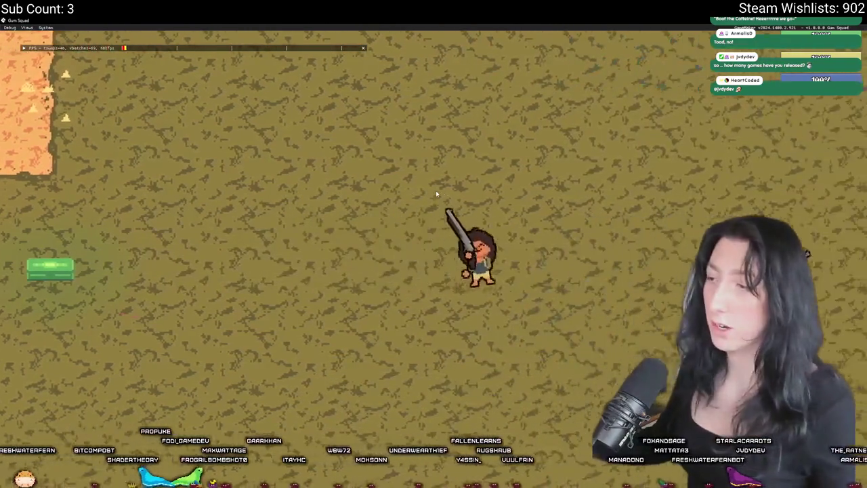
pyautogui.press('a')
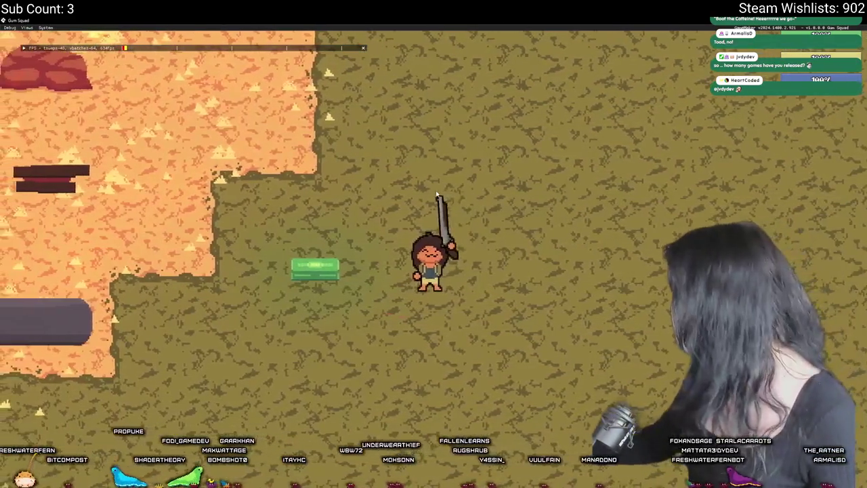
pyautogui.press('a')
pyautogui.press('Tab')
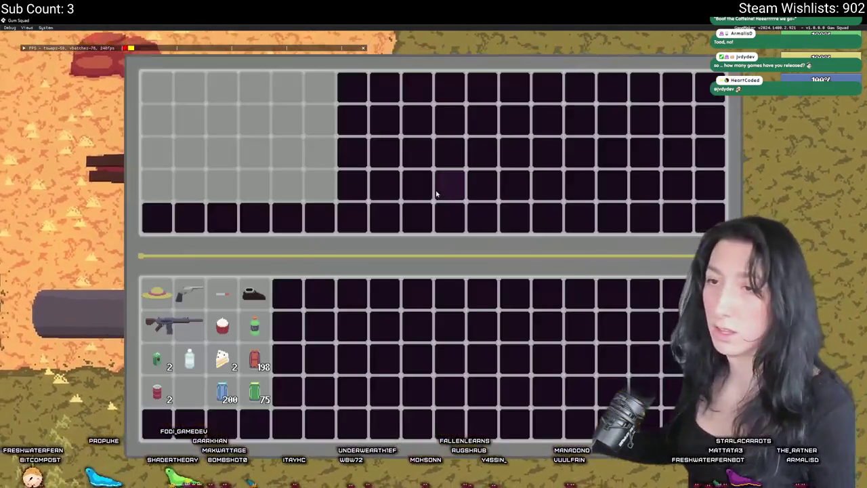
pyautogui.press('Tab')
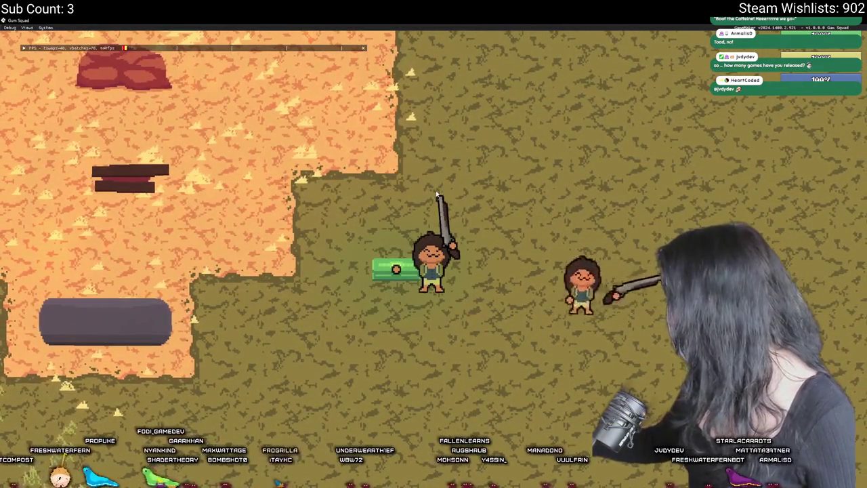
pyautogui.press('d')
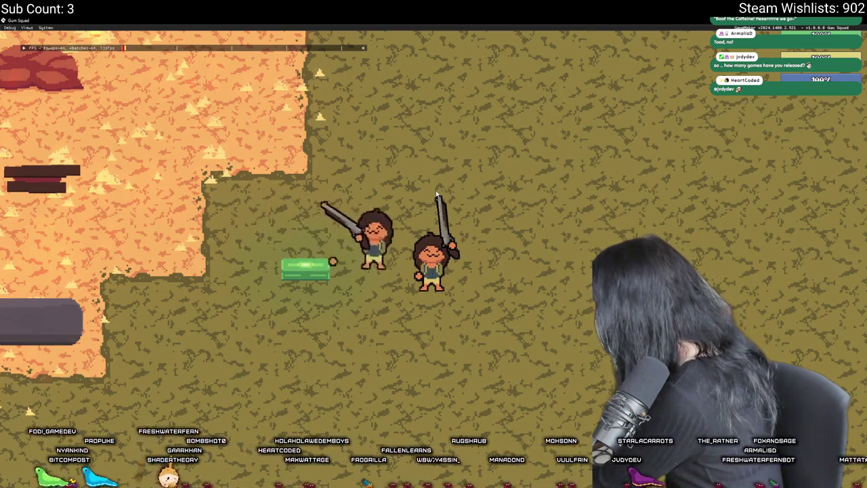
pyautogui.press('a')
pyautogui.press('Tab')
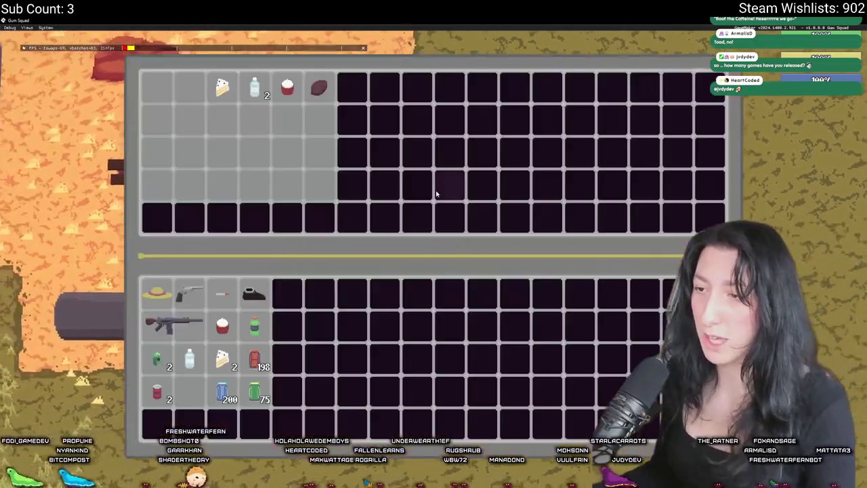
pyautogui.press('Tab')
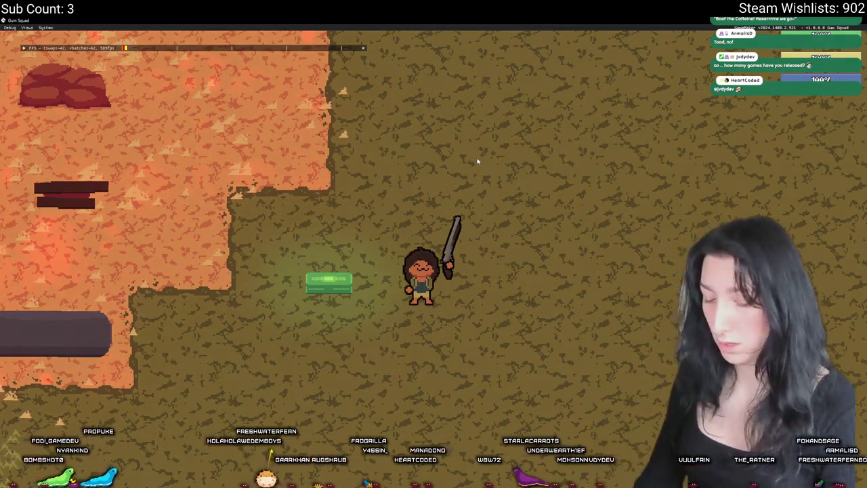
# - Walk onto the glowing chest, open its inventory with E, and walk away
pyautogui.scroll(-5, 477, 161)
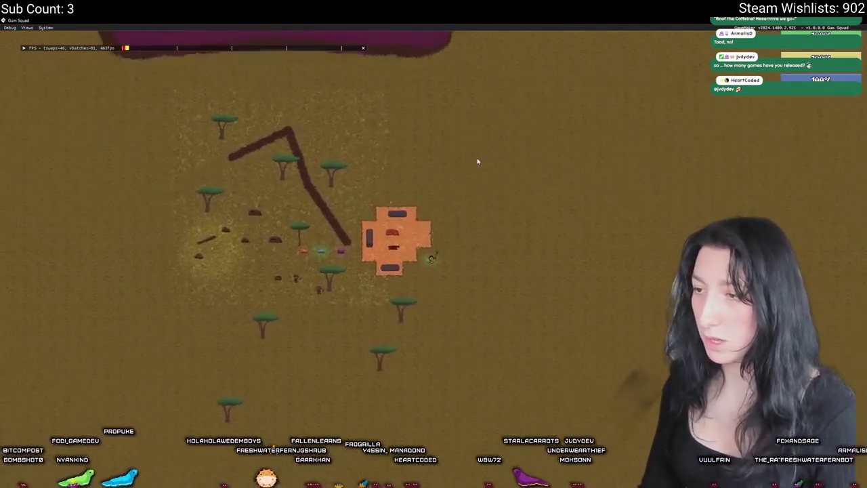
pyautogui.scroll(5, 477, 161)
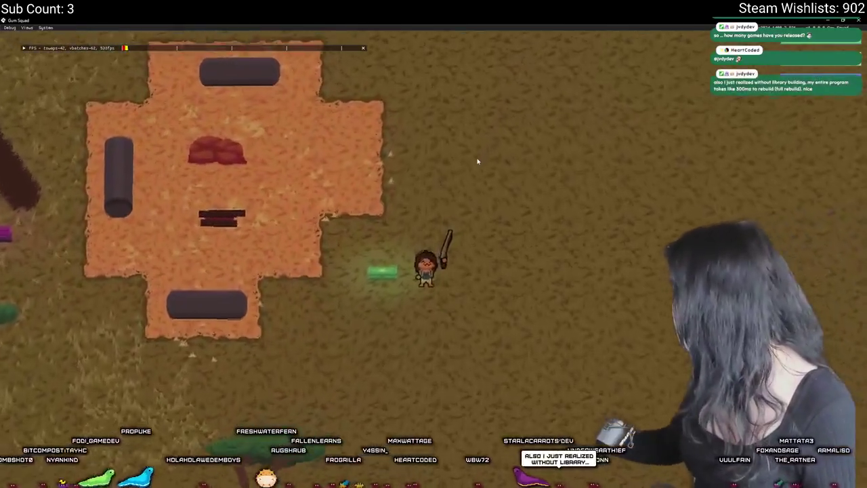
pyautogui.scroll(3, 477, 161)
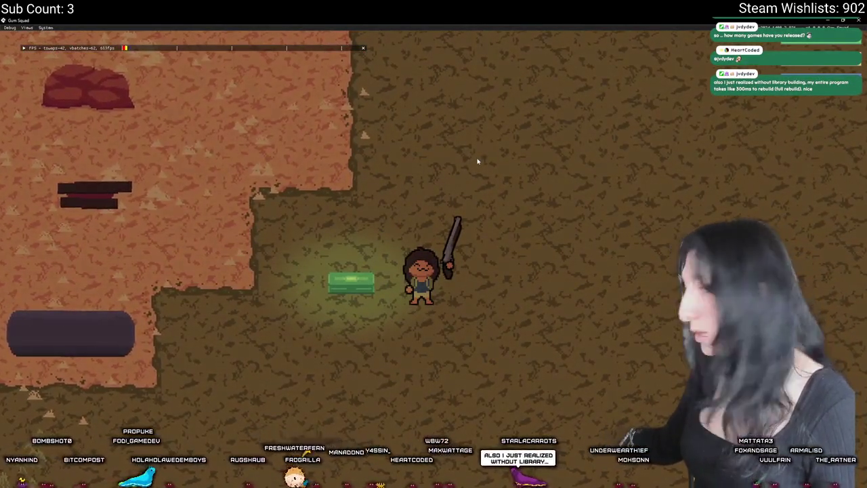
pyautogui.press('a')
pyautogui.press('d')
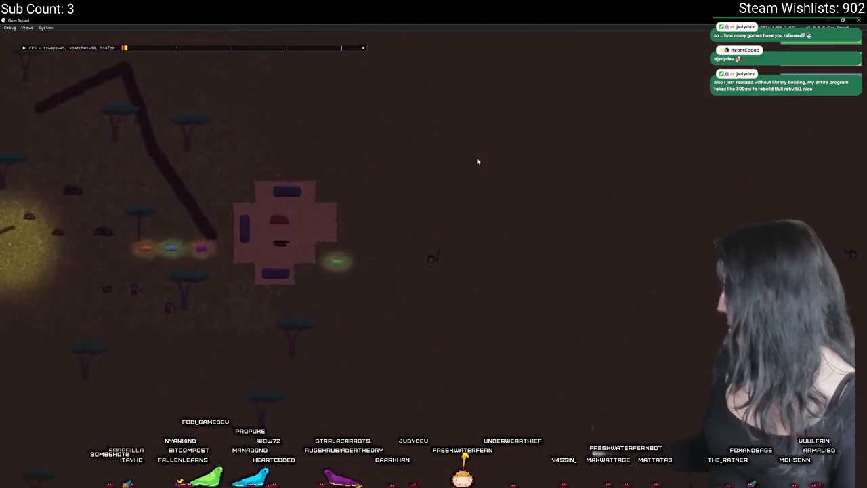
pyautogui.press('a')
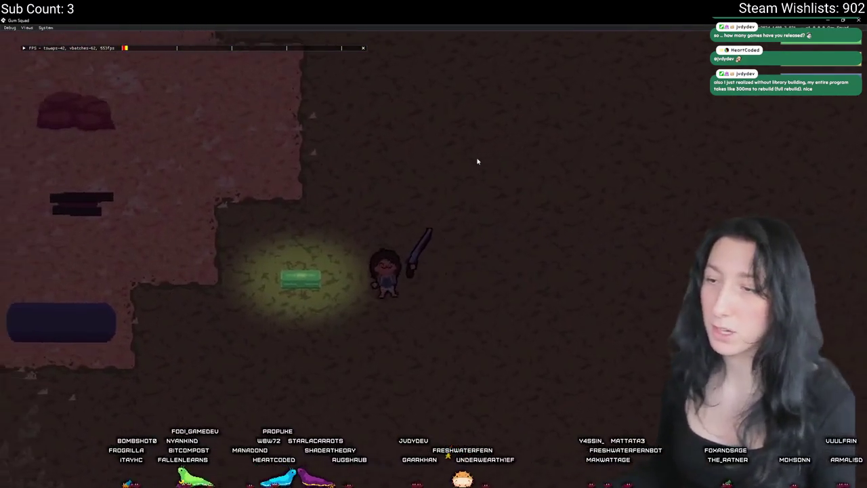
pyautogui.press('e')
pyautogui.press('e')
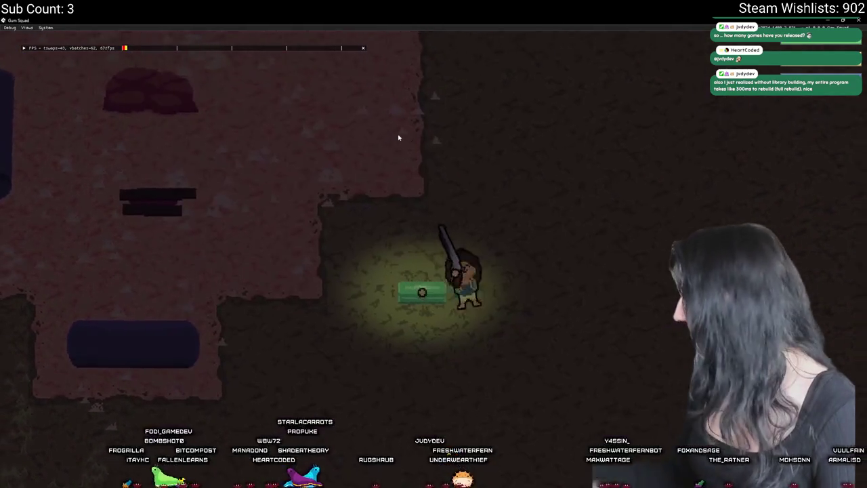
pyautogui.press('d')
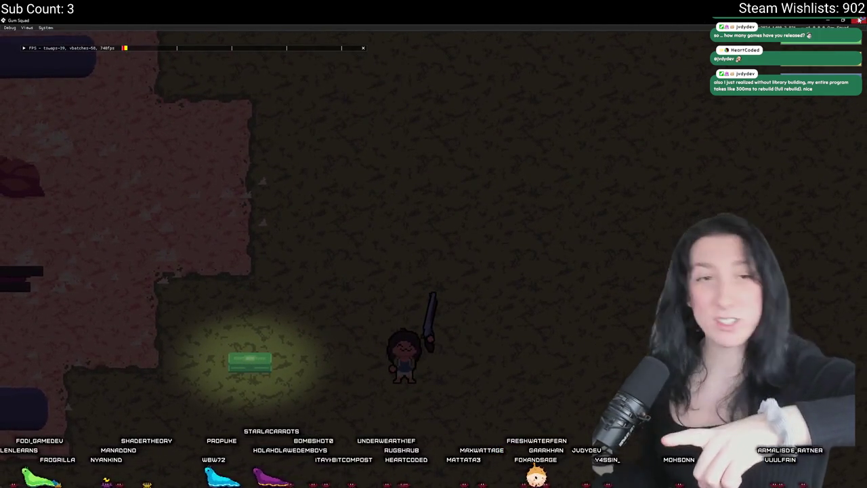
# - Leave the game and switch to GameMaker's Workspace 1
pyautogui.hotkey('alt', 'Tab')
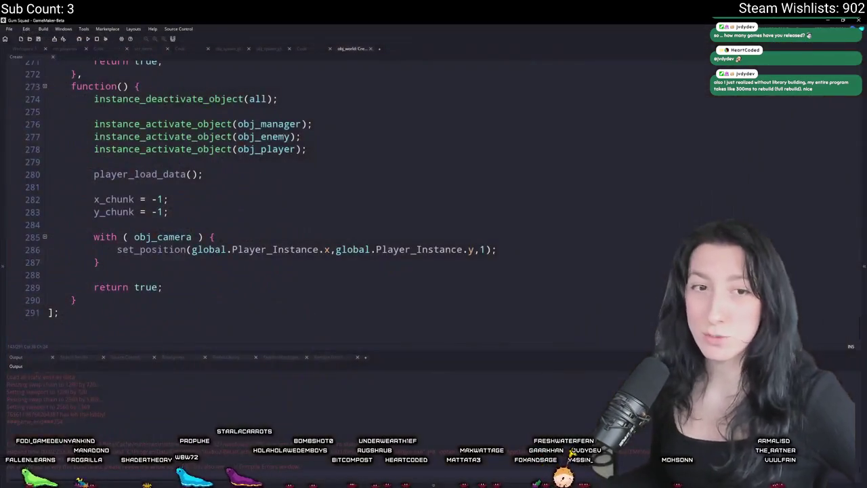
pyautogui.scroll(2, 91, 179)
pyautogui.click(25, 51)
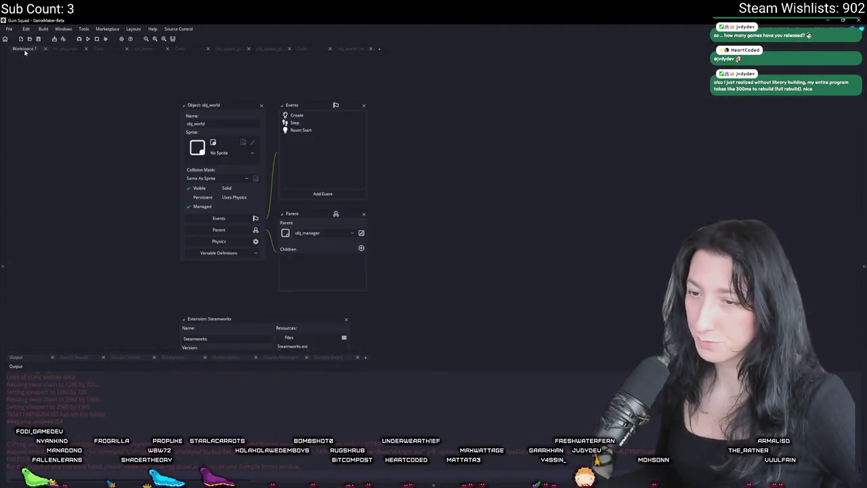
# - Search assets for 'loot', open obj_lootchest_0, and open its Create event code
pyautogui.hotkey('ctrl', 't')
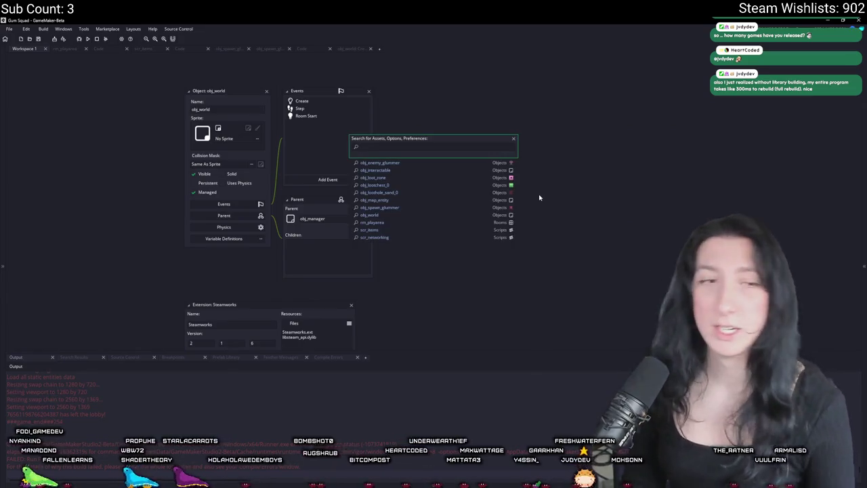
pyautogui.write('loot')
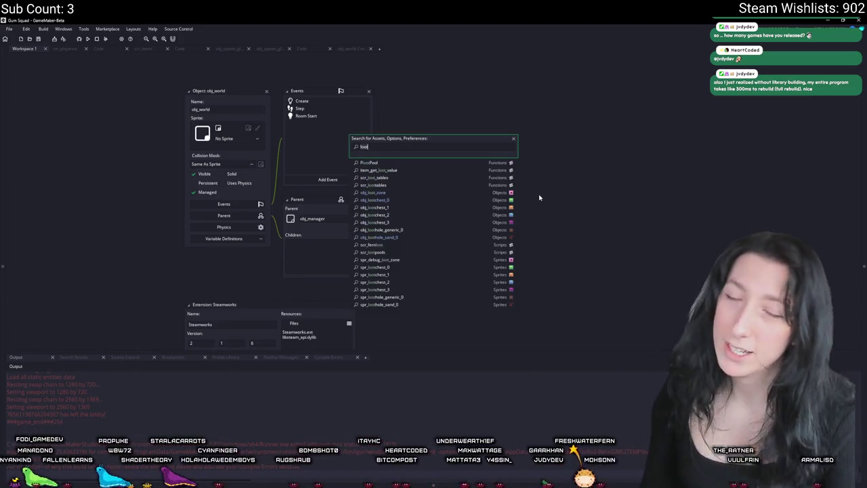
pyautogui.write('_ne')
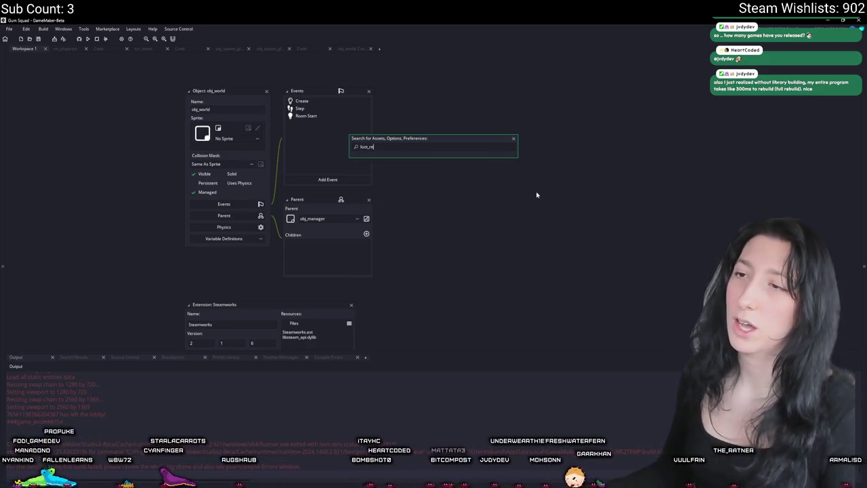
pyautogui.press('Escape')
pyautogui.scroll(-2, 515, 145)
pyautogui.hotkey('ctrl', 't')
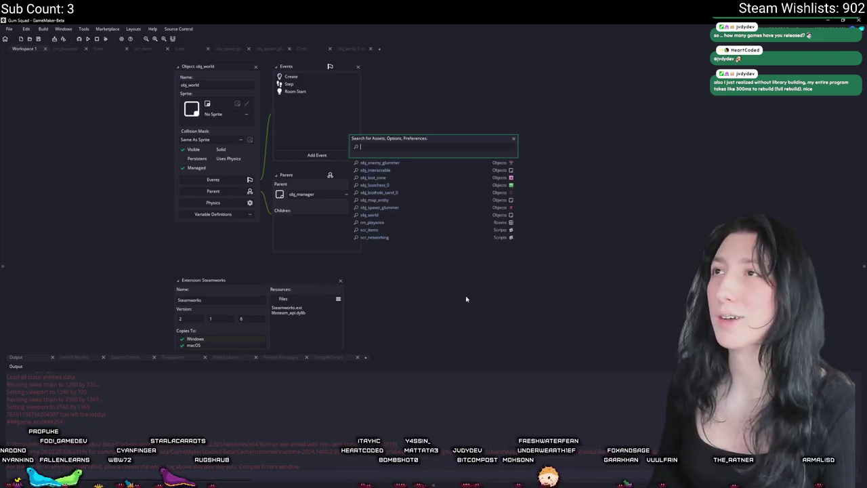
pyautogui.write('lot')
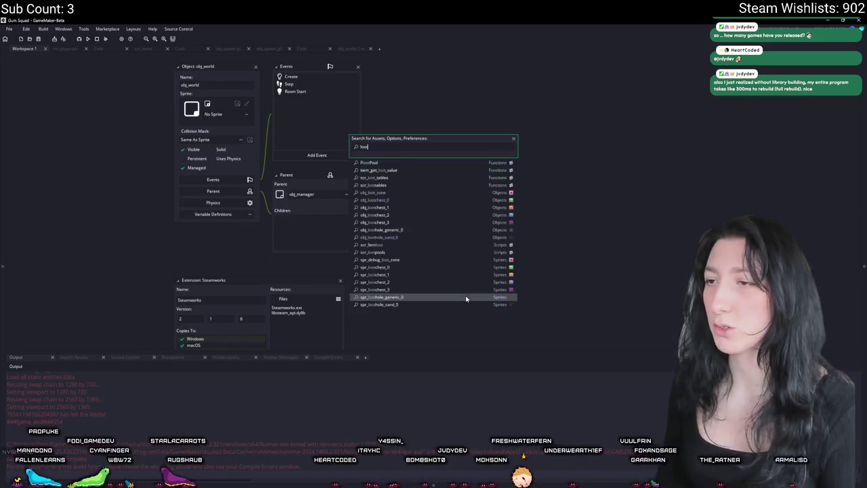
pyautogui.press('Down')
pyautogui.press('Down')
pyautogui.press('Down')
pyautogui.press('Return')
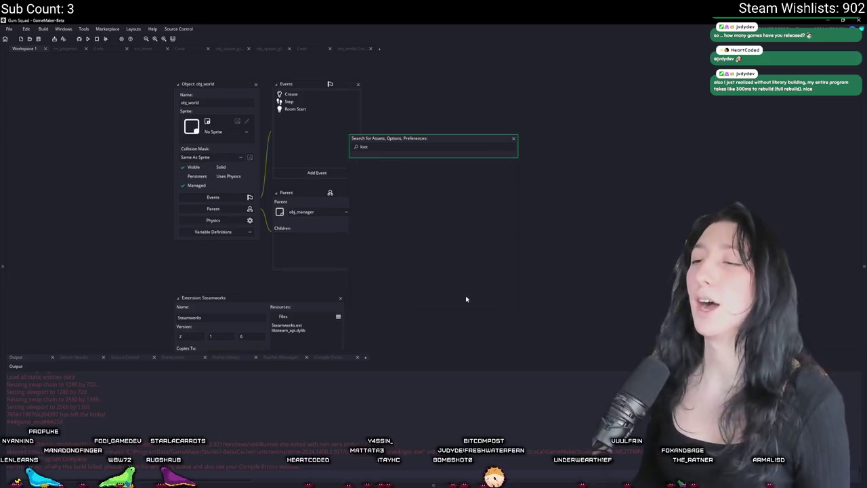
pyautogui.doubleClick(224, 115)
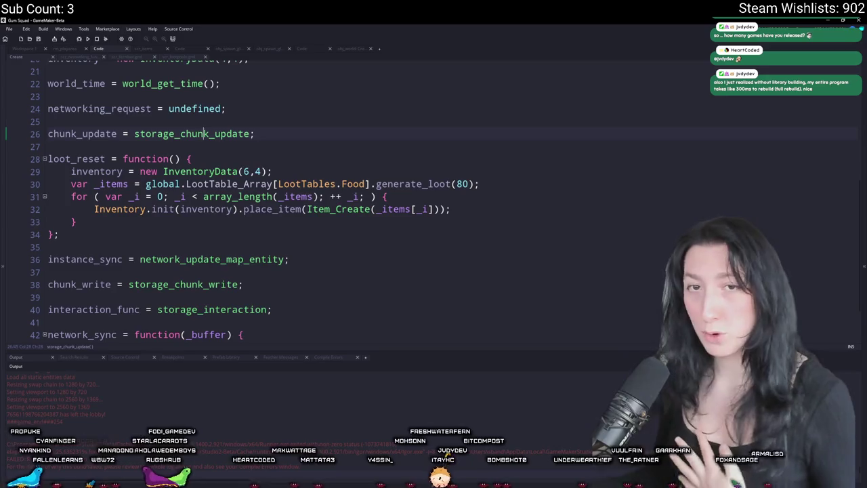
# - Add a new line 35 after the loot loop and start typing a network_se call
pyautogui.scroll(-1, 61, 192)
pyautogui.scroll(-1, 62, 192)
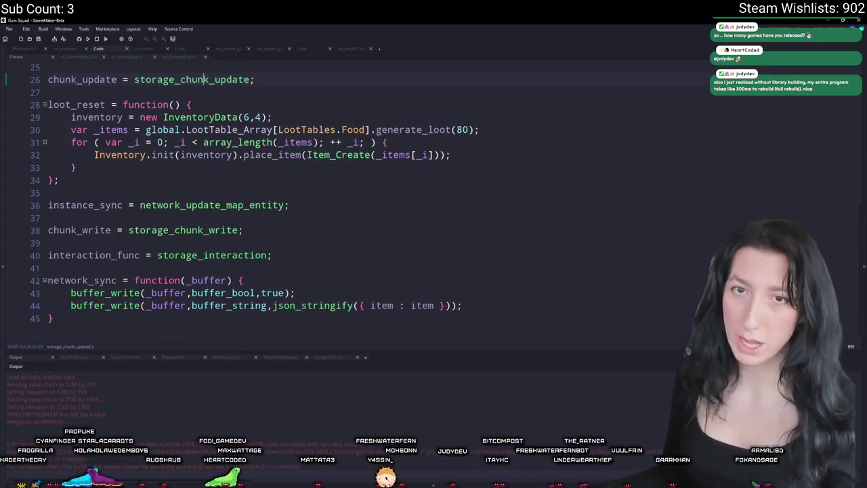
pyautogui.click(451, 155)
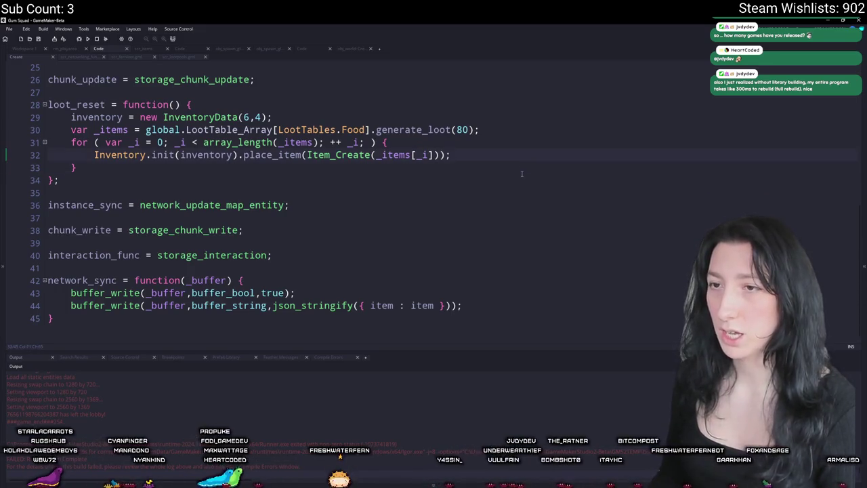
pyautogui.press('Down')
pyautogui.press('Return')
pyautogui.press('Return')
pyautogui.press('BackSpace')
pyautogui.write('net_')
pyautogui.press('BackSpace')
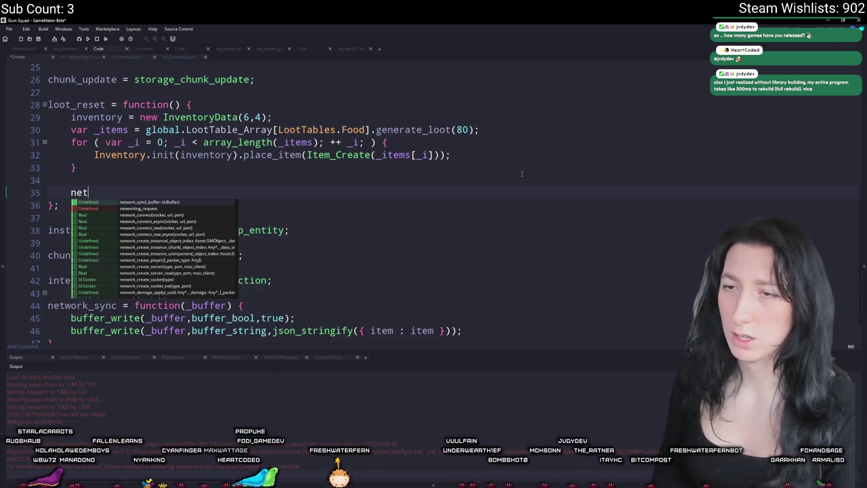
pyautogui.write('work_se')
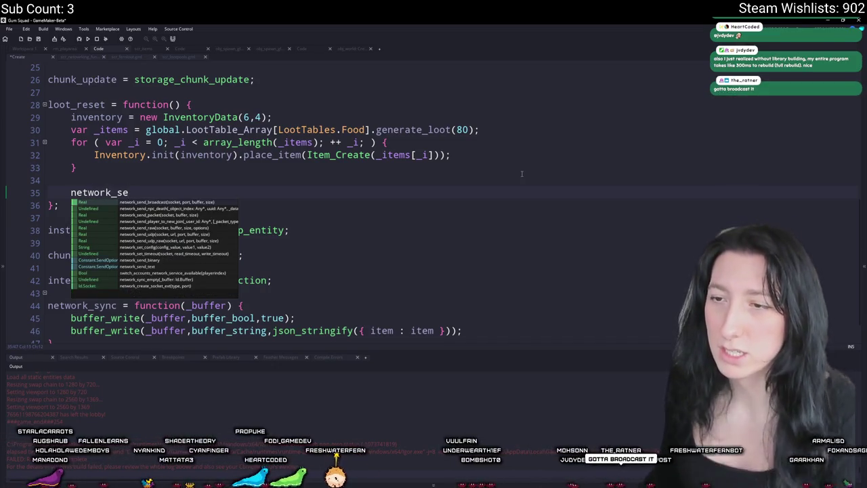
pyautogui.press('Down')
pyautogui.press('Down')
pyautogui.press('Down')
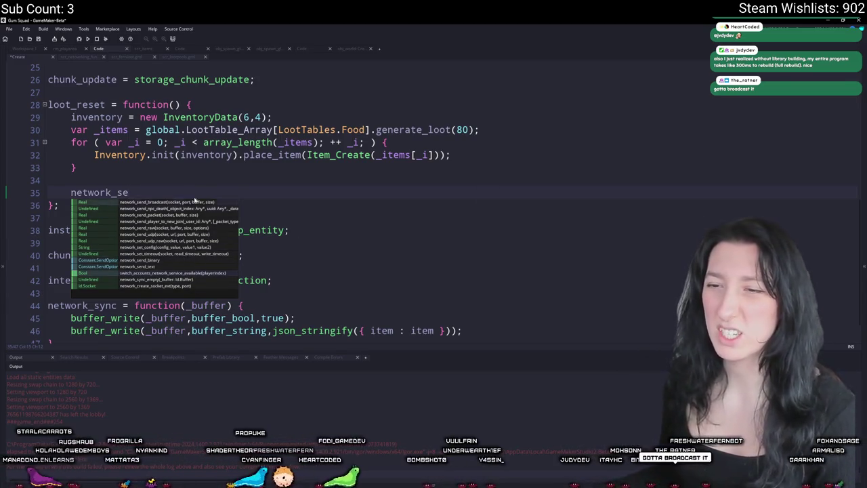
pyautogui.click(117, 194)
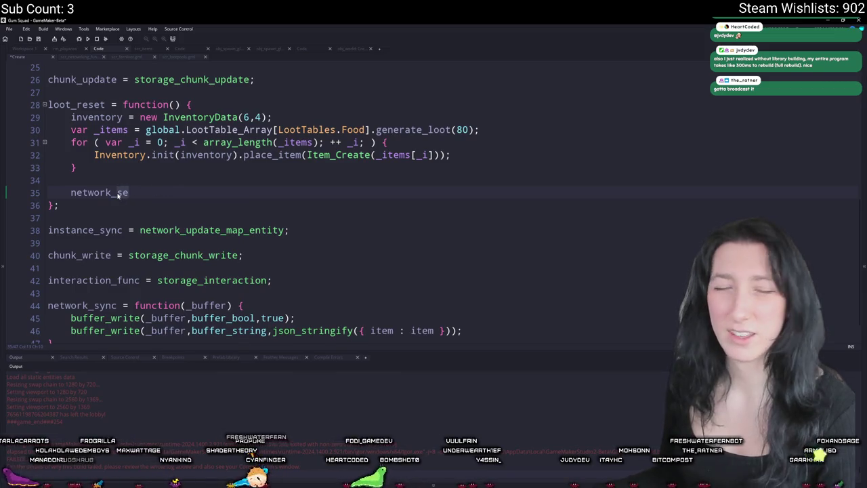
# - Replace the partial name with a chunk_write() call on line 35
pyautogui.moveTo(117, 194); pyautogui.dragTo(67, 195)
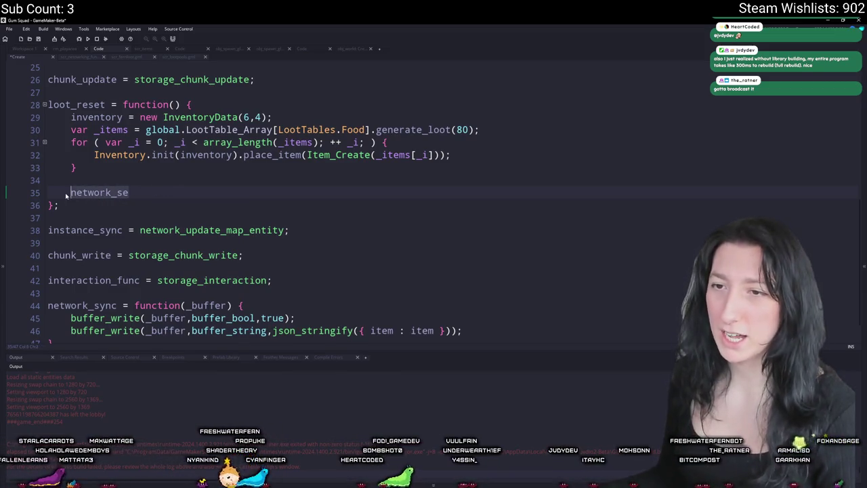
pyautogui.write('chunk_')
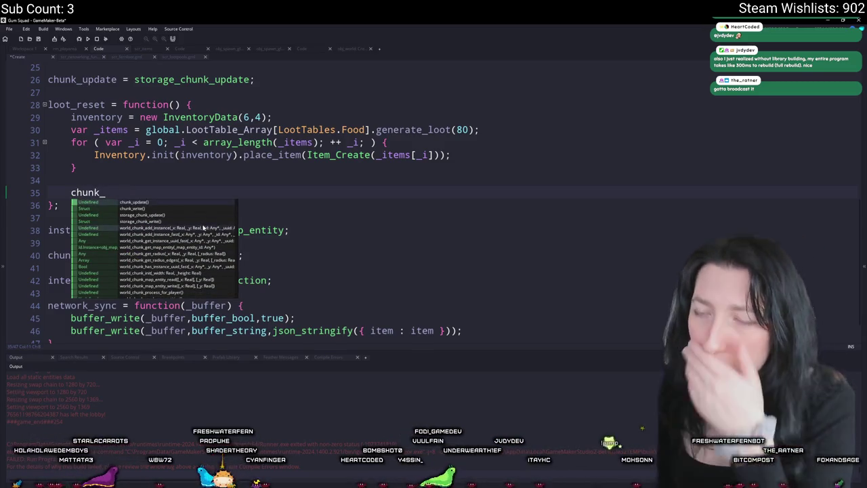
pyautogui.scroll(-3, 203, 229)
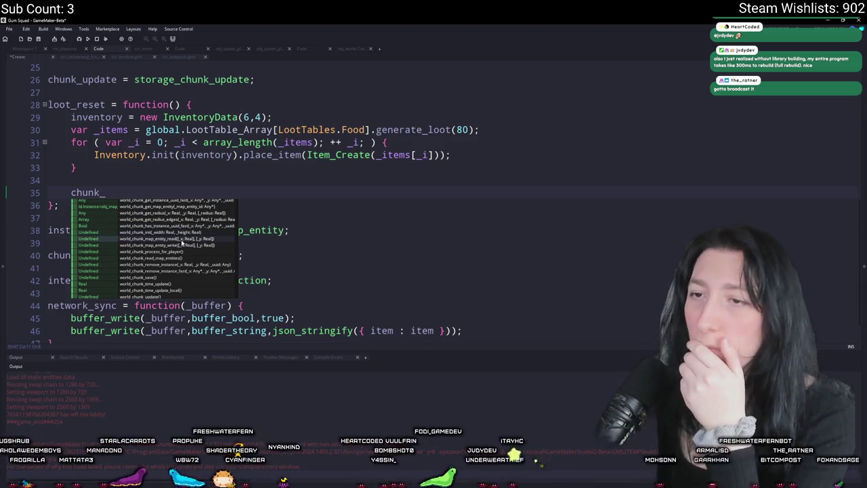
pyautogui.click(152, 193)
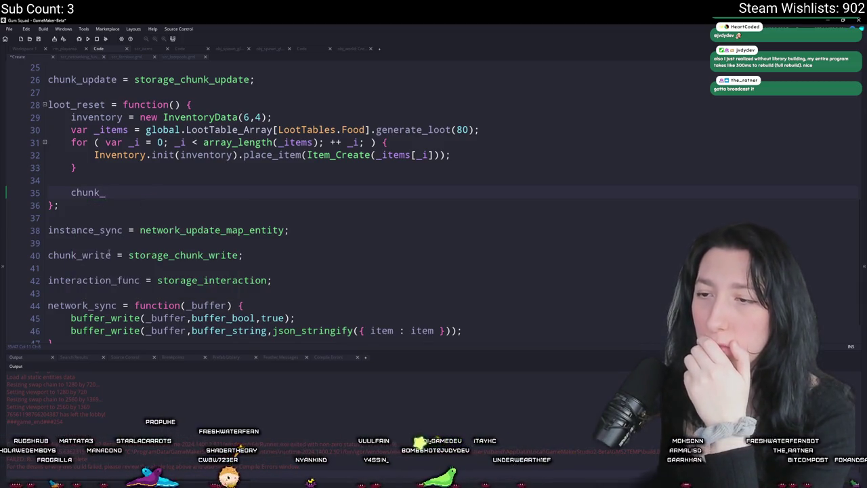
pyautogui.moveTo(111, 255); pyautogui.dragTo(48, 254)
pyautogui.click(117, 191)
pyautogui.write('write();')
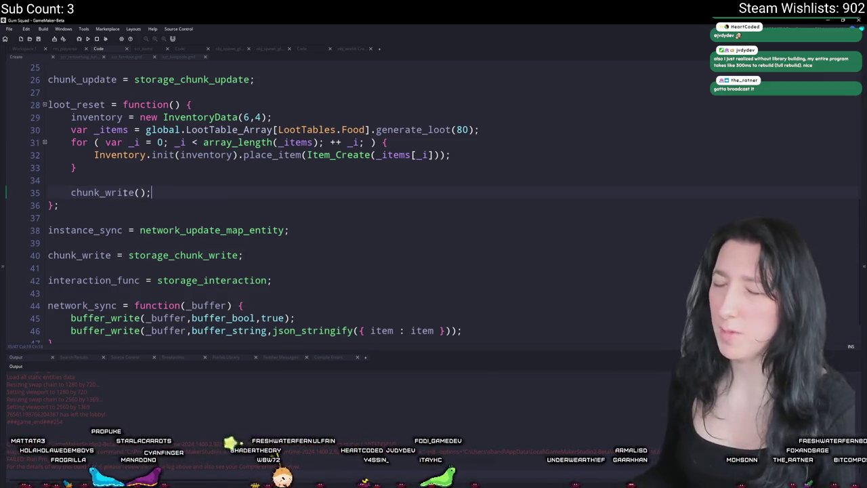
pyautogui.scroll(1, 195, 218)
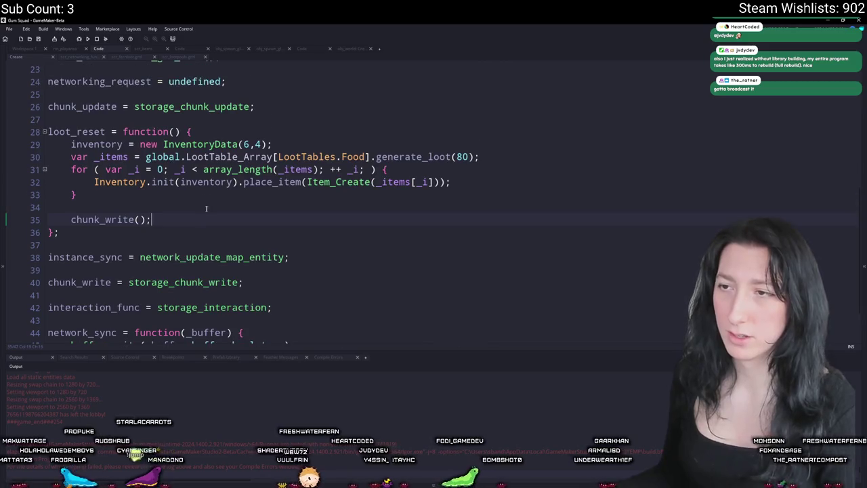
# - Add an 'if ( !is_grouped ) {' block after the chunk_write() call
pyautogui.press('Return')
pyautogui.press('Return')
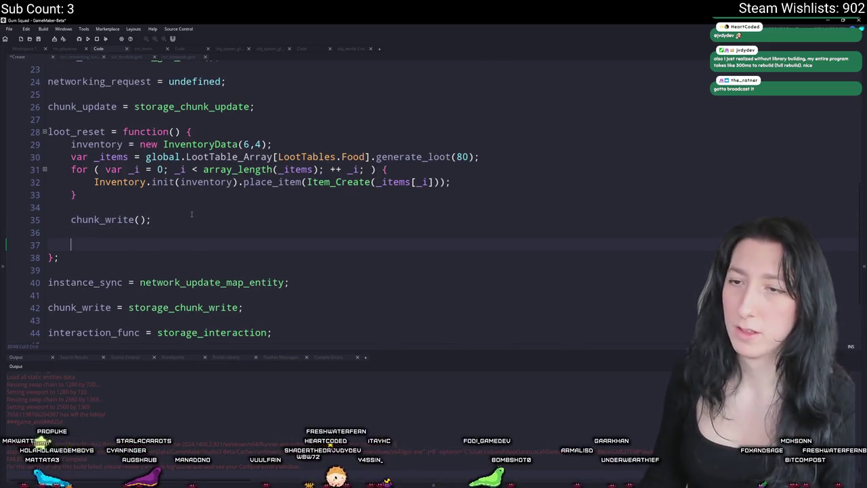
pyautogui.write('if ( is_')
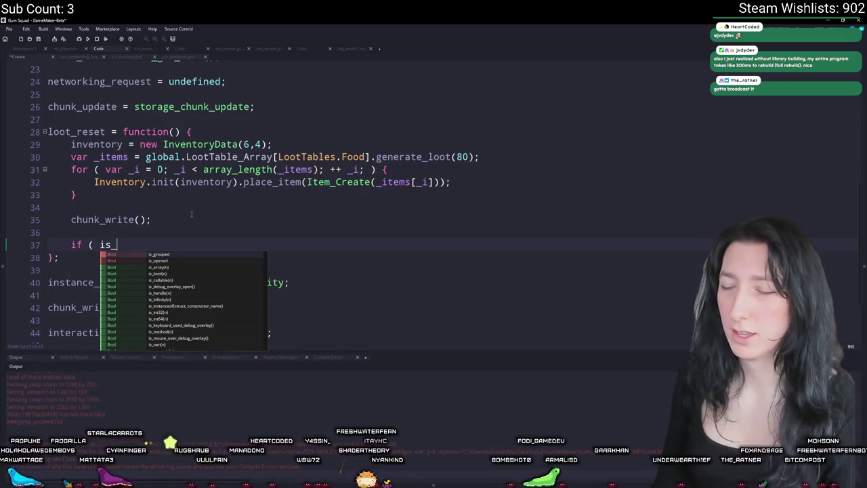
pyautogui.press('BackSpace')
pyautogui.press('BackSpace')
pyautogui.press('BackSpace')
pyautogui.write('!is_')
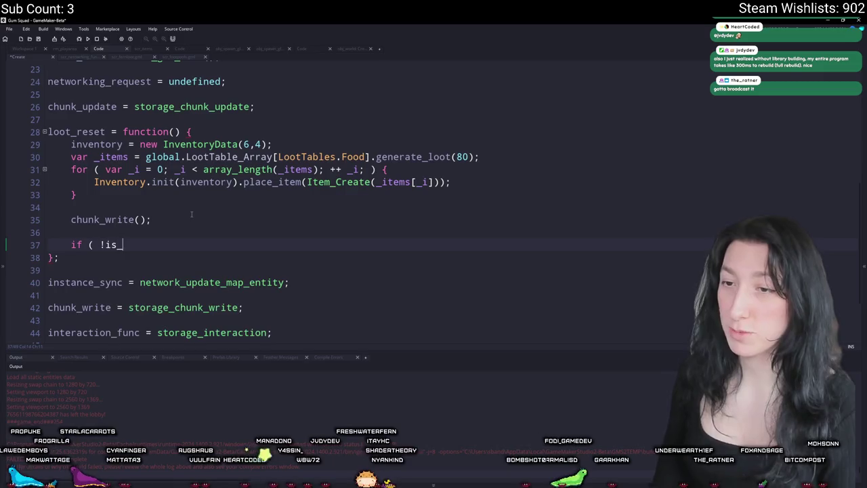
pyautogui.write('grouped ) {')
pyautogui.press('Return')
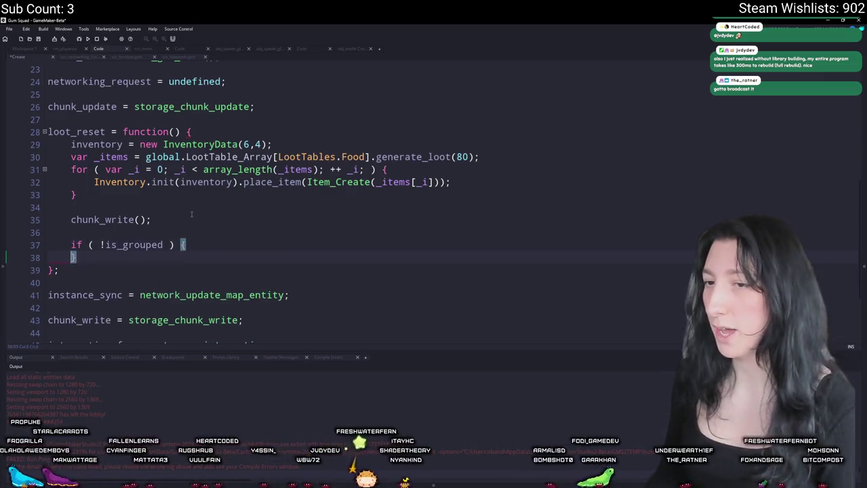
pyautogui.press('Return')
# - Insert world_chunk_map_entity_write inside the block and jump to its definition
pyautogui.write('in')
pyautogui.press('BackSpace')
pyautogui.press('BackSpace')
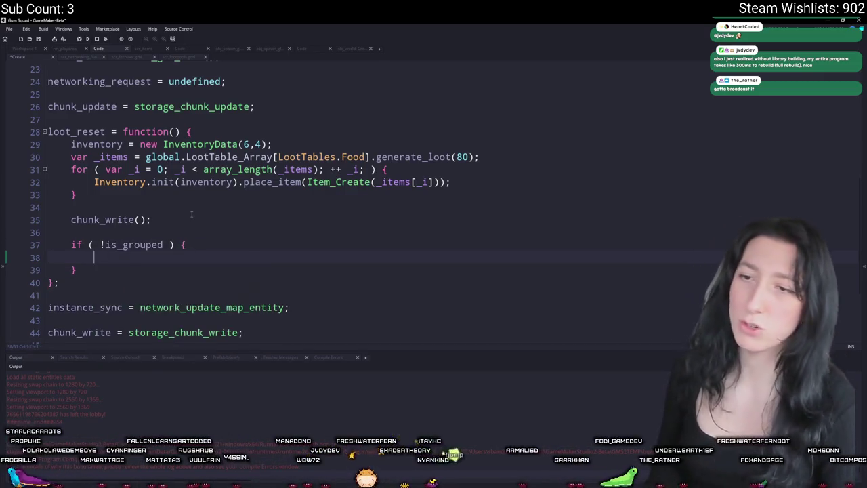
pyautogui.press('BackSpace')
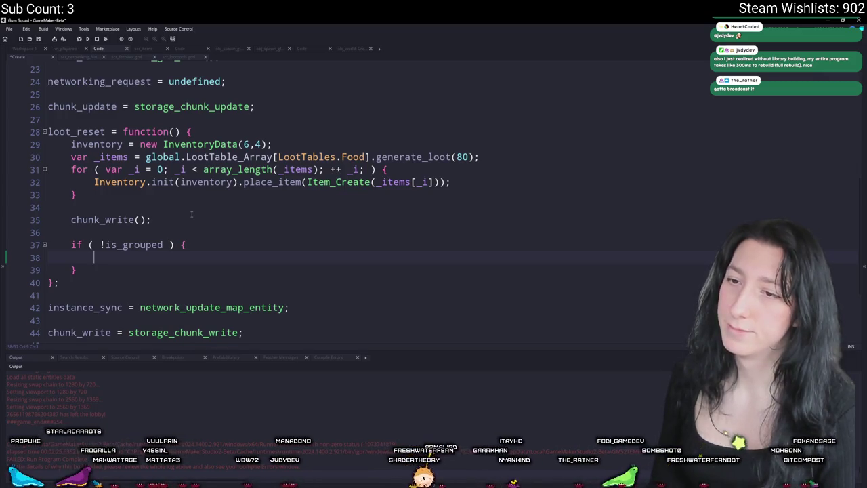
pyautogui.scroll(-2, 191, 214)
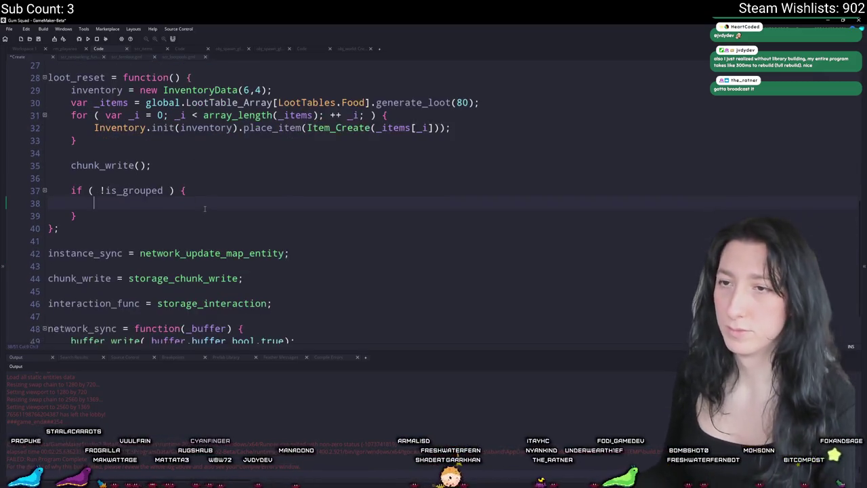
pyautogui.scroll(1, 178, 141)
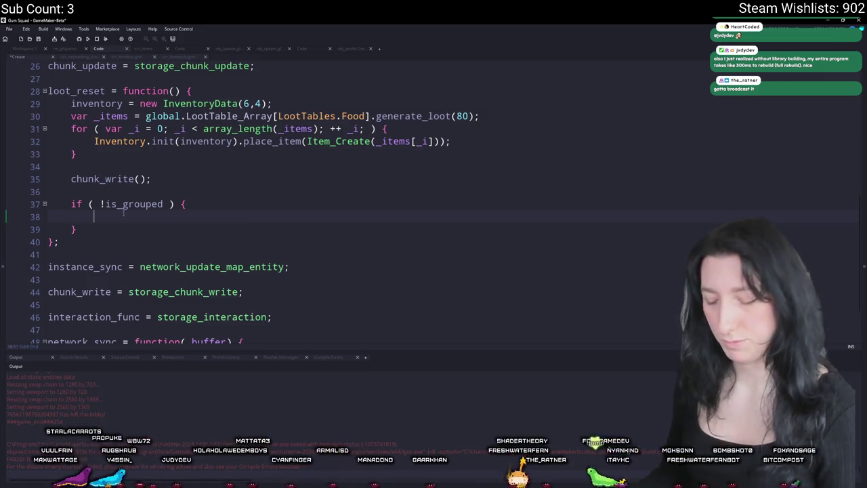
pyautogui.write('chunk_')
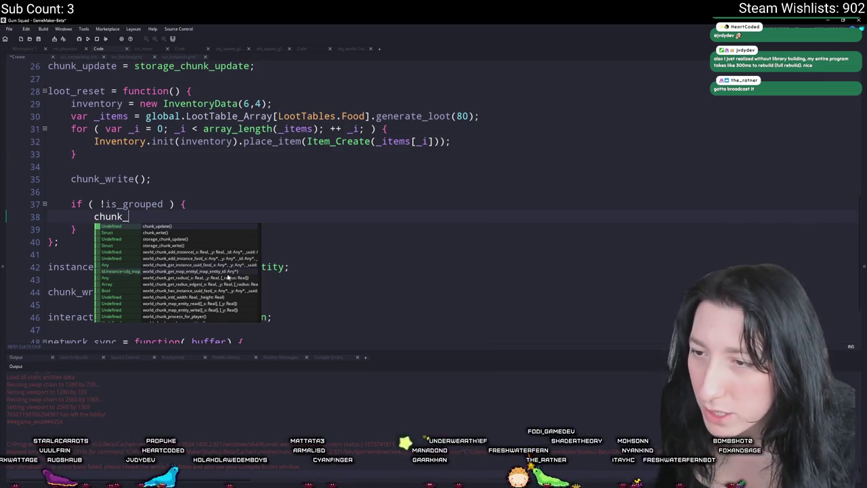
pyautogui.scroll(-1, 220, 300)
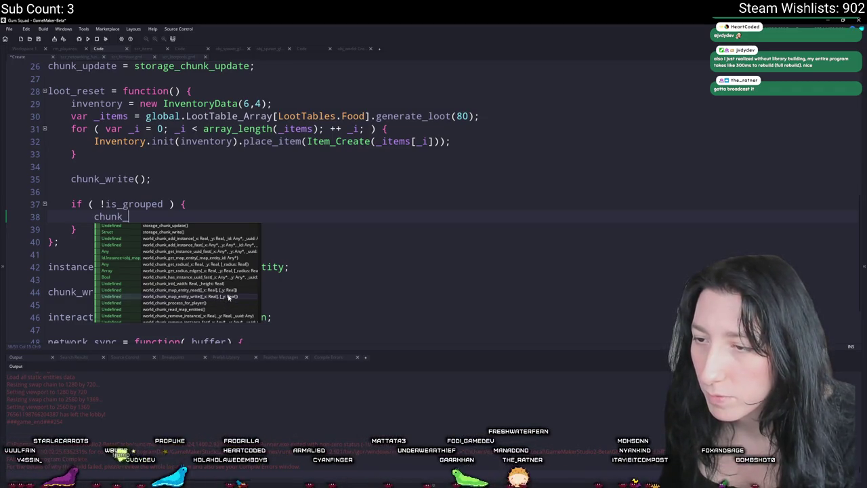
pyautogui.click(203, 296)
pyautogui.middleClick(189, 218)
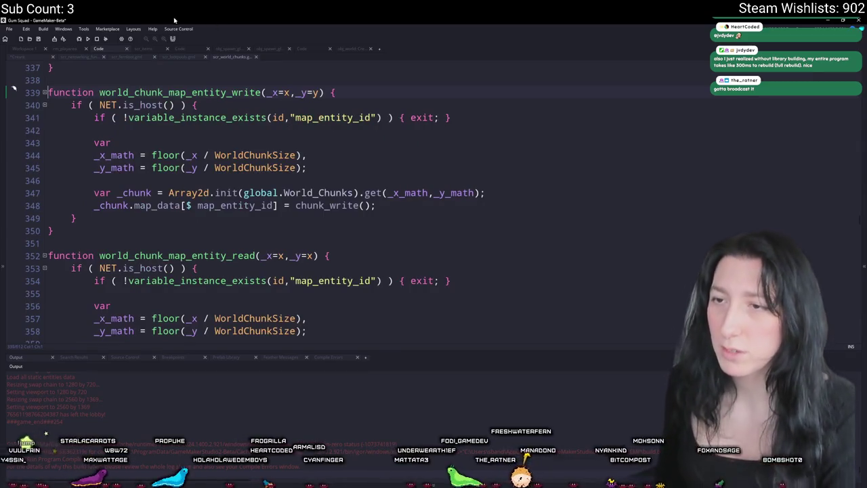
# - Scroll through the functions in scr_world_chunks
pyautogui.scroll(-2, 317, 210)
pyautogui.scroll(-15, 317, 210)
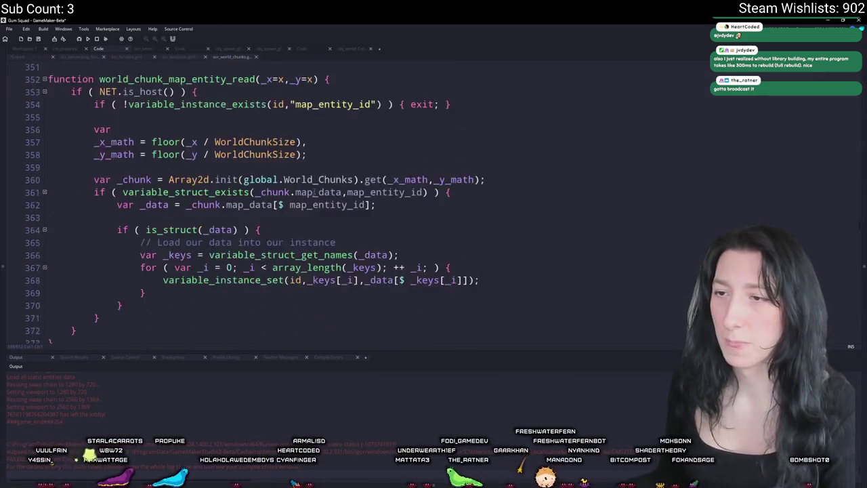
pyautogui.scroll(-10, 312, 176)
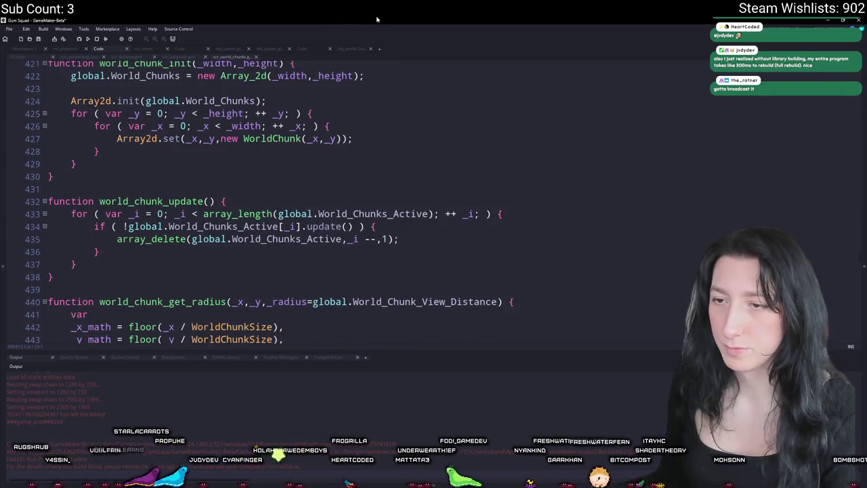
pyautogui.scroll(-13, 311, 204)
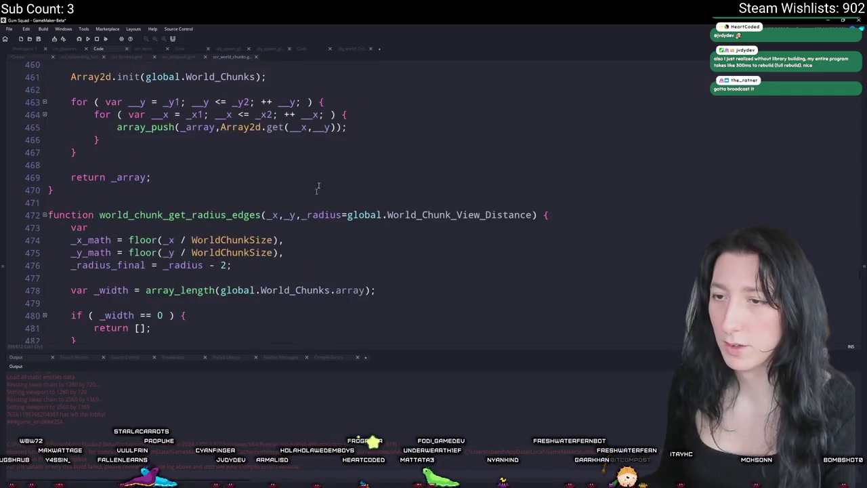
pyautogui.scroll(-12, 857, 271)
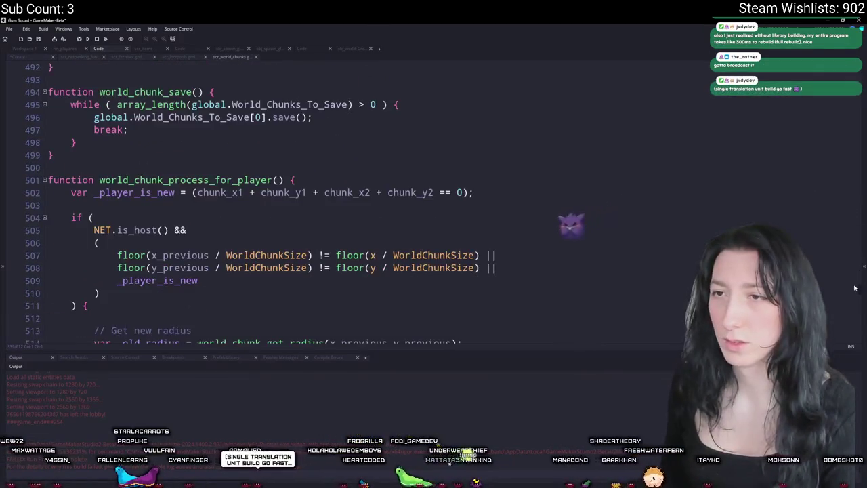
pyautogui.scroll(-4, 850, 294)
pyautogui.scroll(-20, 851, 293)
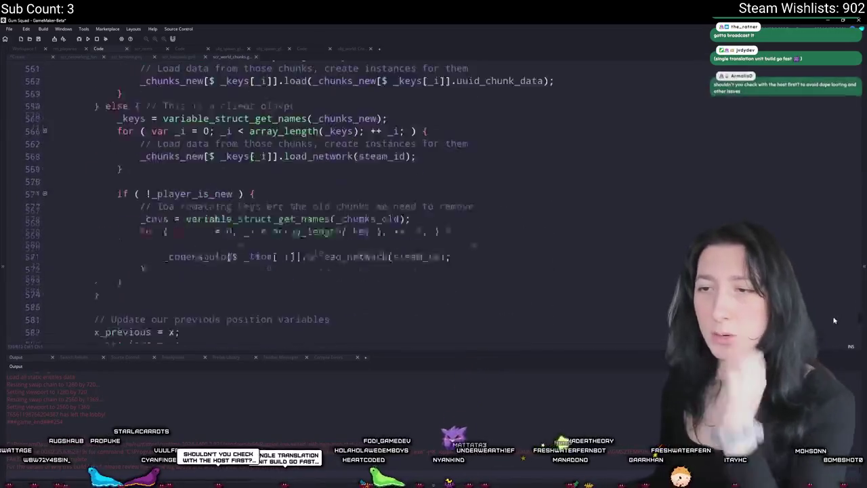
pyautogui.scroll(5, 823, 331)
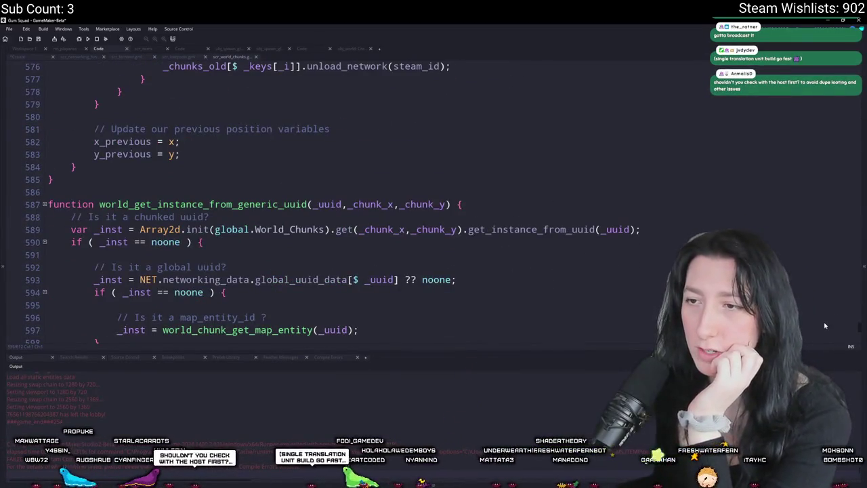
pyautogui.scroll(-5, 824, 326)
pyautogui.scroll(20, 812, 342)
pyautogui.scroll(-13, 812, 342)
pyautogui.scroll(-11, 779, 103)
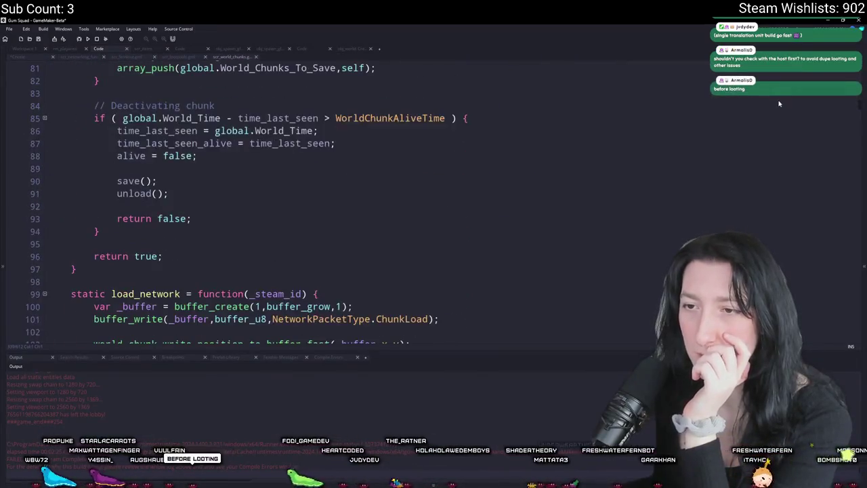
pyautogui.scroll(-4, 779, 103)
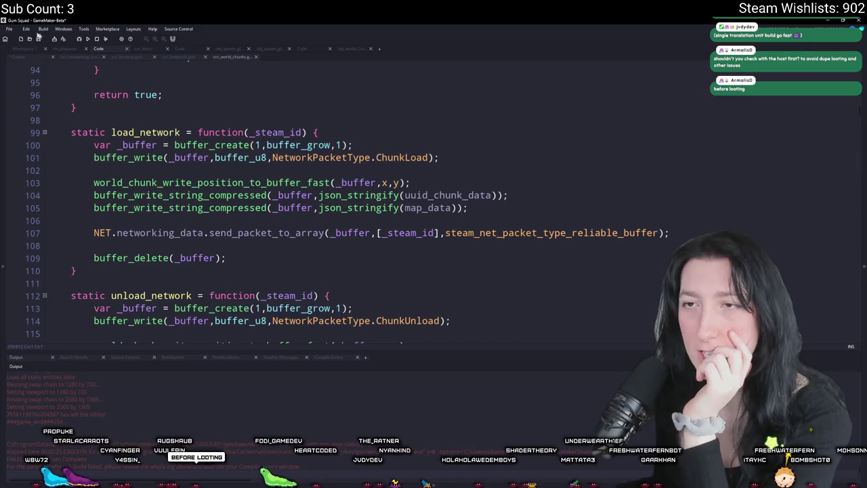
pyautogui.scroll(10, 171, 144)
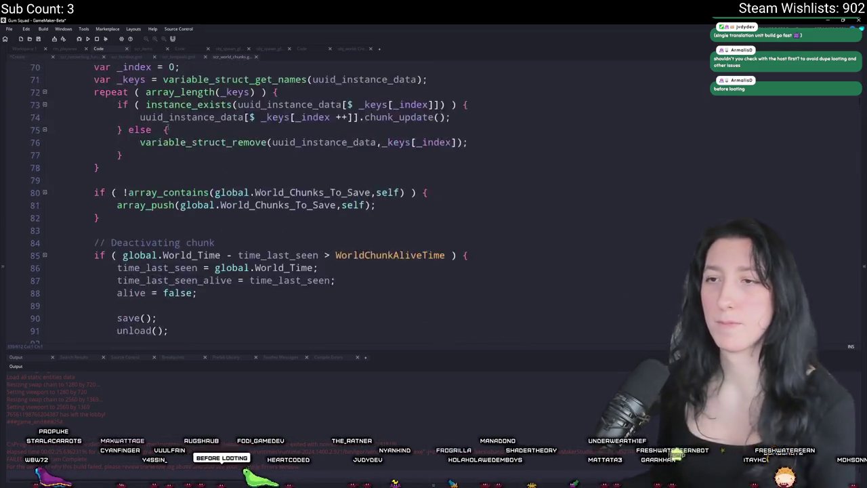
pyautogui.scroll(-5, 155, 181)
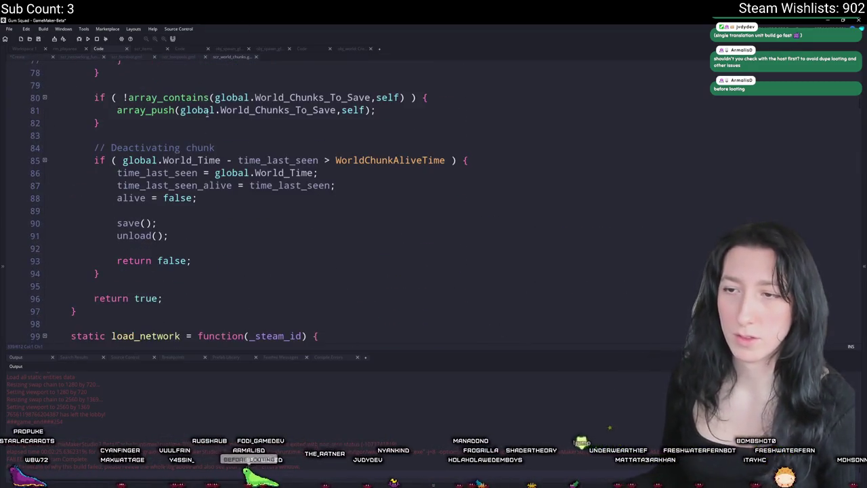
# - Open the obj_world object in Workspace 1 from the asset search
pyautogui.click(36, 51)
pyautogui.hotkey('ctrl', 't')
pyautogui.write('rl')
pyautogui.press('Return')
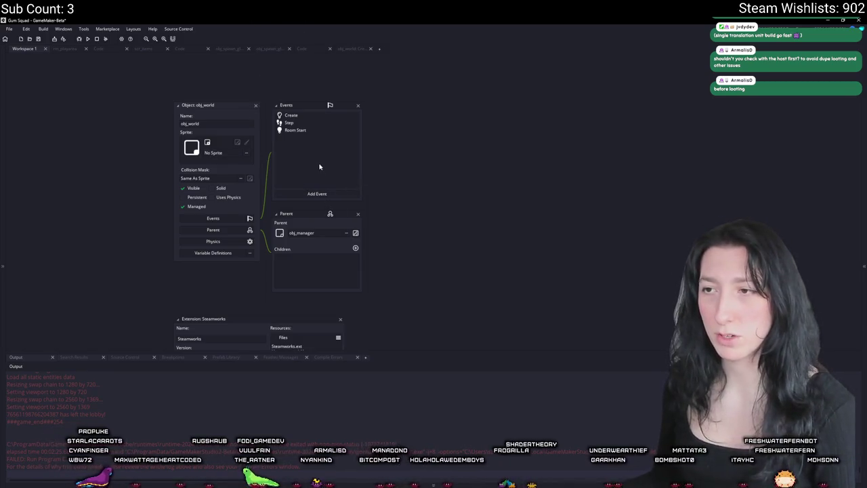
# - Open obj_world's Step event and place the cursor on the _chunk_edges declaration, line 18
pyautogui.moveTo(389, 142); pyautogui.dragTo(259, 176)
pyautogui.doubleClick(215, 140)
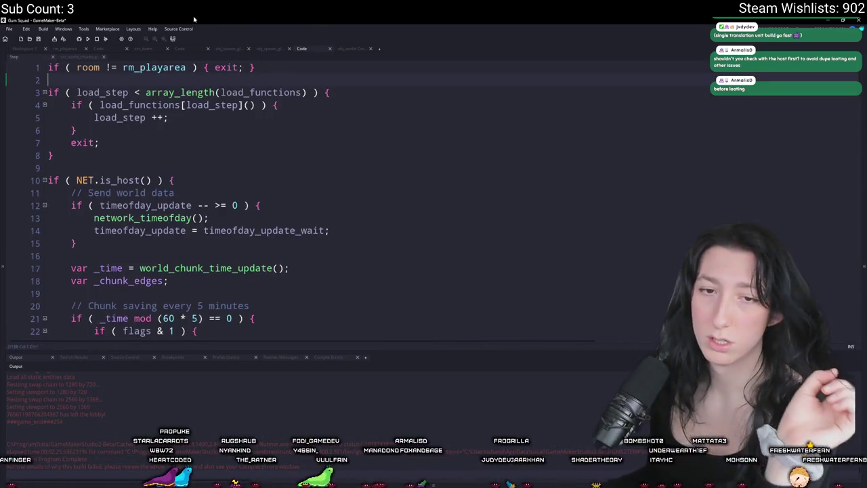
pyautogui.scroll(-5, 332, 105)
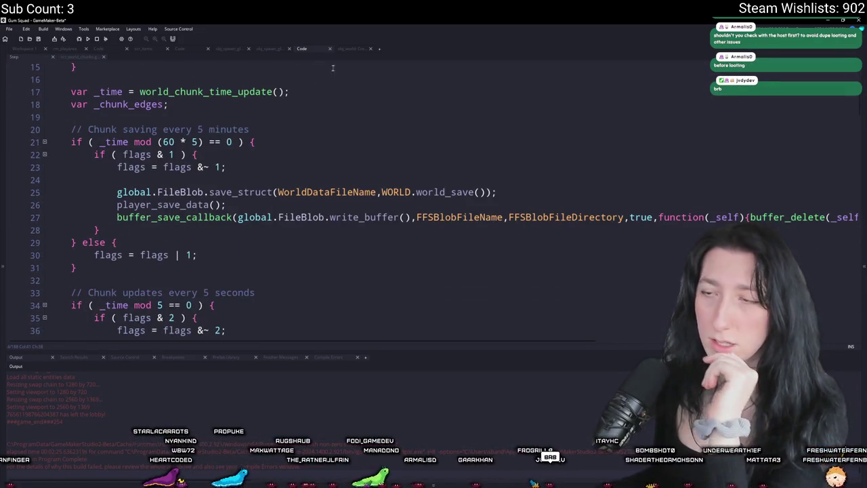
pyautogui.click(327, 97)
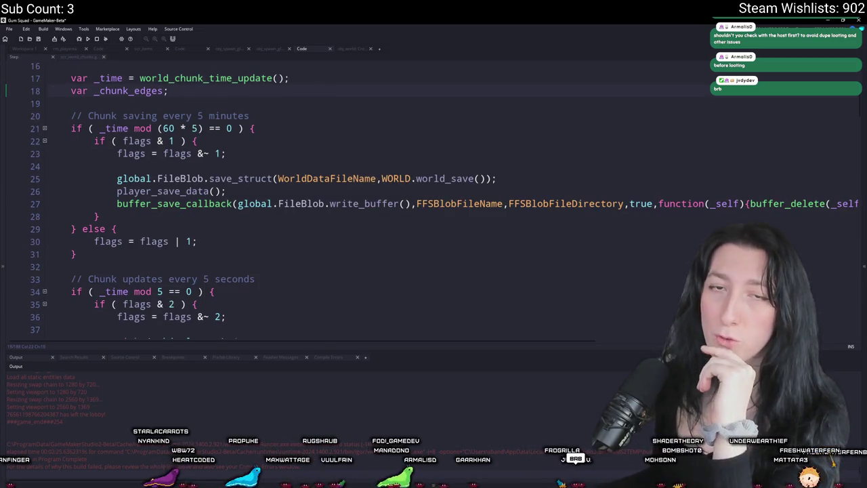
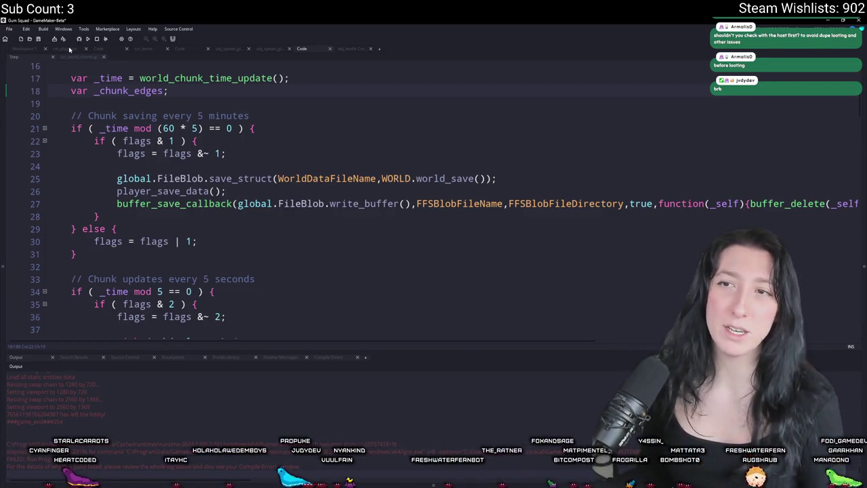
# - Show the LootZones layer in rm_playarea and widen the loot zone around the central building
pyautogui.click(71, 51)
pyautogui.click(90, 125)
pyautogui.click(537, 232)
pyautogui.scroll(3, 539, 231)
pyautogui.moveTo(556, 230); pyautogui.dragTo(480, 230)
pyautogui.scroll(4, 476, 229)
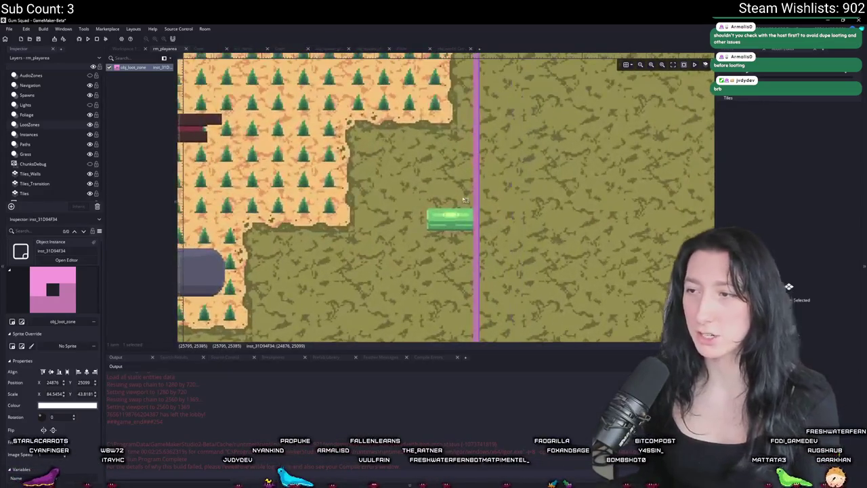
pyautogui.click(451, 214)
pyautogui.scroll(-6, 458, 212)
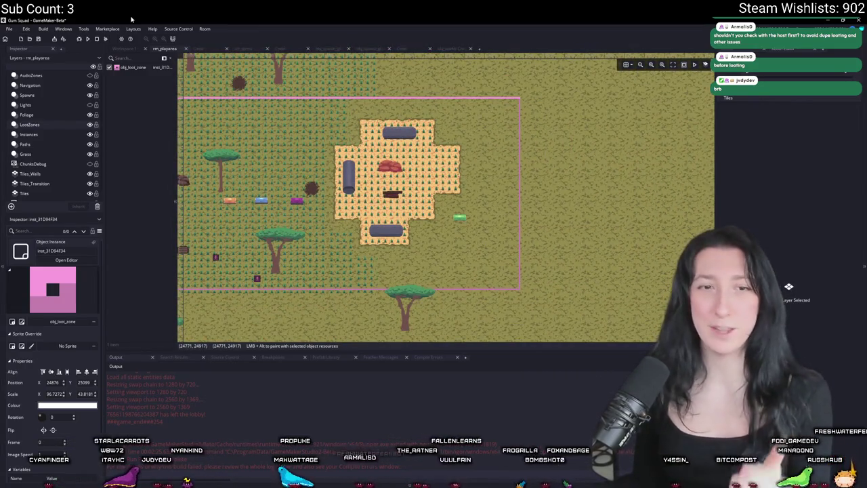
pyautogui.click(454, 50)
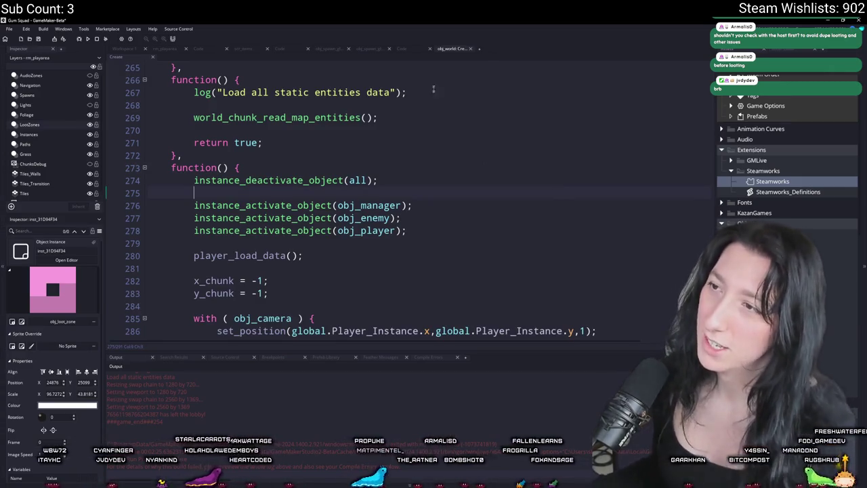
# - Browse the code tabs and find the ChunkLoad occurrences in the packet handler code
pyautogui.click(405, 49)
pyautogui.click(368, 49)
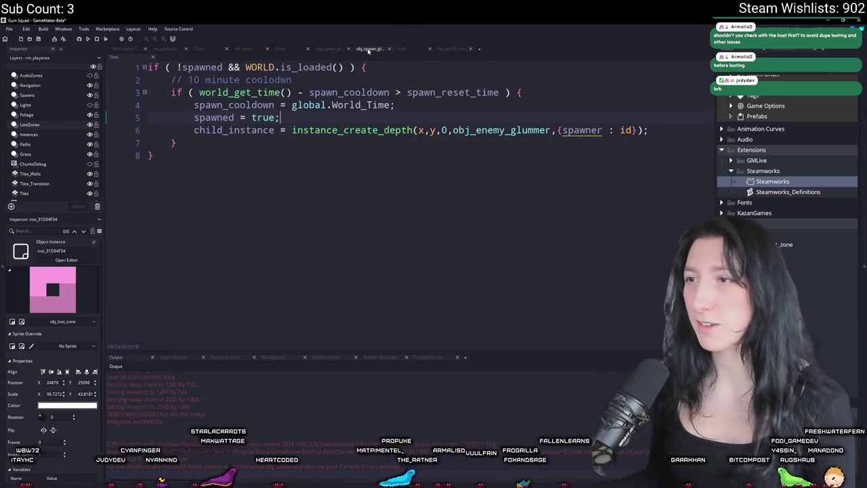
pyautogui.click(330, 48)
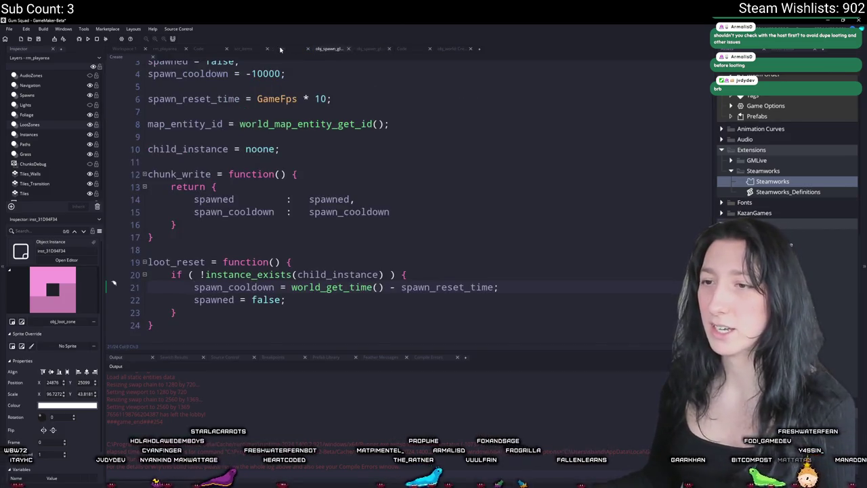
pyautogui.click(285, 49)
pyautogui.scroll(-2, 318, 135)
pyautogui.scroll(3, 406, 198)
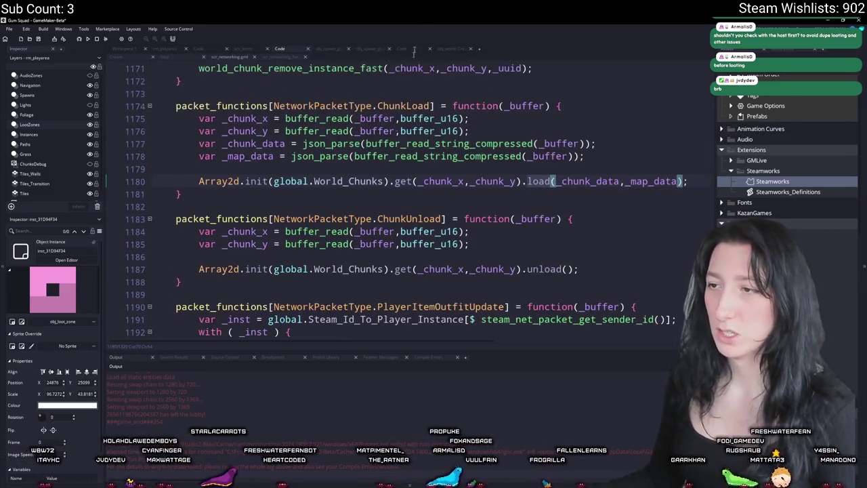
pyautogui.scroll(1, 406, 198)
pyautogui.doubleClick(421, 188)
pyautogui.hotkey('ctrl', 'f')
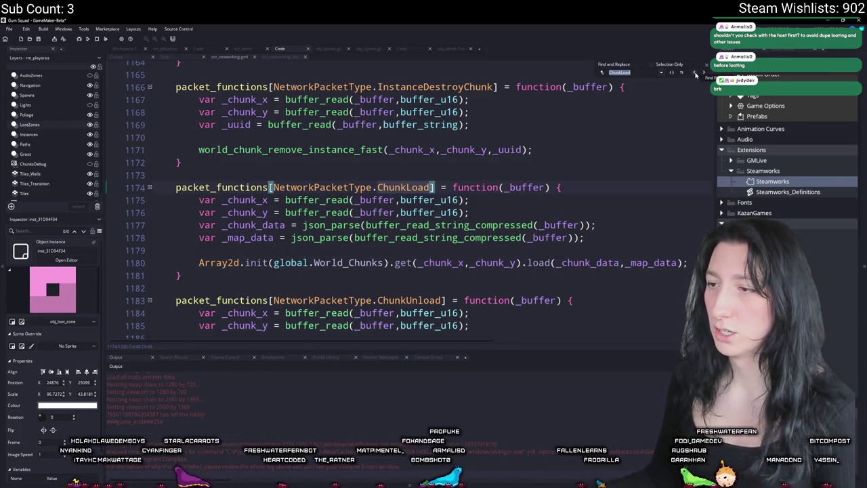
pyautogui.click(696, 74)
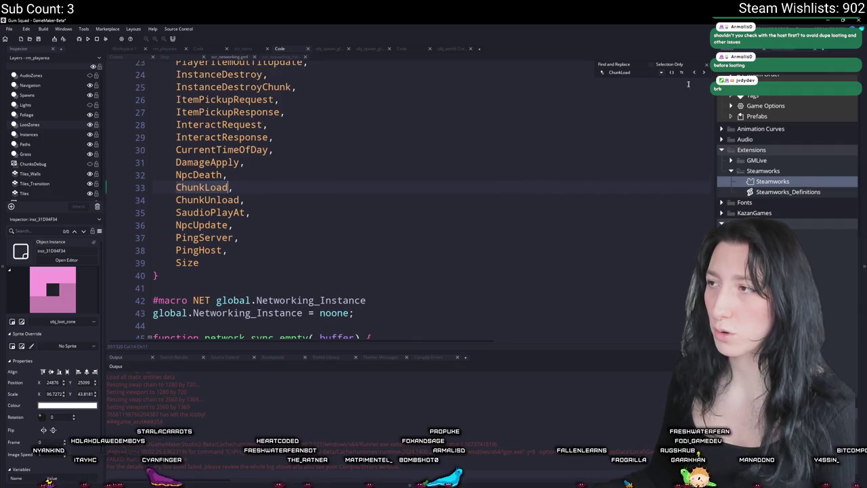
pyautogui.click(697, 76)
# - Search the whole project for ChunkLoad and locate load_network in scr_world_chunks
pyautogui.doubleClick(405, 93)
pyautogui.hotkey('ctrl', 'shift', 'f')
pyautogui.press('Return')
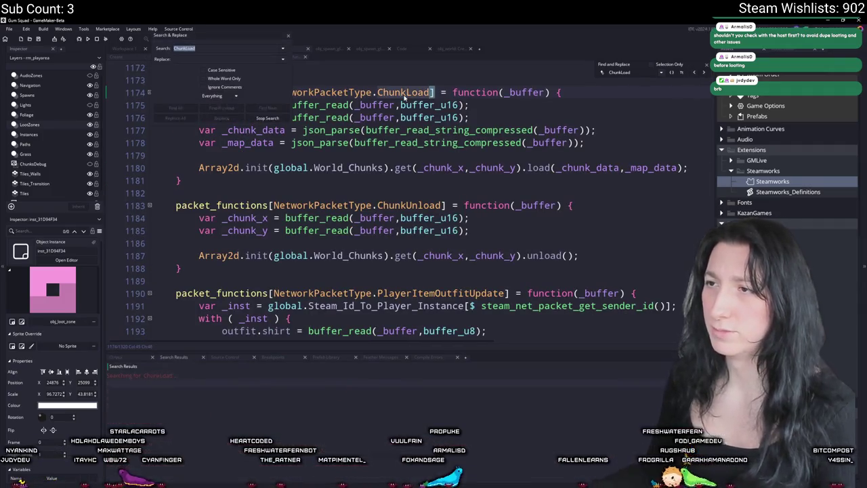
pyautogui.doubleClick(273, 397)
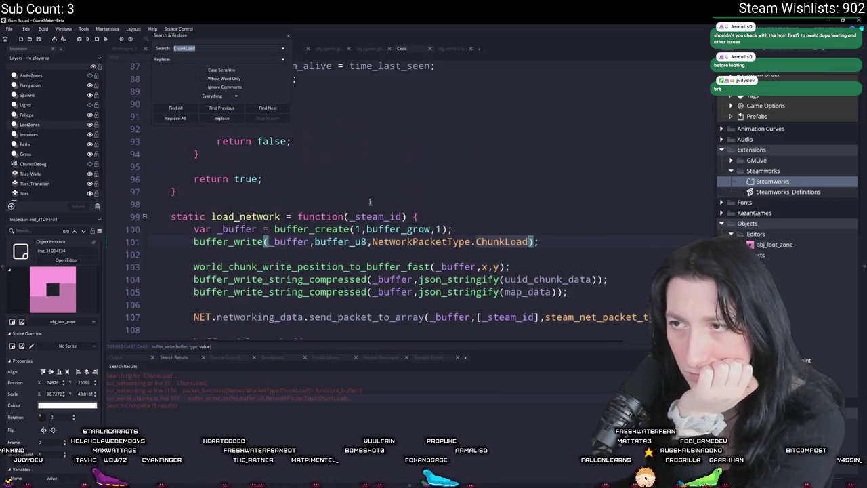
pyautogui.click(287, 38)
pyautogui.scroll(-1, 257, 203)
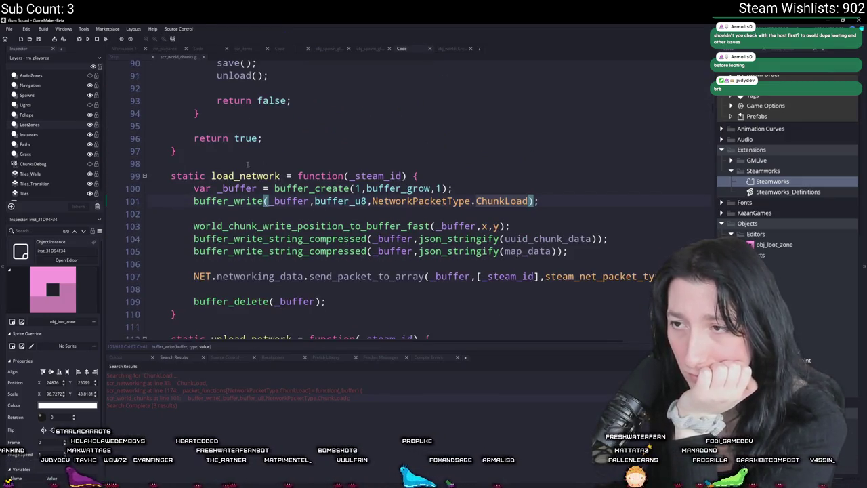
pyautogui.doubleClick(238, 176)
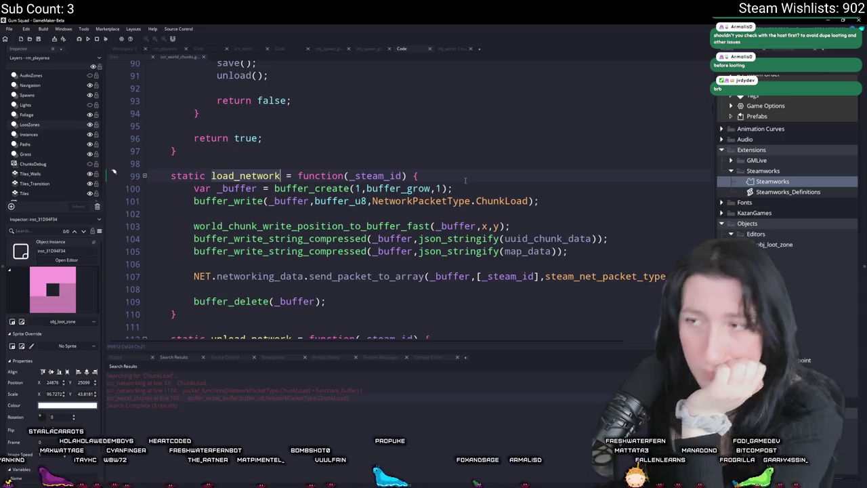
pyautogui.scroll(20, 167, 134)
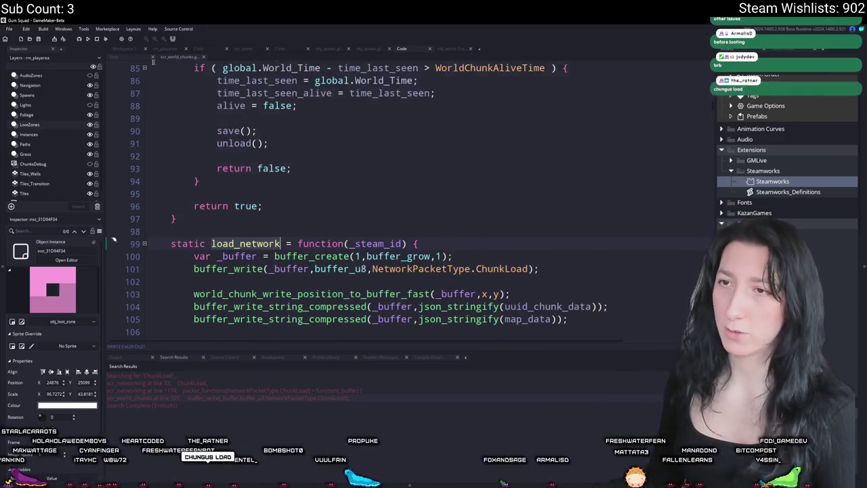
pyautogui.click(357, 49)
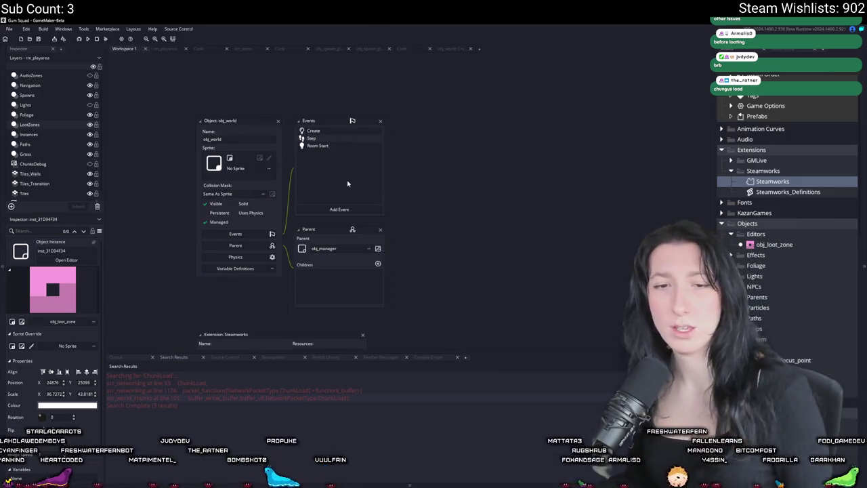
# - Open obj_world's Step event, then look up and inspect obj_lootchest_1
pyautogui.doubleClick(346, 137)
pyautogui.click(115, 48)
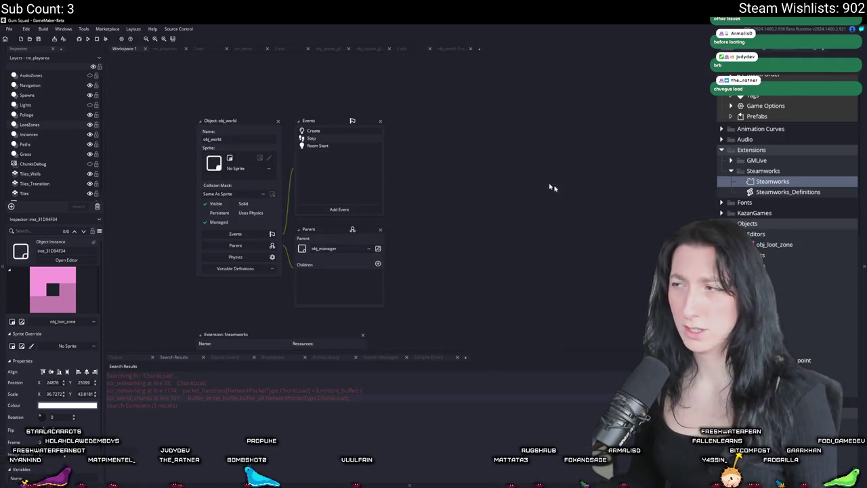
pyautogui.hotkey('ctrl', 't')
pyautogui.write('l')
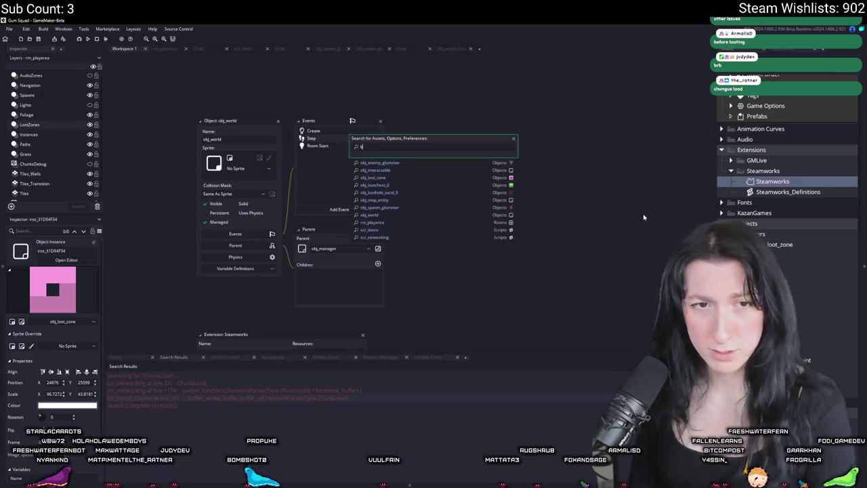
pyautogui.write('oat')
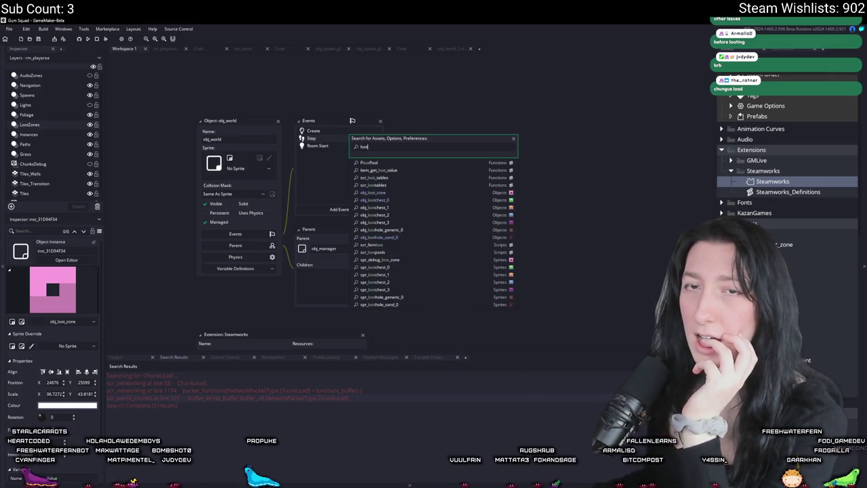
pyautogui.click(451, 207)
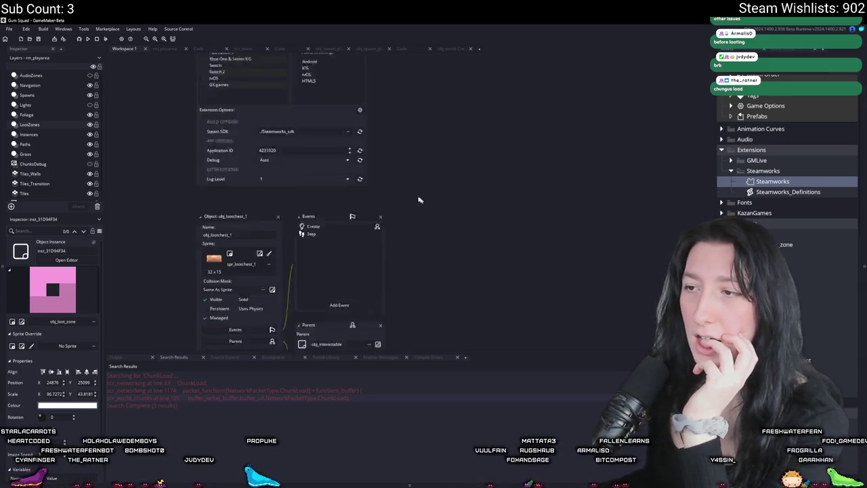
pyautogui.click(275, 107)
pyautogui.scroll(-5, 586, 141)
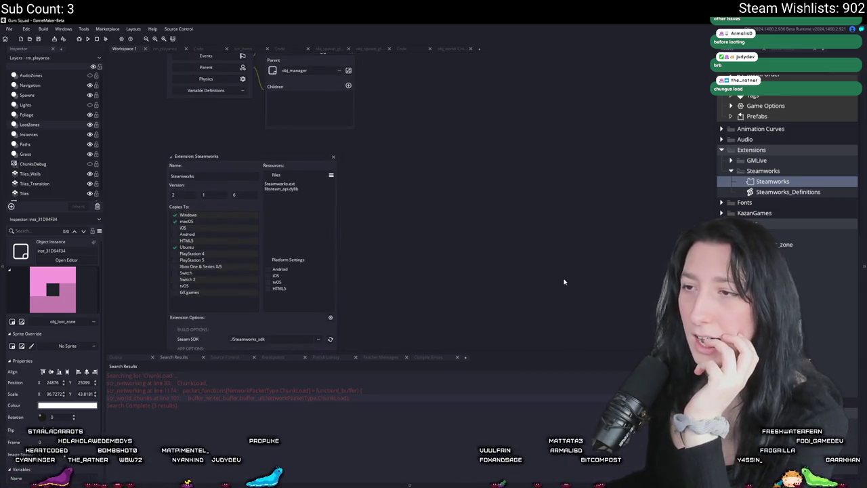
# - Open obj_lootchest_0 and bring up its Create code containing loot_reset
pyautogui.hotkey('ctrl', 't')
pyautogui.write('loot')
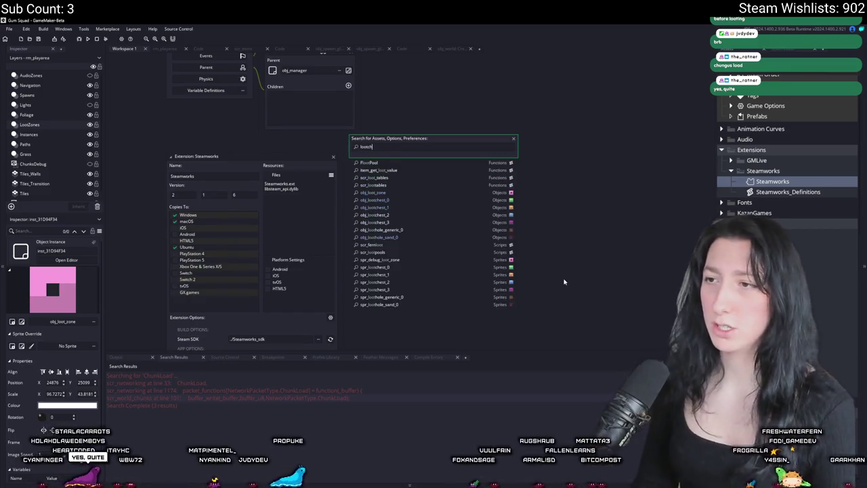
pyautogui.press('Return')
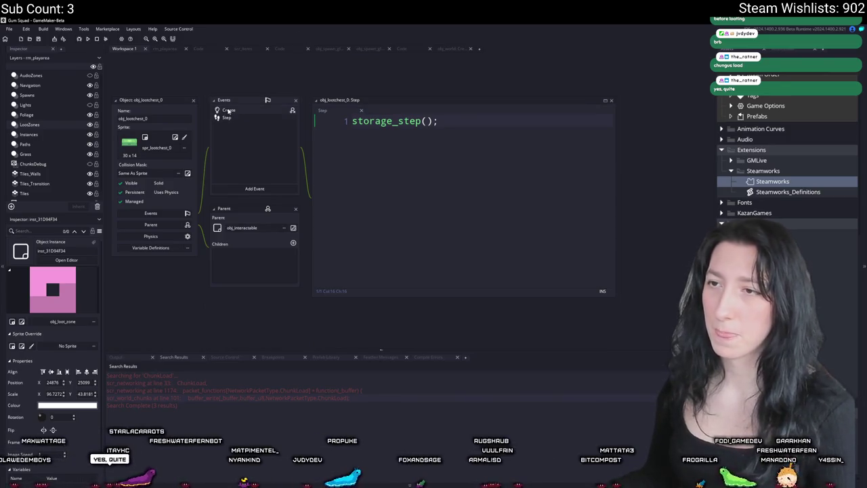
pyautogui.click(199, 48)
pyautogui.scroll(-2, 389, 191)
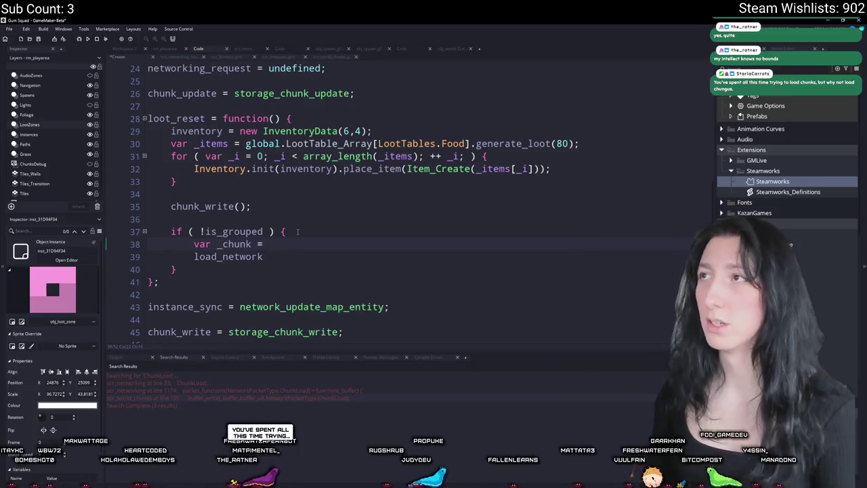
# - Start line 38's _chunk value as Array2d.init(global.World_Chunks)
pyautogui.write('chunk_g')
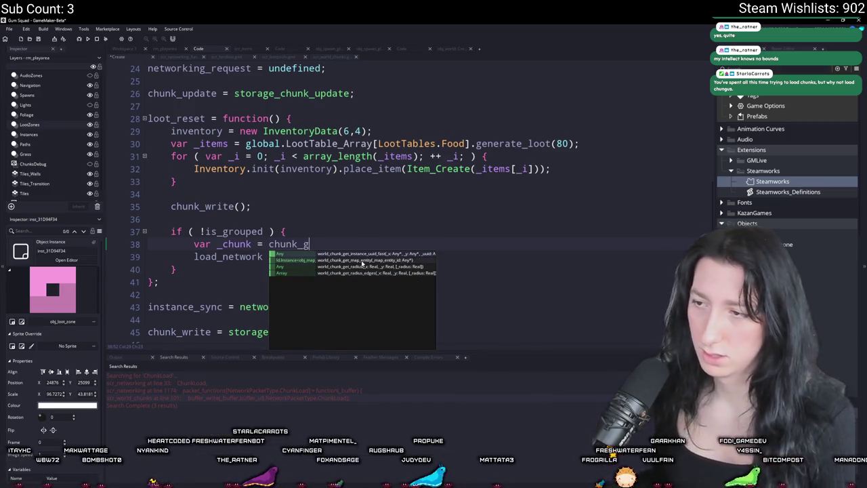
pyautogui.press('Escape')
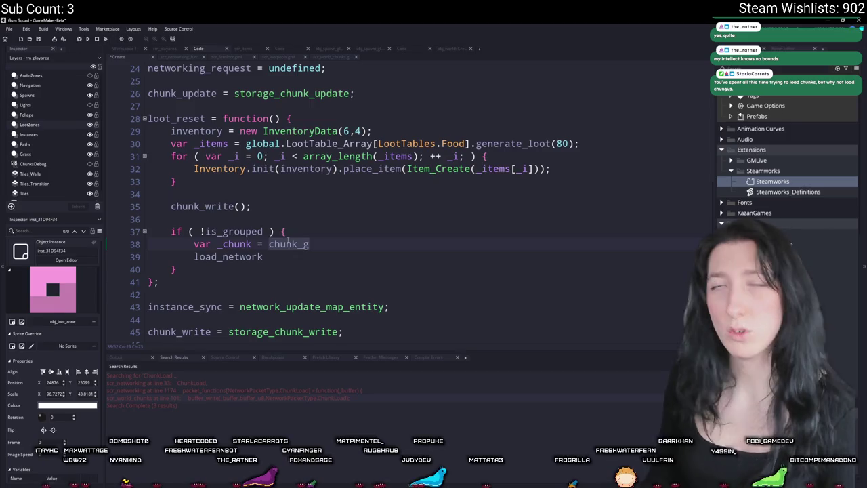
pyautogui.hotkey('ctrl', 'BackSpace')
pyautogui.write('global.WOrld')
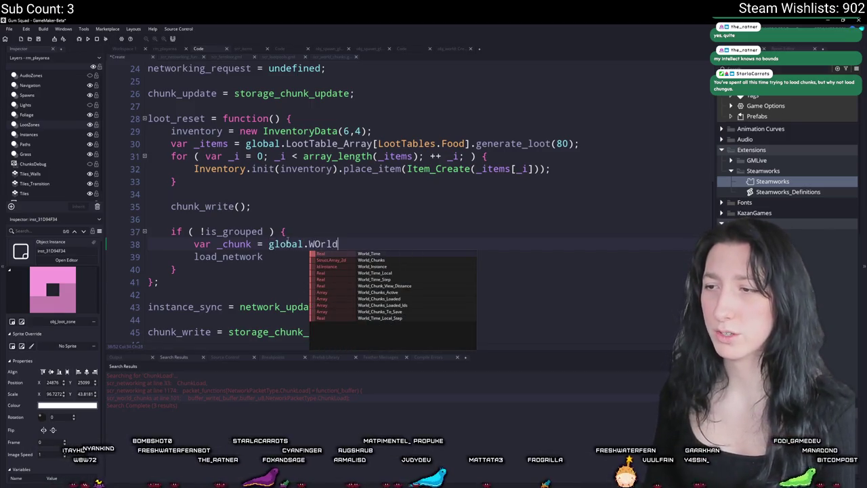
pyautogui.write('_C')
pyautogui.press('Return')
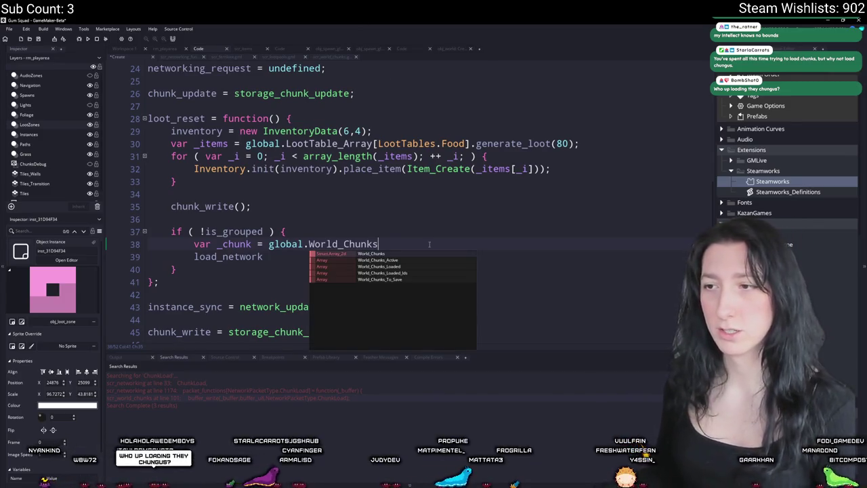
pyautogui.click(267, 245)
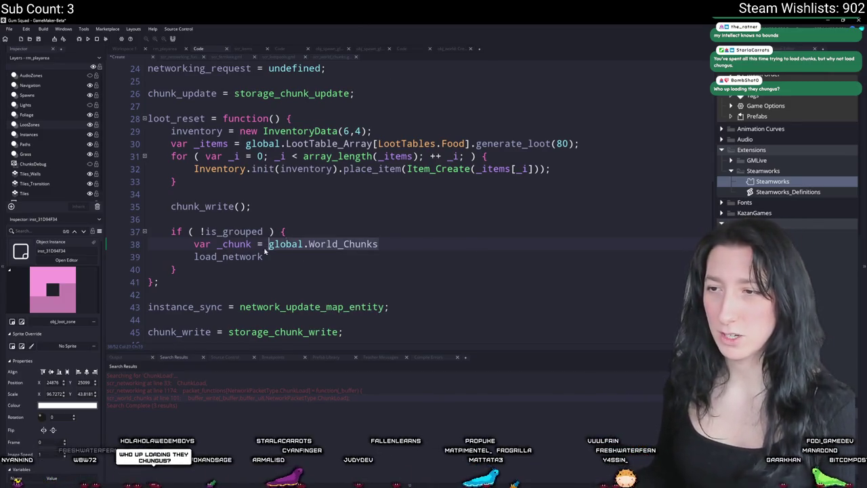
pyautogui.write('A rray2d.in')
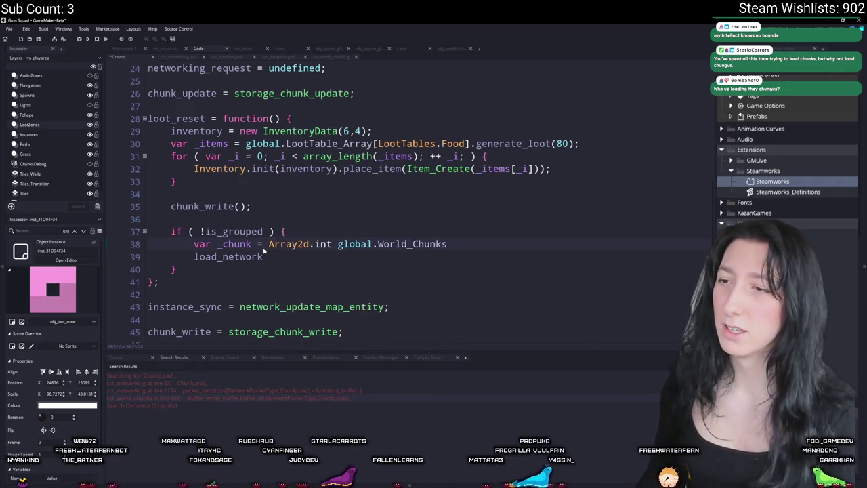
pyautogui.press('BackSpace')
pyautogui.write('nit')
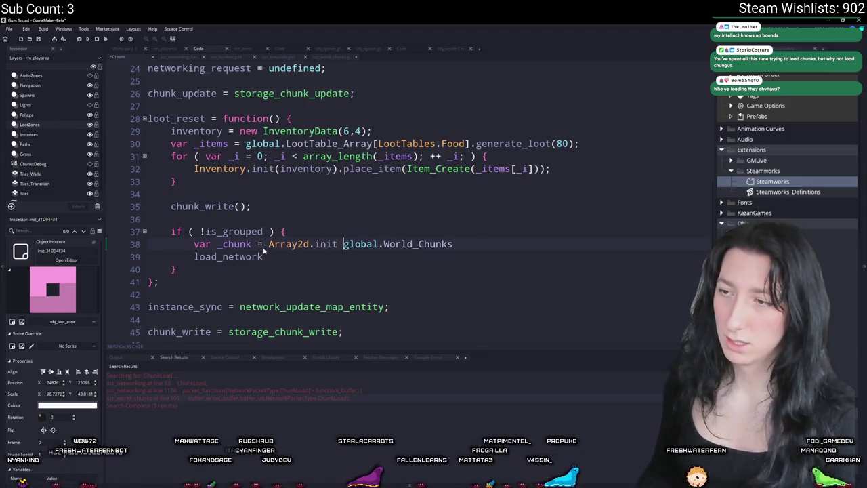
pyautogui.press('Delete')
pyautogui.write('(')
# - Finish the lookup with .get(floor(x / WorldChunkSize),floor(y / WorldChunkSize))
pyautogui.click(452, 245)
pyautogui.write(').g')
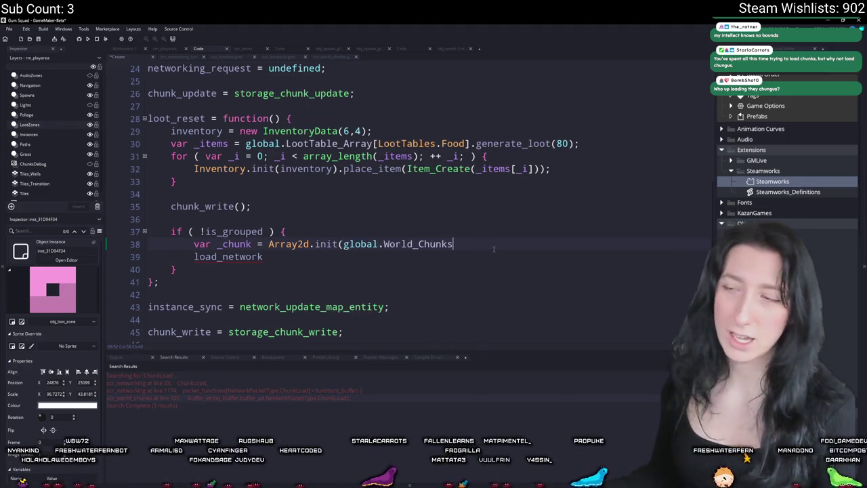
pyautogui.write('et(x, p')
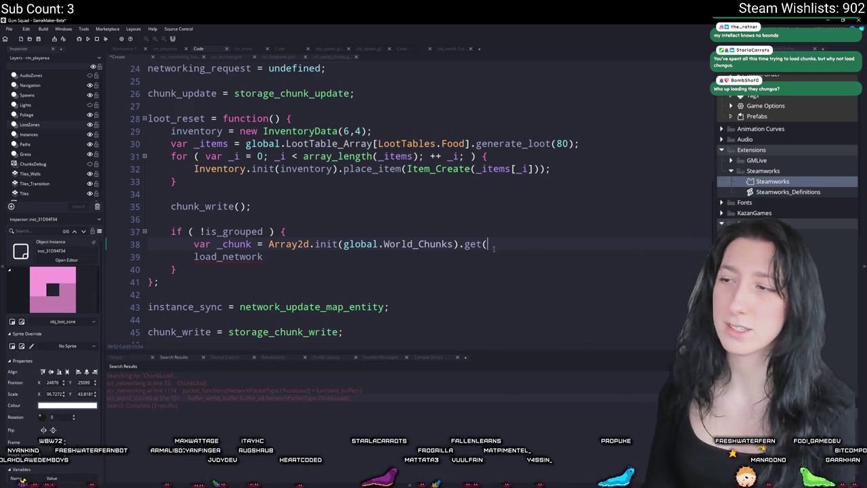
pyautogui.press('BackSpace')
pyautogui.write('floor(x / C')
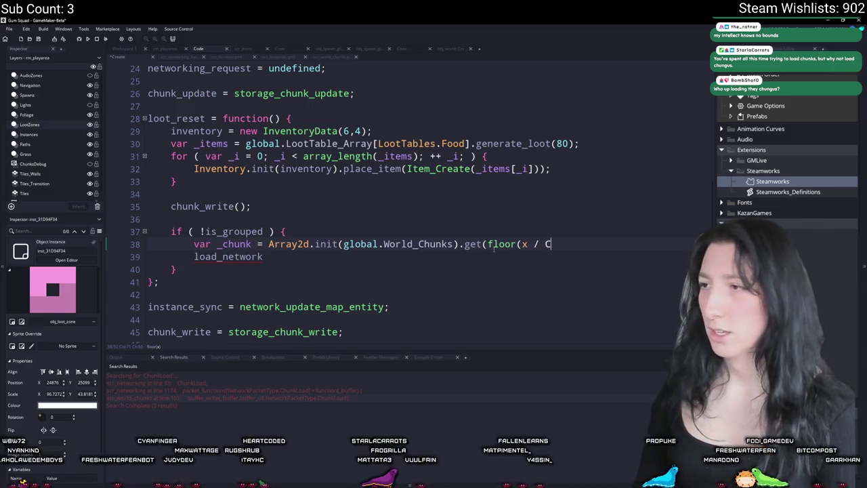
pyautogui.write('hunk')
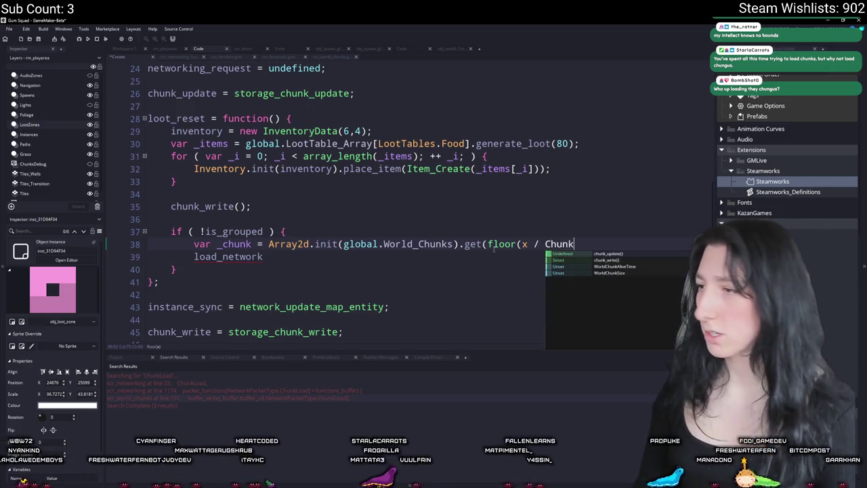
pyautogui.write('S')
pyautogui.press('Return')
pyautogui.write('),')
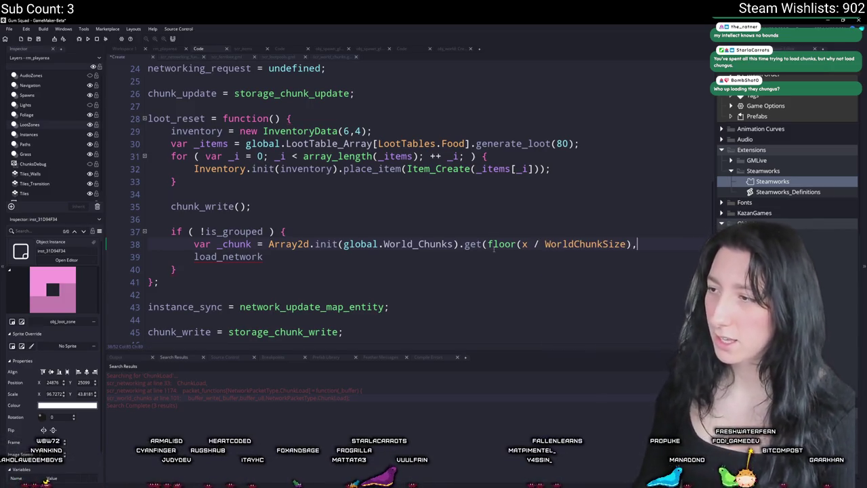
pyautogui.write('floor(y / W')
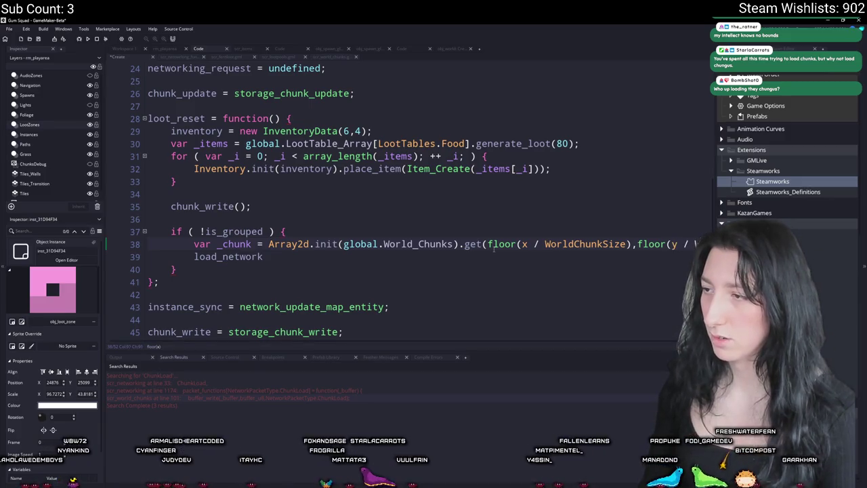
pyautogui.write('orldChu')
pyautogui.press('Return')
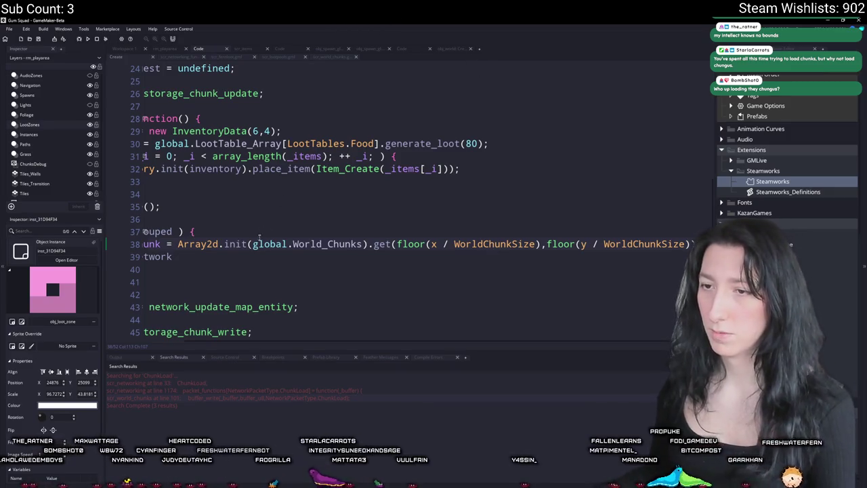
pyautogui.write(')')
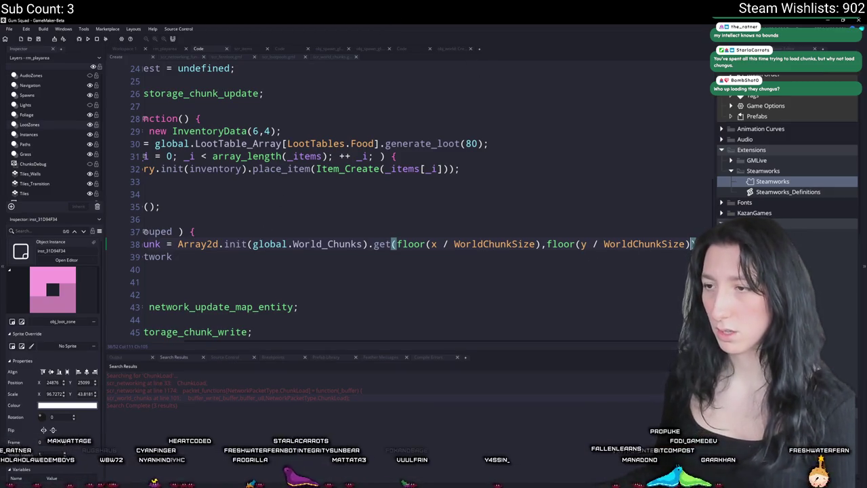
# - Change line 39 to _chunk.load_network() and search the project for load_network
pyautogui.press('Home')
pyautogui.click(252, 244)
pyautogui.click(194, 256)
pyautogui.write('_chunk.')
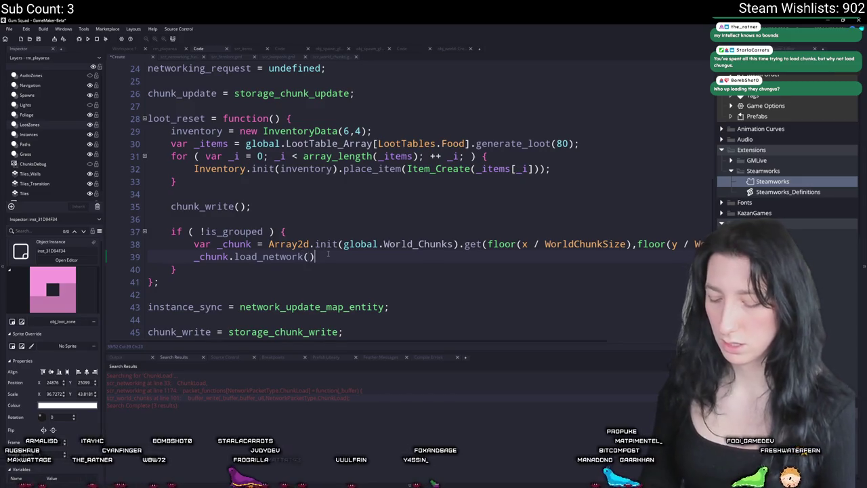
pyautogui.doubleClick(271, 258)
pyautogui.hotkey('ctrl', 'f')
pyautogui.press('Return')
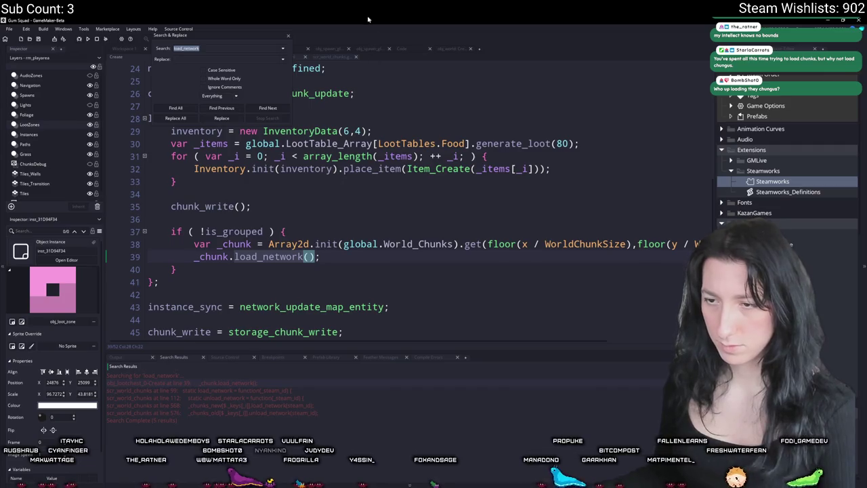
# - Open load_network's definition in scr_world_chunks, check its _steam_id parameter, and select the function
pyautogui.press('Escape')
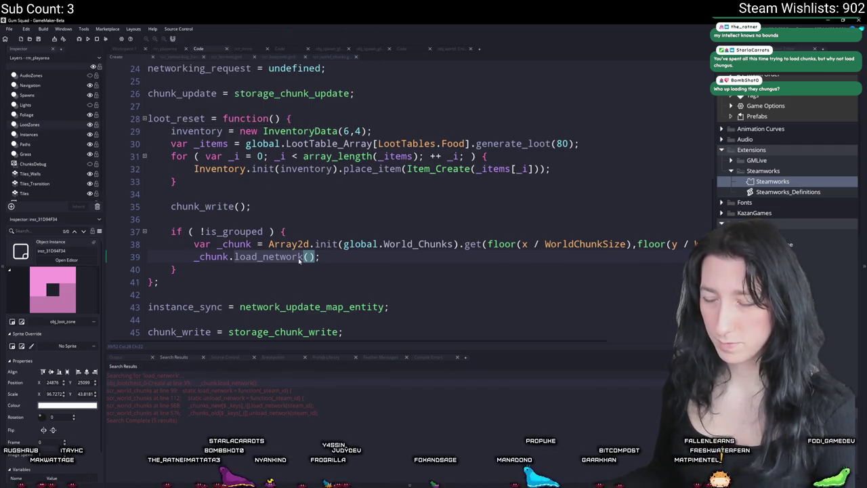
pyautogui.doubleClick(275, 391)
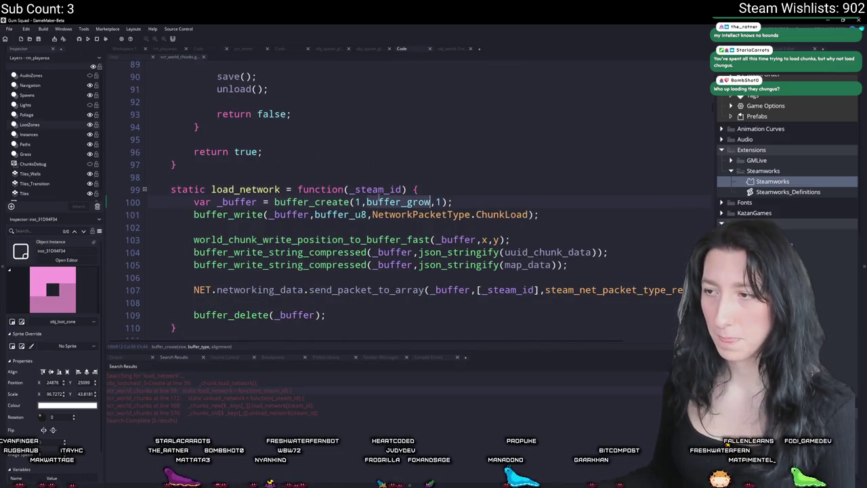
pyautogui.scroll(-2, 512, 255)
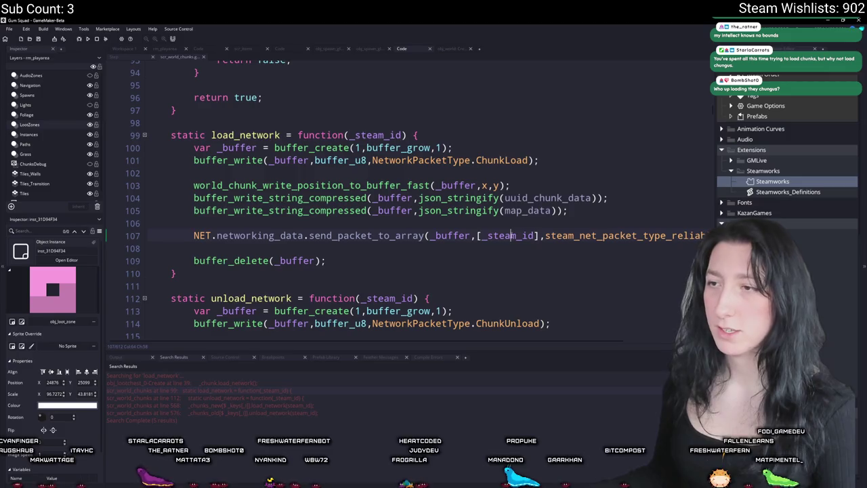
pyautogui.click(508, 235)
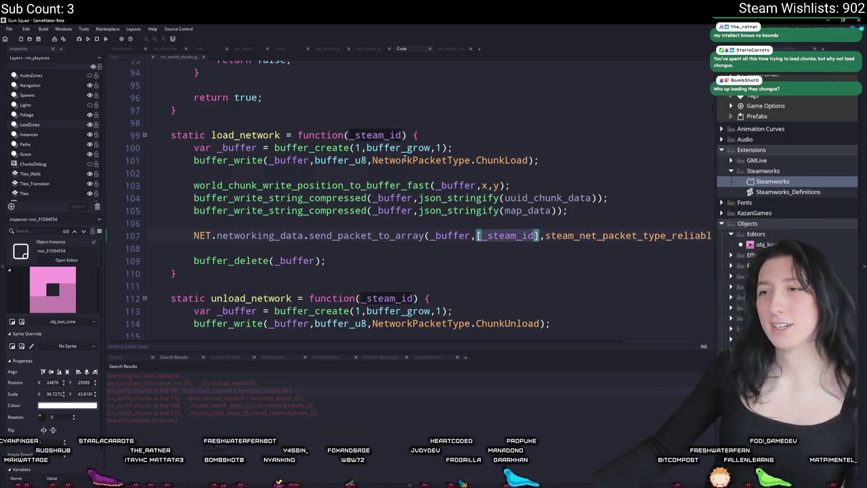
pyautogui.click(401, 135)
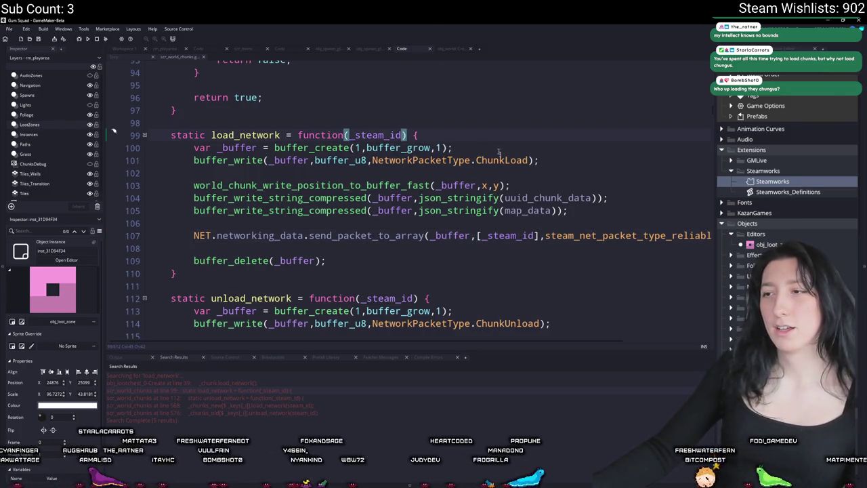
pyautogui.hotkey('alt', 'Left')
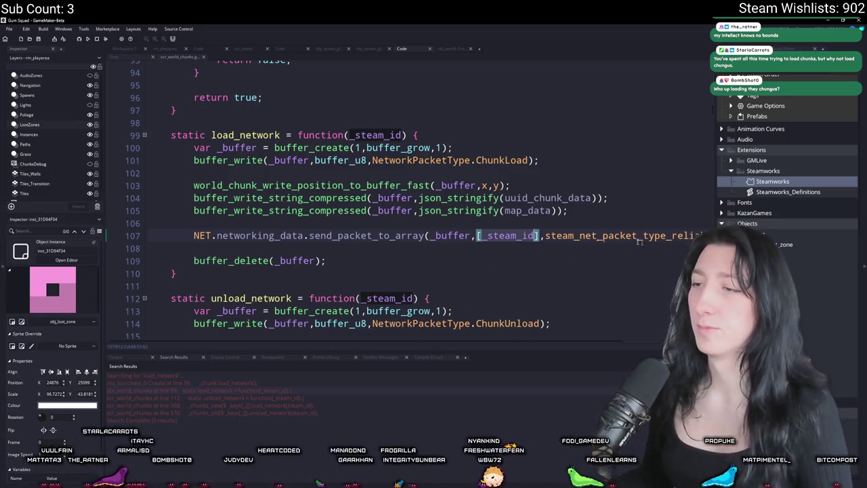
pyautogui.moveTo(182, 267); pyautogui.dragTo(178, 125)
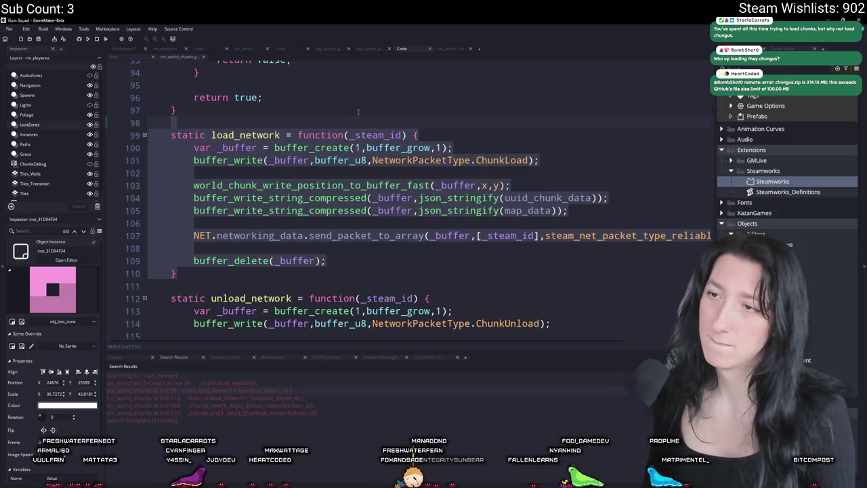
# - Duplicate load_network as load_network_array with a =[] default parameter
pyautogui.hotkey('ctrl', 'd')
pyautogui.scroll(5, 291, 122)
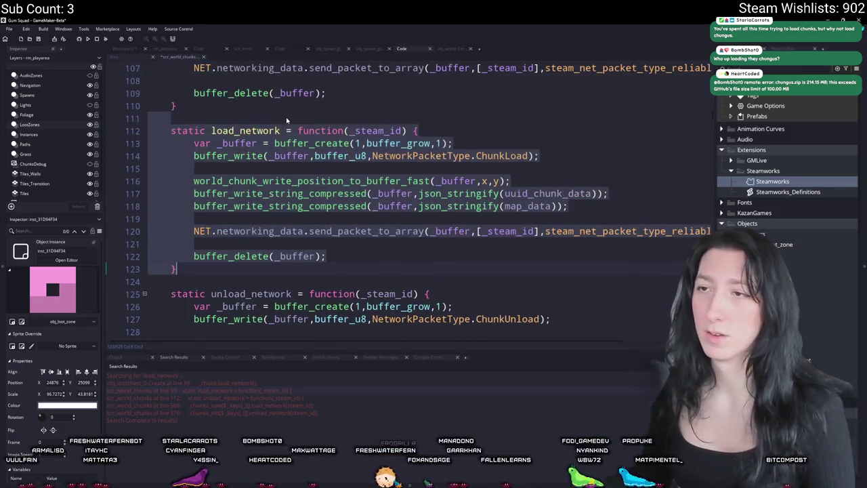
pyautogui.click(281, 130)
pyautogui.write('_a')
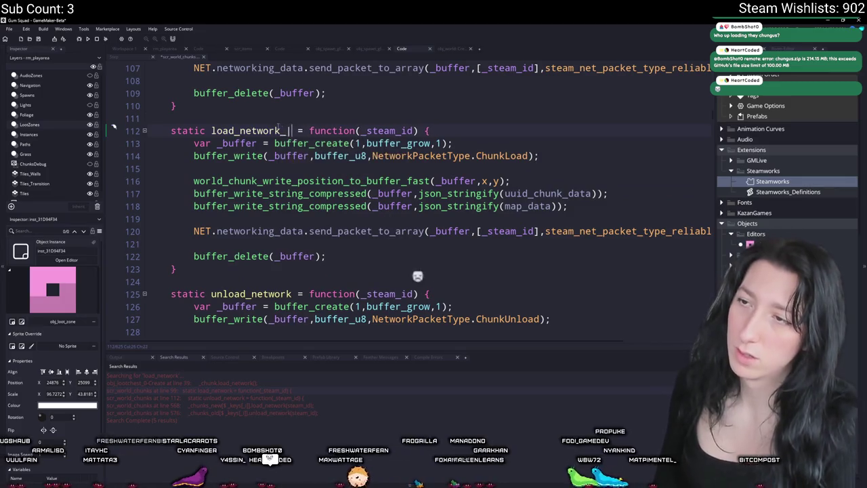
pyautogui.write('rray')
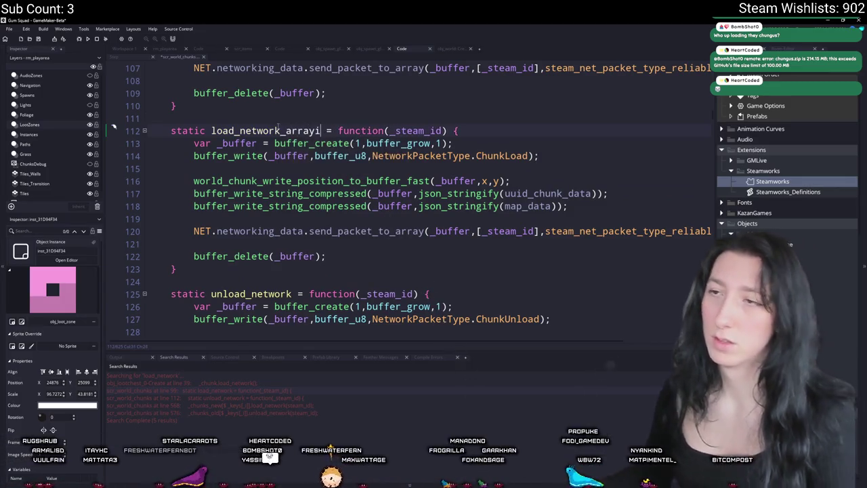
pyautogui.click(437, 131)
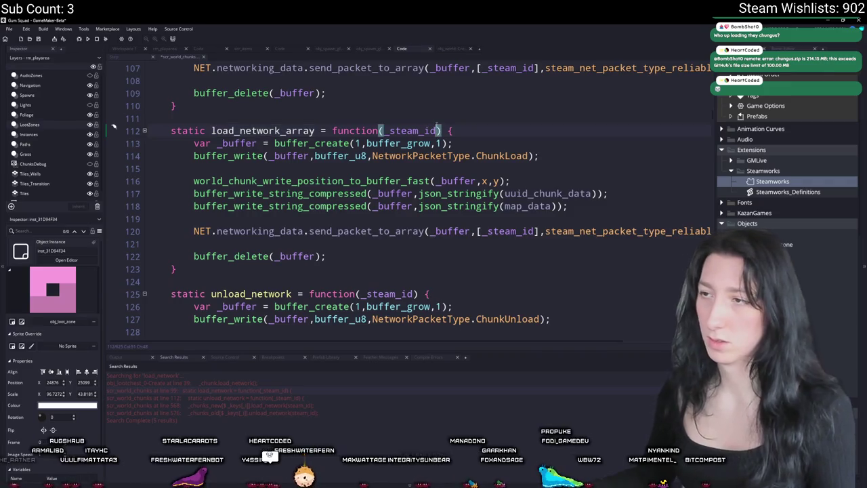
pyautogui.write('=[]')
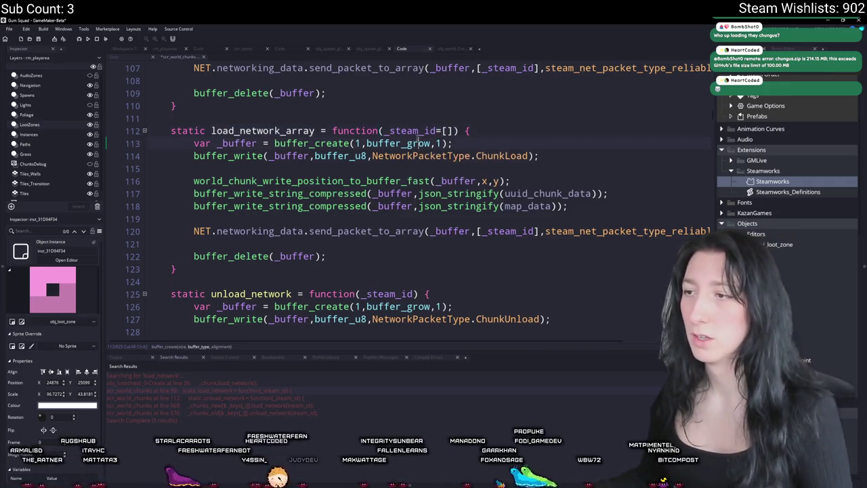
# - Rename the parameter to _steam_ids and drop its brackets in send_packet_to_array
pyautogui.click(477, 231)
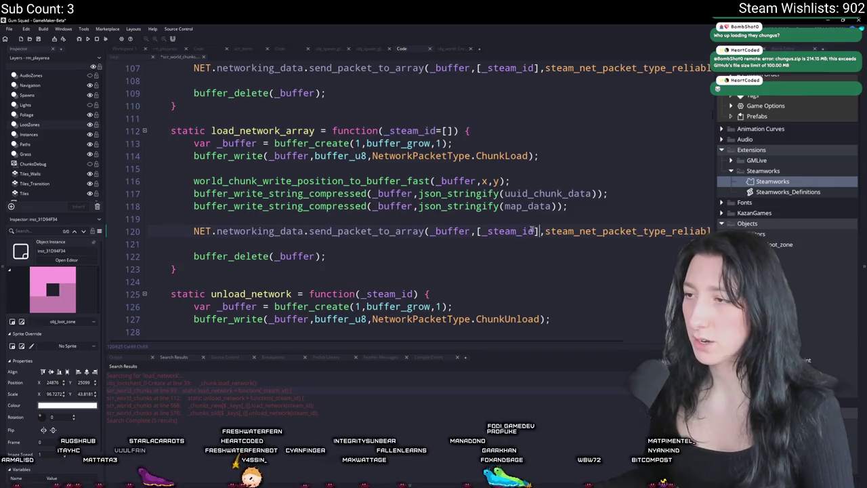
pyautogui.press('BackSpace')
pyautogui.click(441, 130)
pyautogui.write('s')
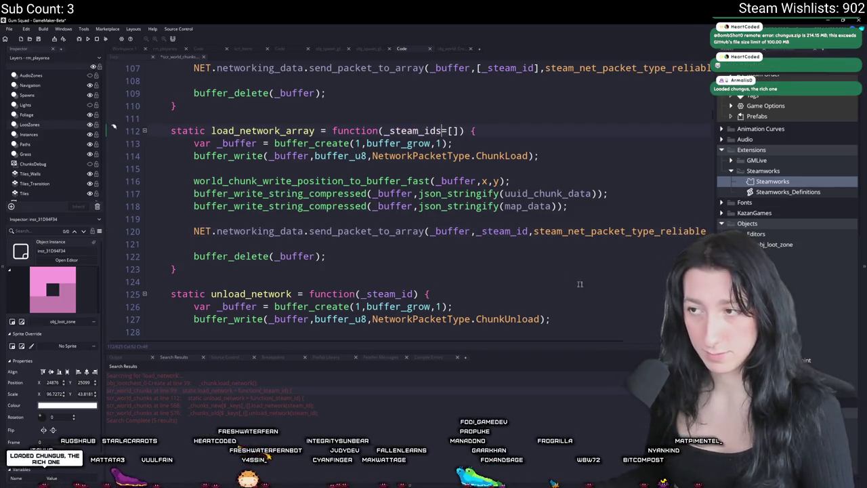
pyautogui.click(527, 231)
pyautogui.write('s')
pyautogui.doubleClick(256, 130)
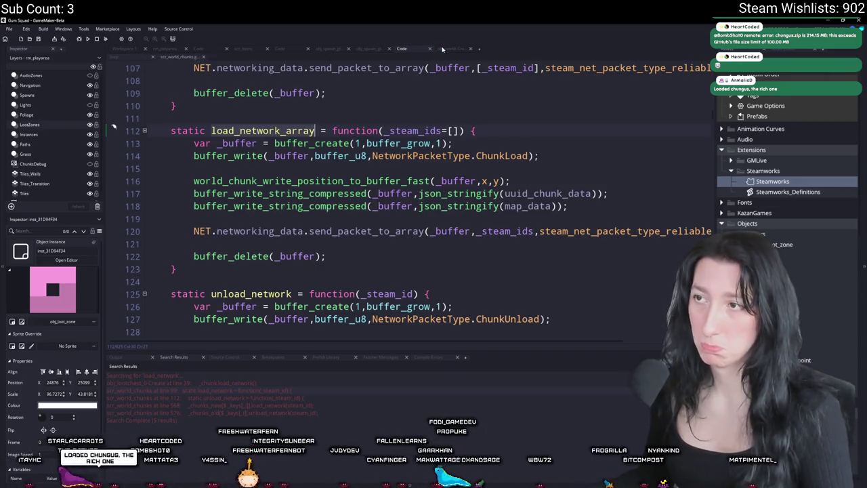
pyautogui.click(133, 57)
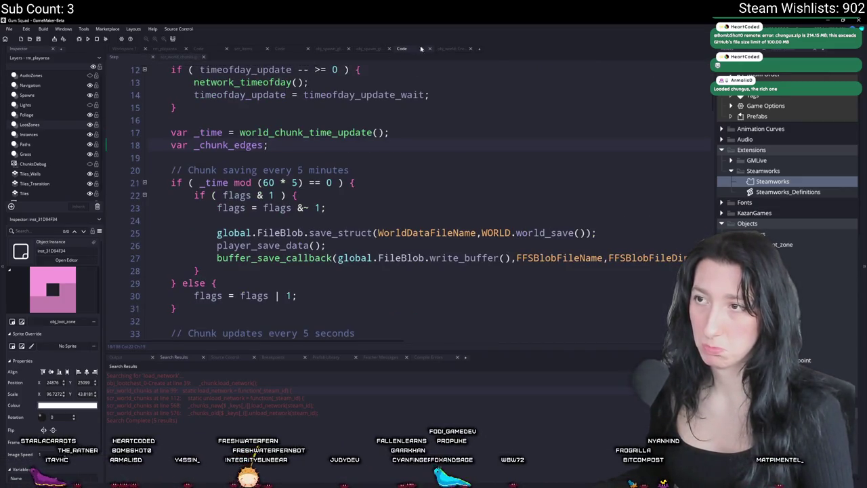
# - Reopen the loot chest's Create code and check the load_network_array definition
pyautogui.click(293, 49)
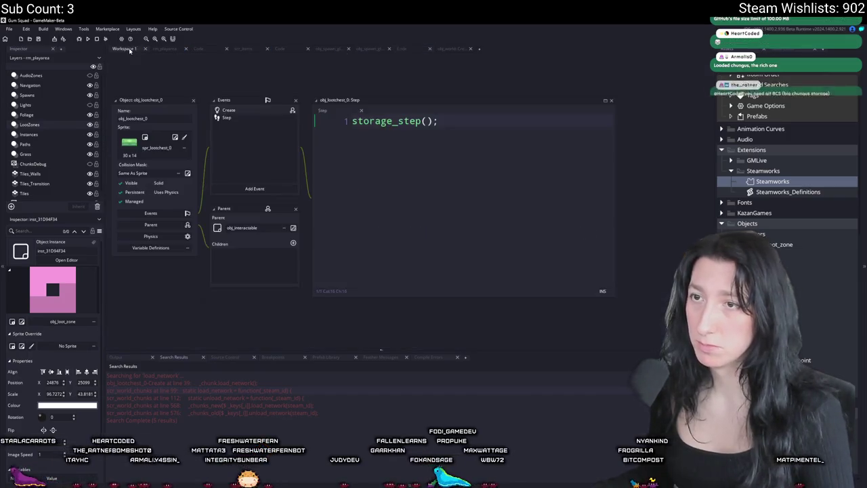
pyautogui.click(246, 114)
pyautogui.scroll(-2, 406, 204)
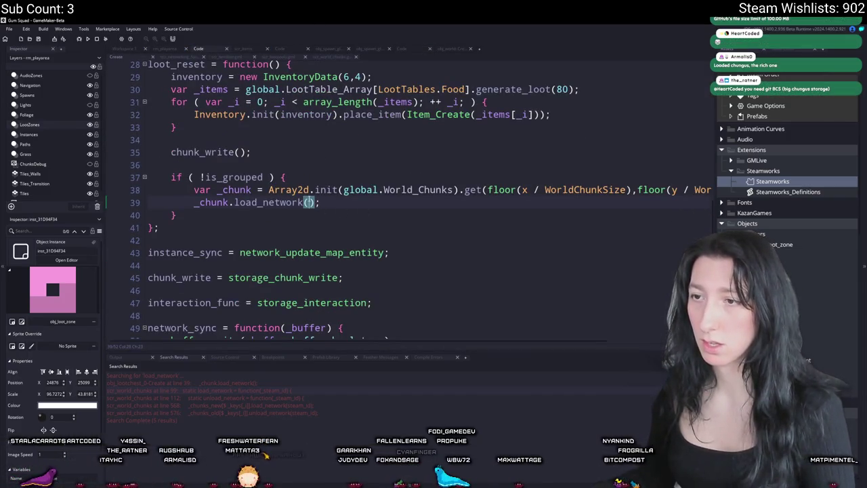
pyautogui.write('_')
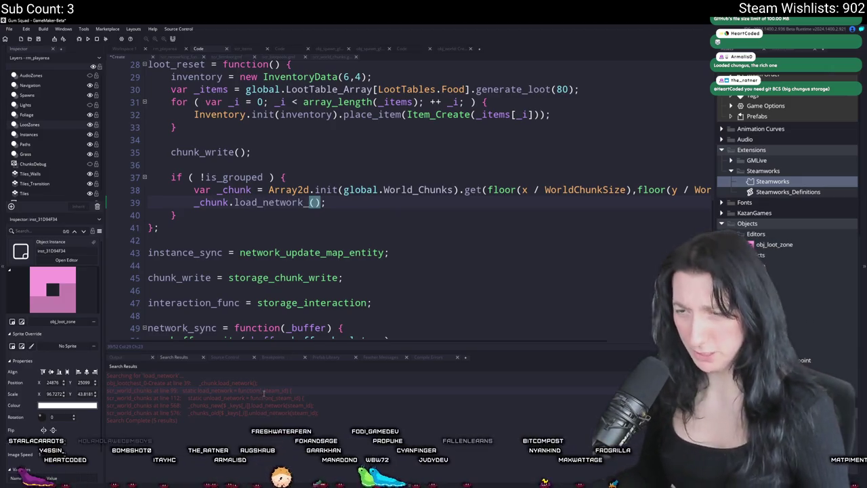
pyautogui.press('F12')
pyautogui.press('Down')
pyautogui.press('Down')
pyautogui.press('Down')
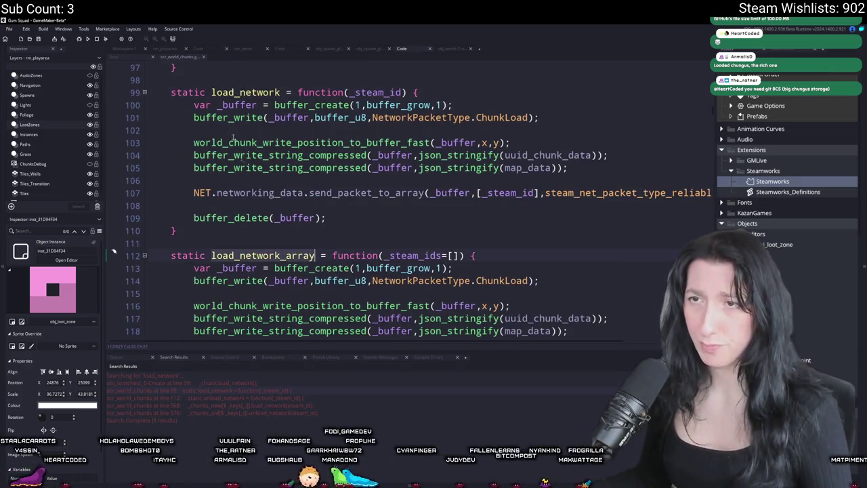
pyautogui.click(149, 57)
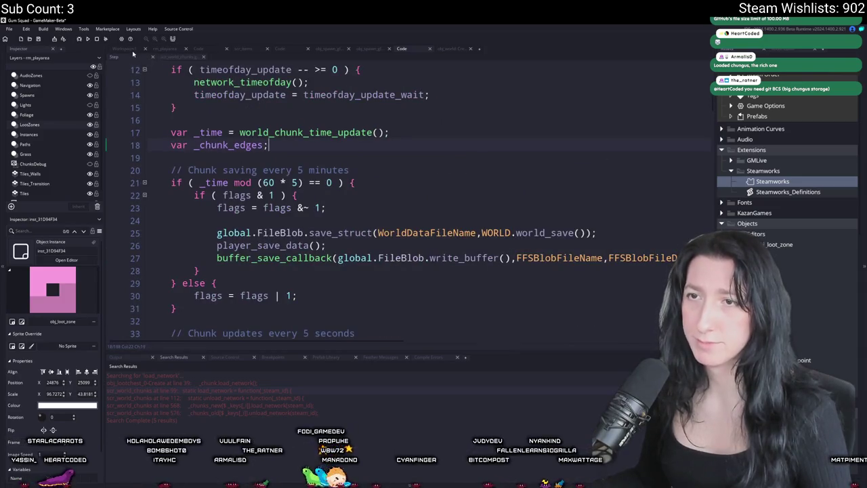
pyautogui.click(129, 49)
# - Change the call to _chunk.load_network_array() and open a blank line above it
pyautogui.hotkey('ctrl', 'Tab')
pyautogui.write('array')
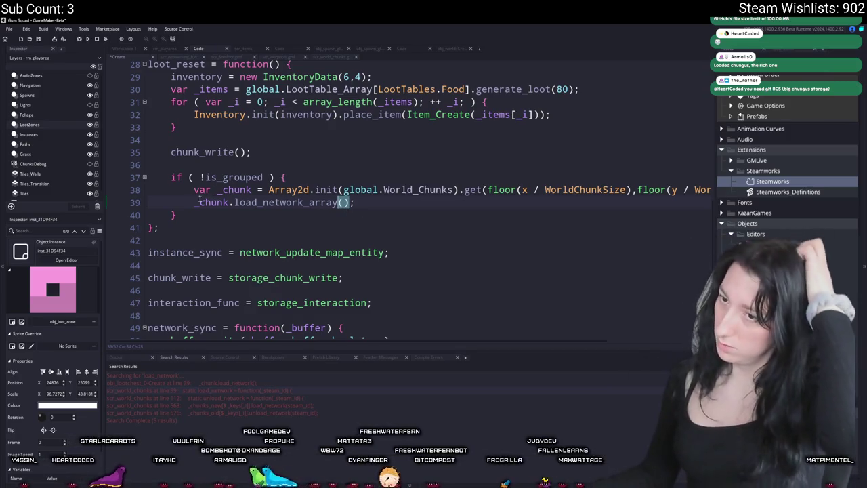
pyautogui.press('Home')
pyautogui.press('Return')
pyautogui.press('Up')
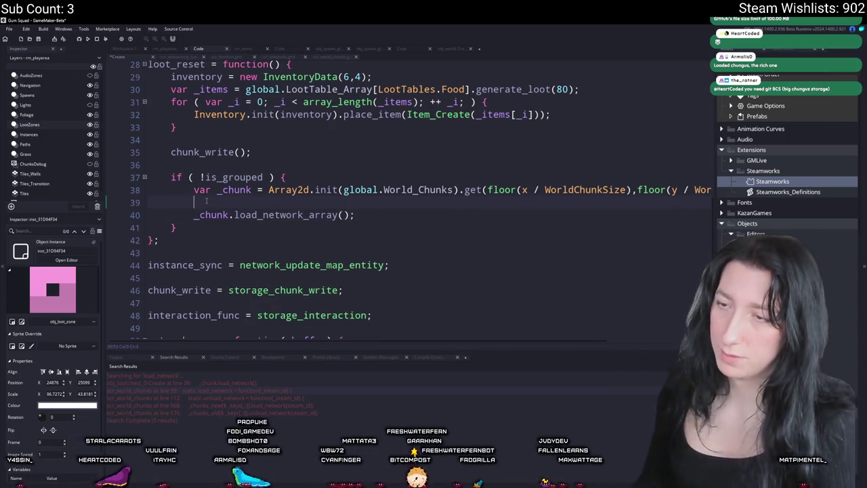
# - Insert the nearby-players call and review scr_networking's variants, choosing the steam-ids-only one
pyautogui.write('nearby')
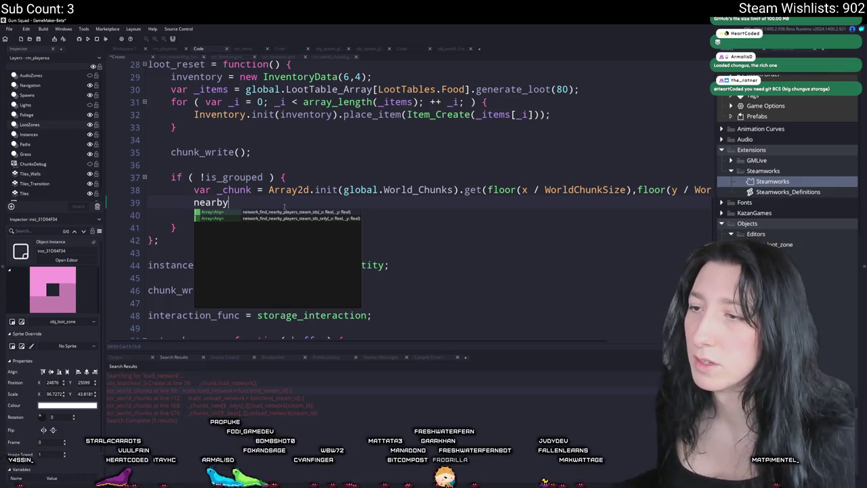
pyautogui.press('Return')
pyautogui.middleClick(286, 203)
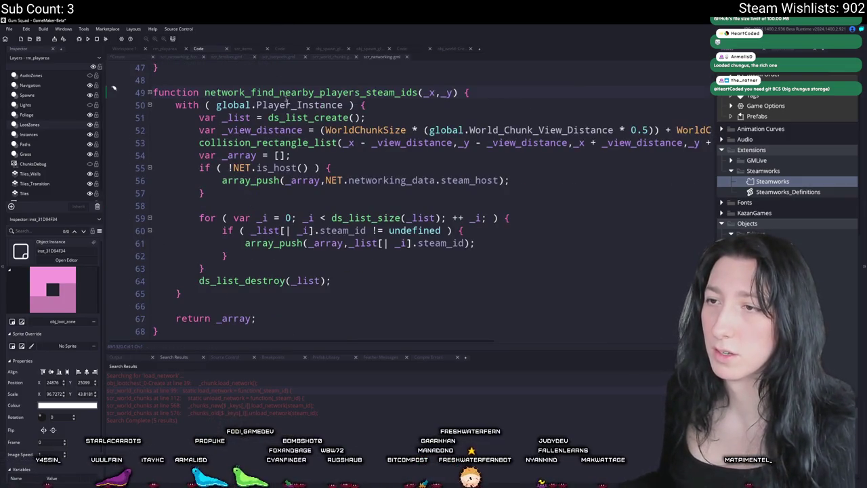
pyautogui.scroll(1, 387, 118)
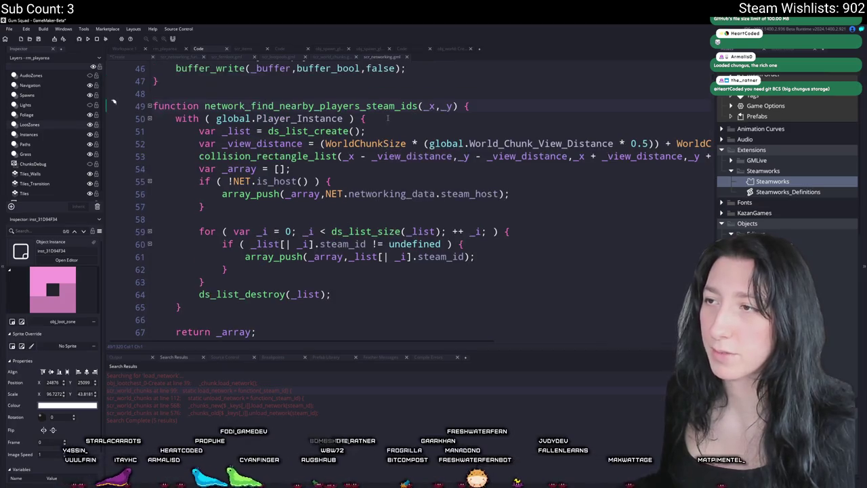
pyautogui.scroll(-1, 388, 118)
pyautogui.scroll(-3, 372, 182)
pyautogui.scroll(3, 373, 181)
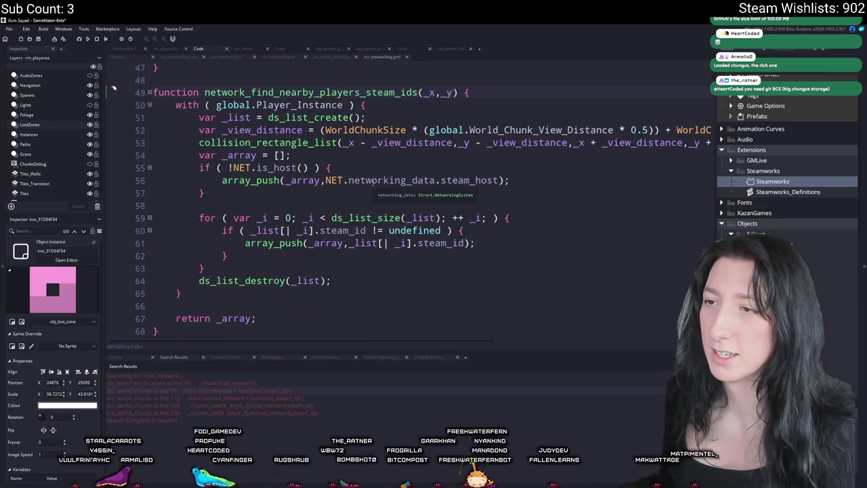
pyautogui.click(428, 92)
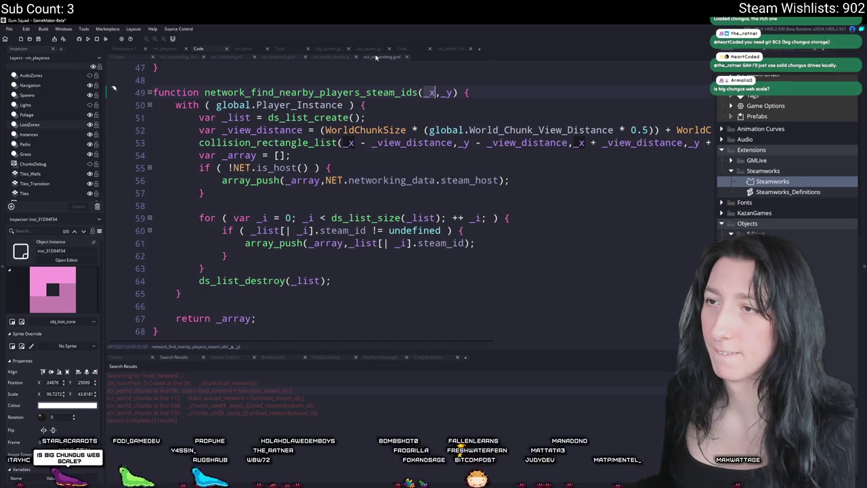
pyautogui.click(382, 92)
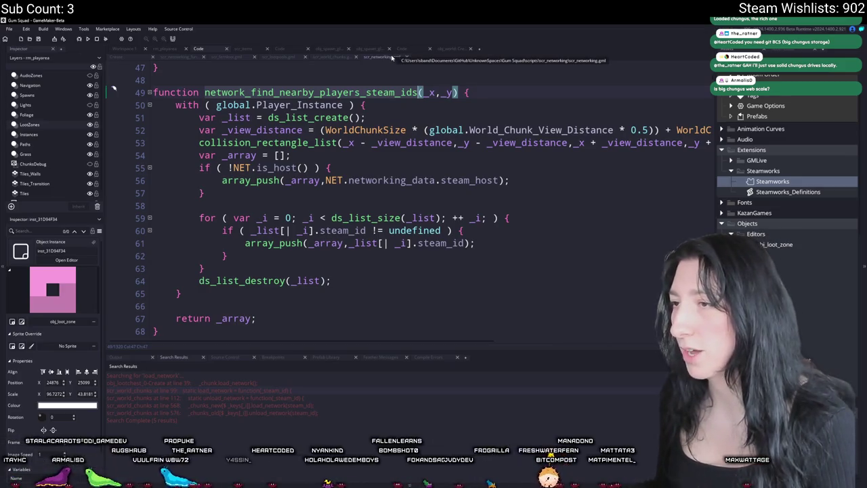
pyautogui.scroll(-6, 433, 139)
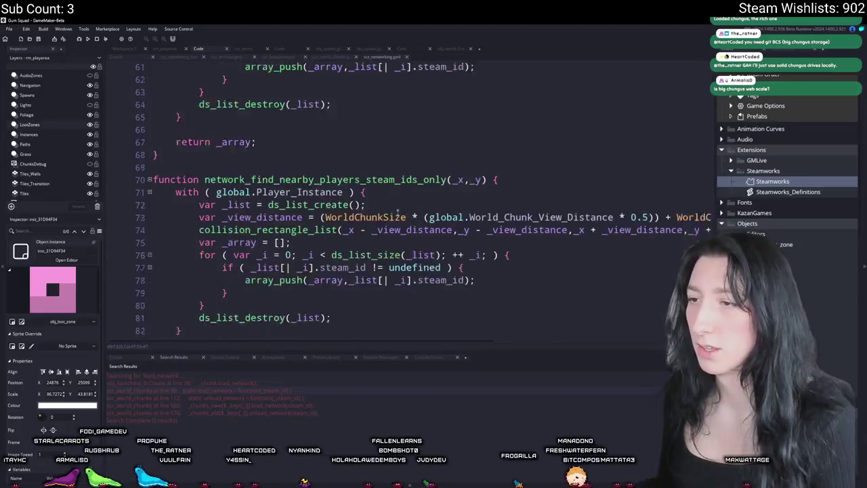
pyautogui.click(448, 125)
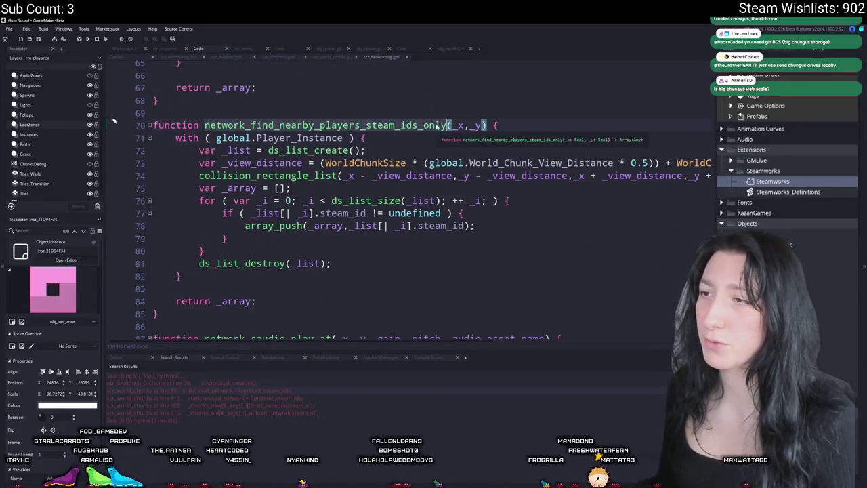
pyautogui.click(405, 57)
# - Make line 39 var _array = network_find_nearby_players_steam_ids_only(x,y)
pyautogui.write('_only(')
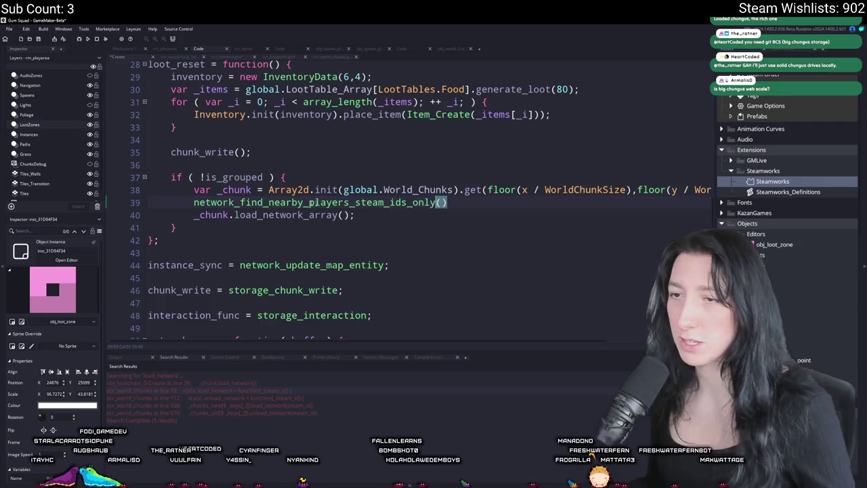
pyautogui.click(197, 204)
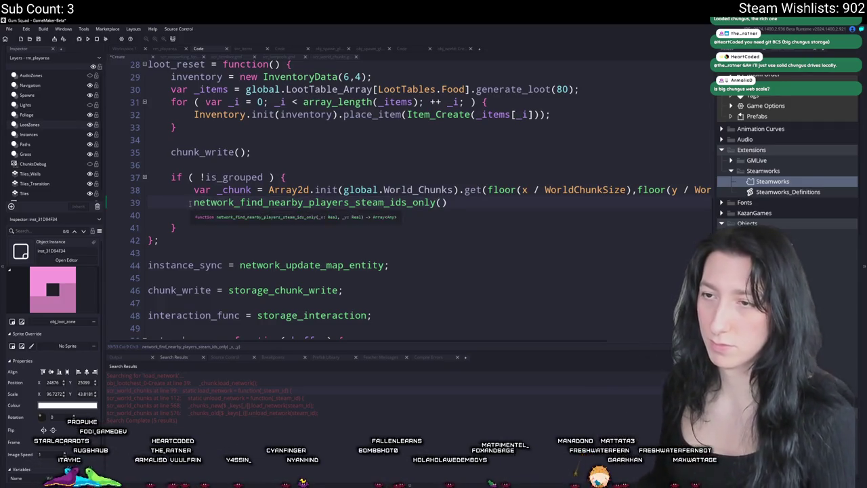
pyautogui.write('var _array =')
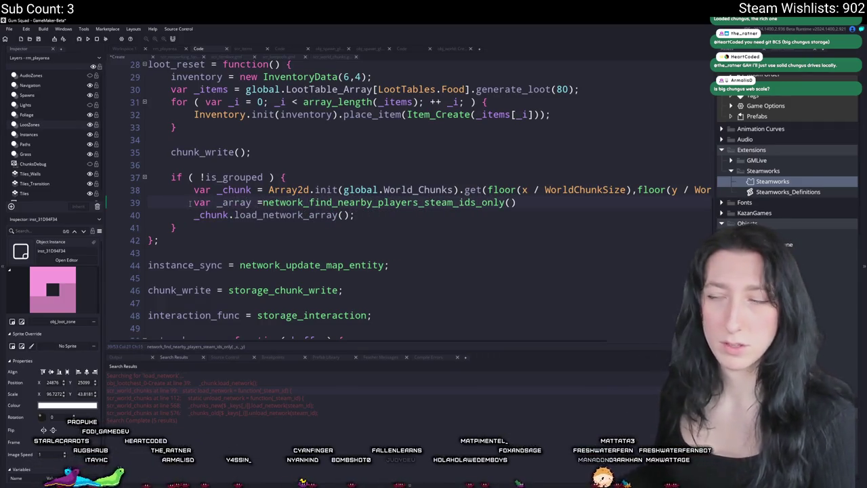
pyautogui.press('End')
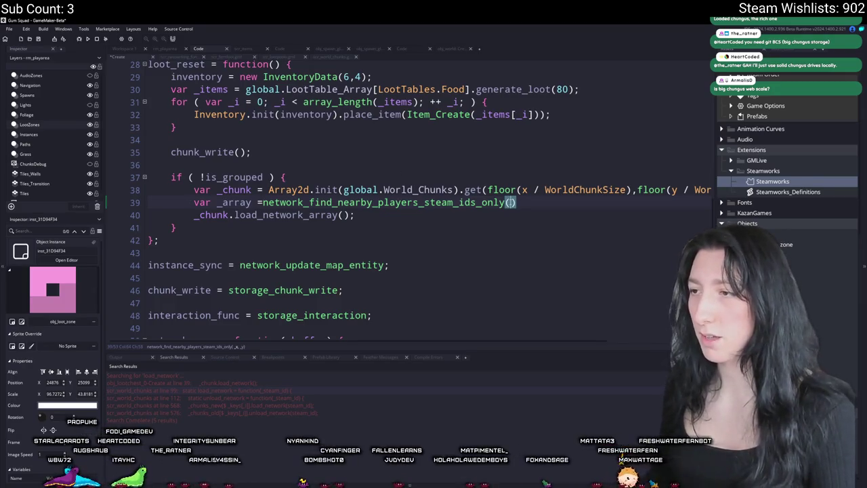
pyautogui.write('x,y)')
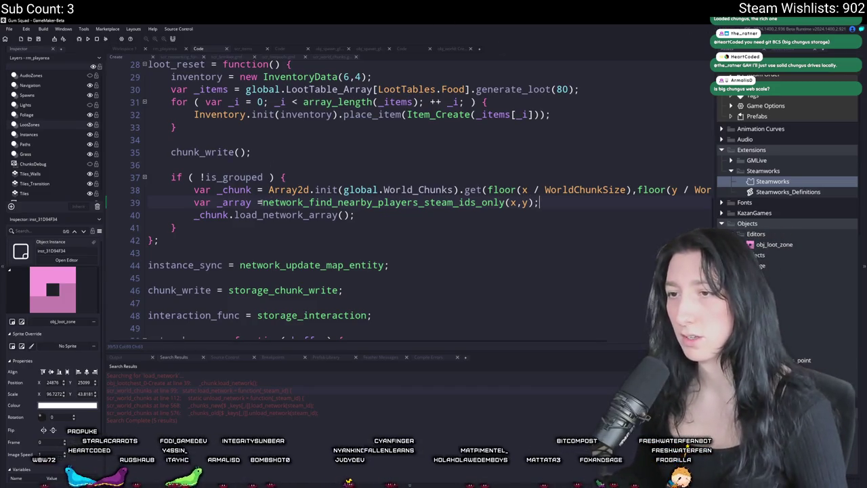
pyautogui.click(263, 201)
# - Pass _array into the load_network_array() call
pyautogui.doubleClick(234, 202)
pyautogui.hotkey('ctrl', 'c')
pyautogui.click(340, 215)
pyautogui.hotkey('ctrl', 'v')
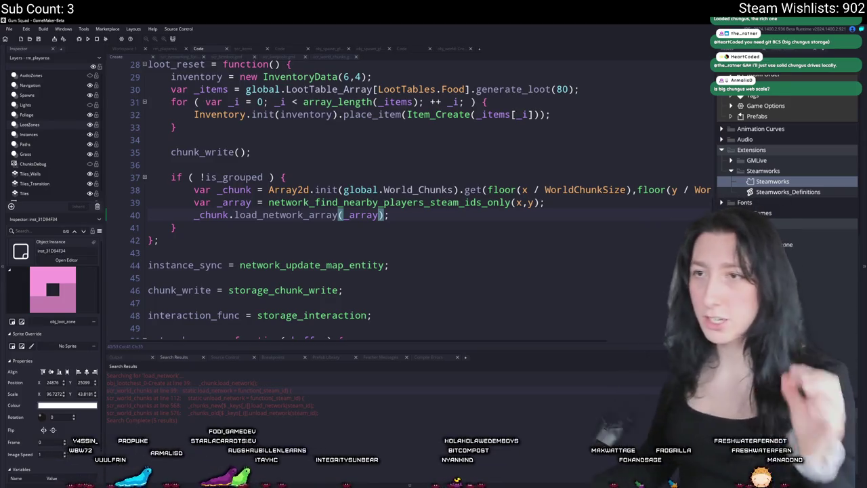
pyautogui.click(176, 53)
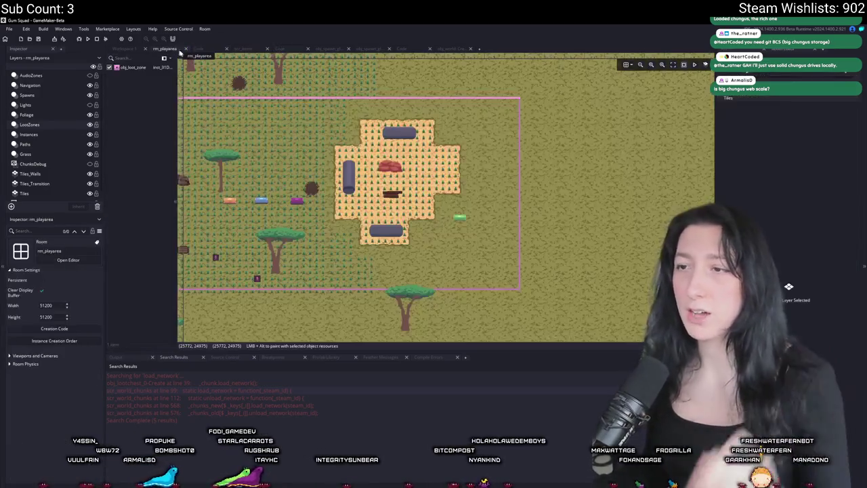
# - Add an obj_lootchest_0 instance on the Instances layer at 26018, 25409, east of the building
pyautogui.click(28, 135)
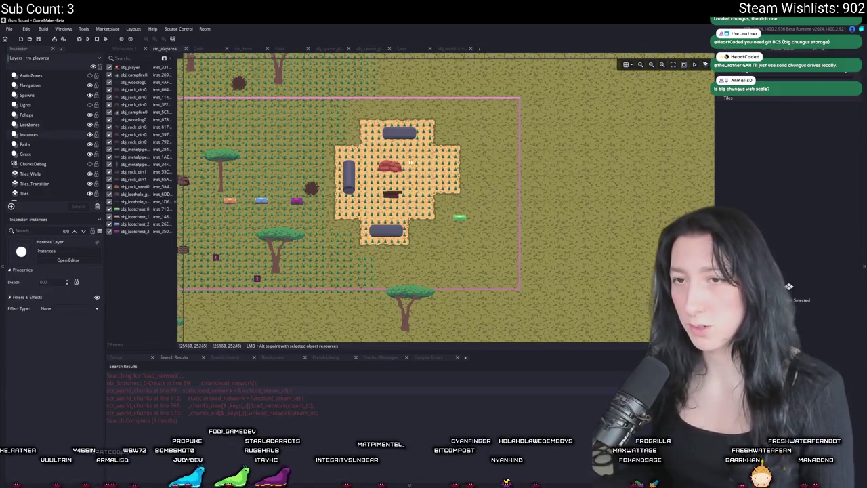
pyautogui.keyDown('alt'); pyautogui.click(486, 232); pyautogui.keyUp('alt')
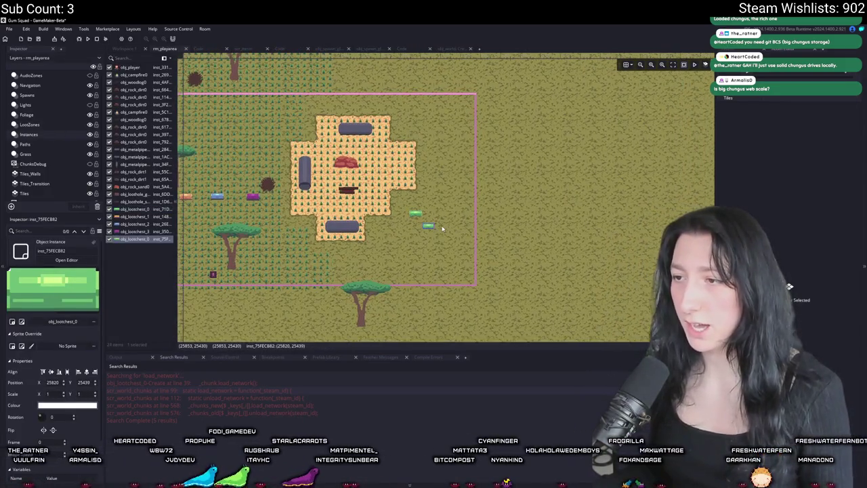
pyautogui.moveTo(428, 227); pyautogui.dragTo(510, 216)
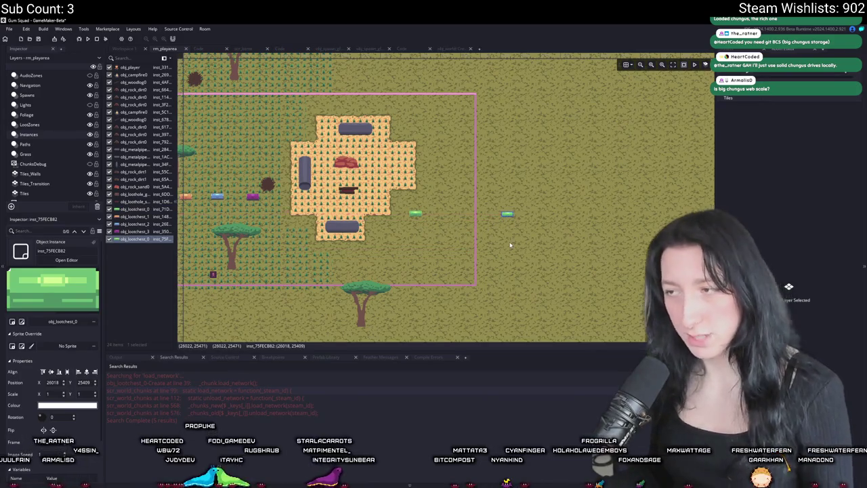
pyautogui.click(506, 247)
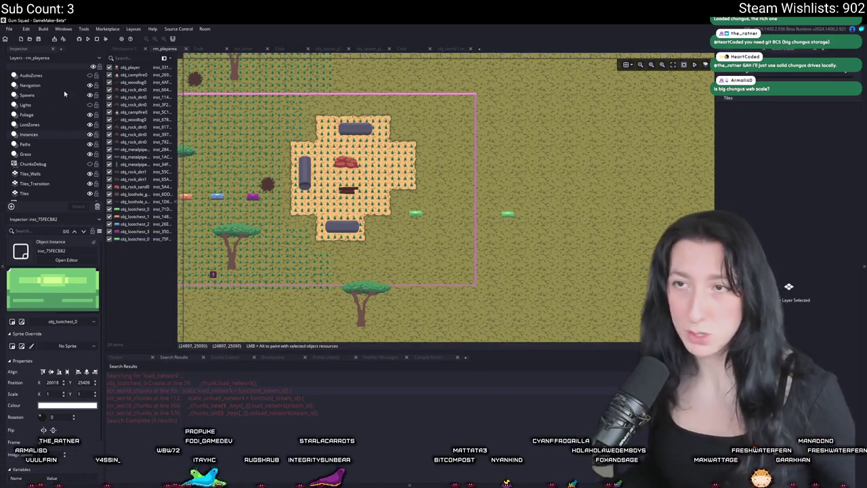
pyautogui.click(450, 47)
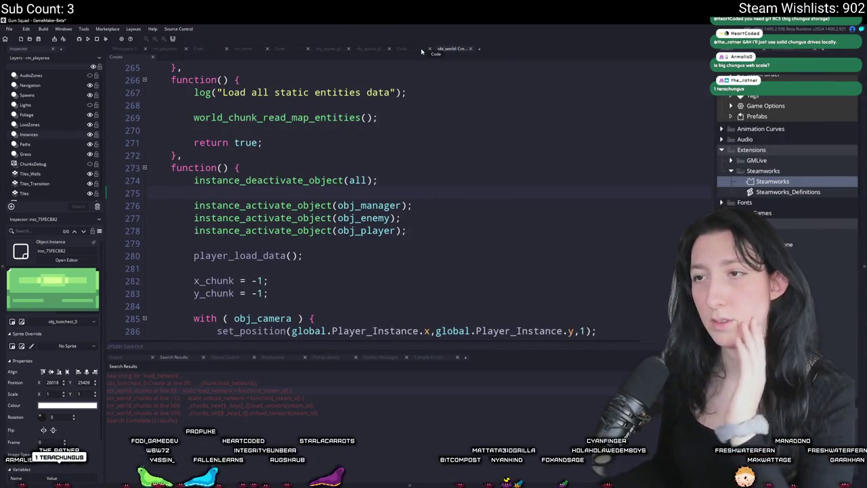
# - Review the networking, ChunkLoad, scr_items and loot zone Create code, including the loot_reset function
pyautogui.click(362, 49)
pyautogui.click(301, 48)
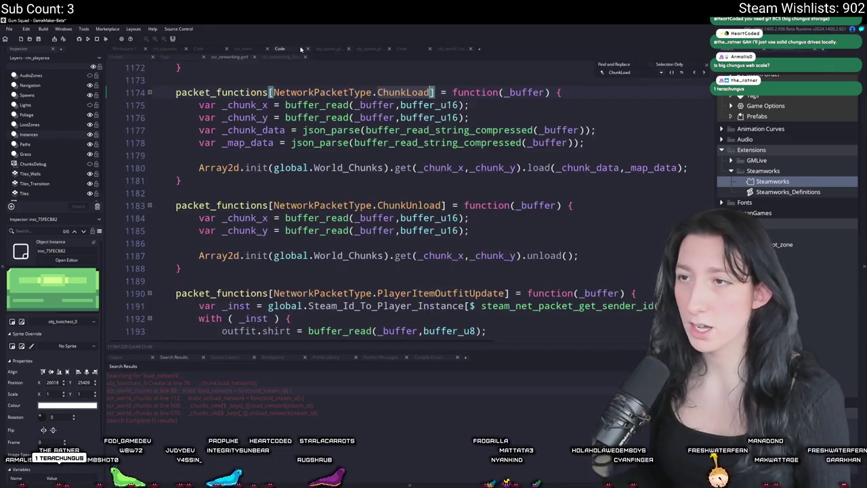
pyautogui.click(245, 50)
pyautogui.click(200, 50)
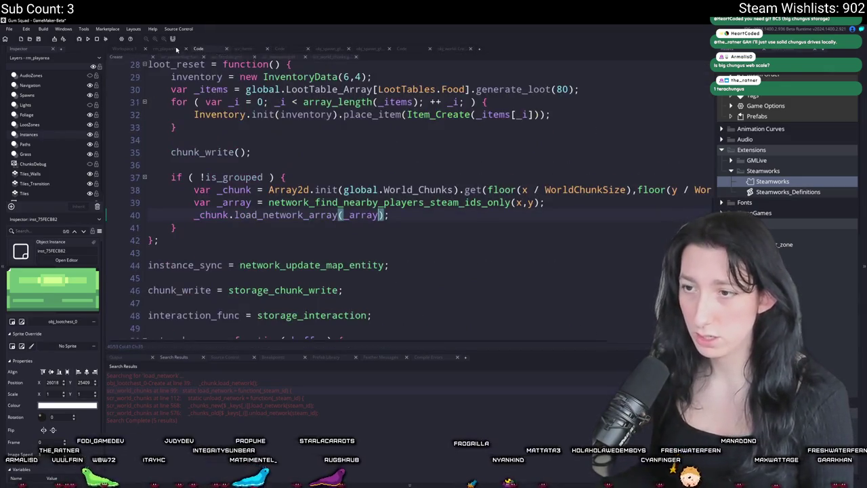
pyautogui.scroll(1, 289, 191)
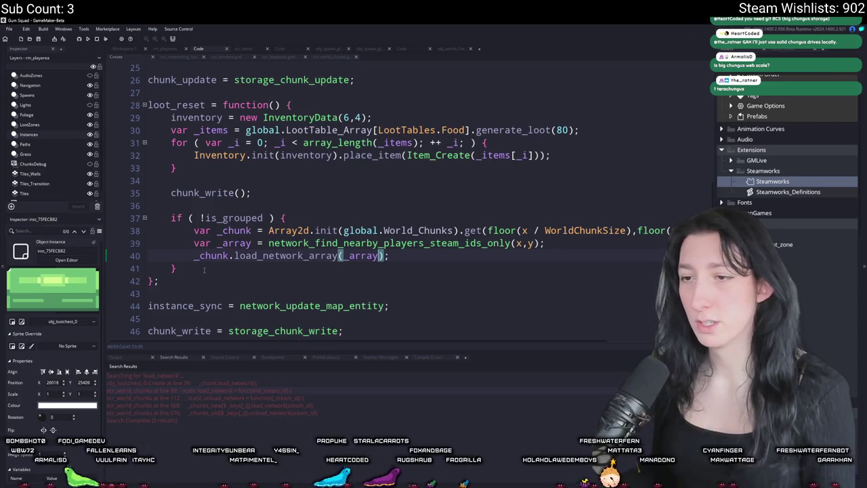
pyautogui.click(194, 104)
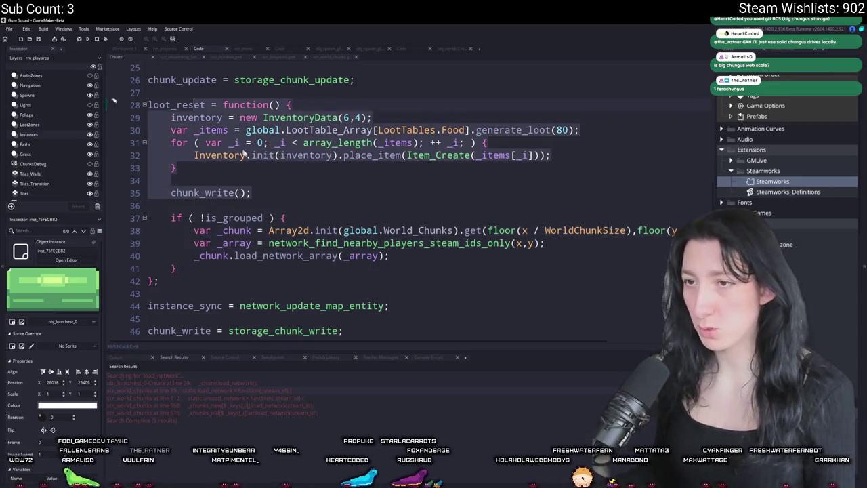
pyautogui.click(234, 147)
# - Select the three chunk-loading lines 38–40 in the storage script
pyautogui.hotkey('ctrl', 't')
pyautogui.write('a')
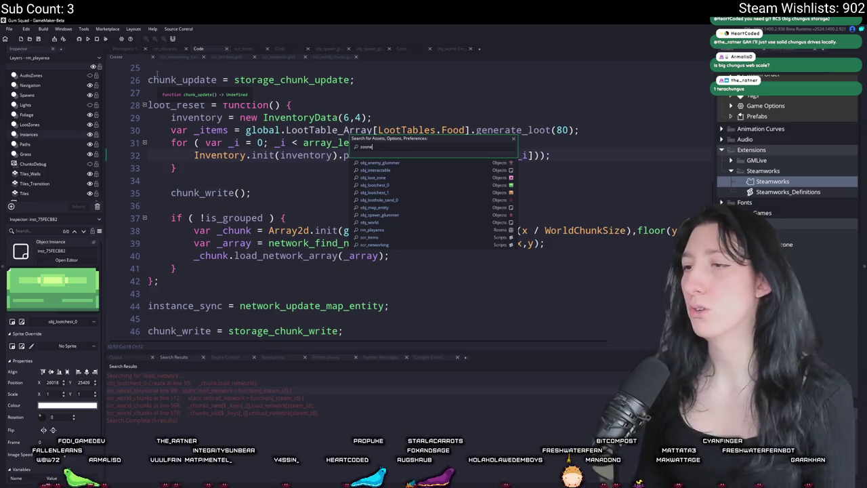
pyautogui.moveTo(390, 256)
pyautogui.mouseDown()
pyautogui.moveTo(194, 244)
pyautogui.moveTo(192, 231)
pyautogui.mouseUp()
# - Open obj_loot_zone's Step event code and review the lines around the loot_reset calls
pyautogui.doubleClick(779, 243)
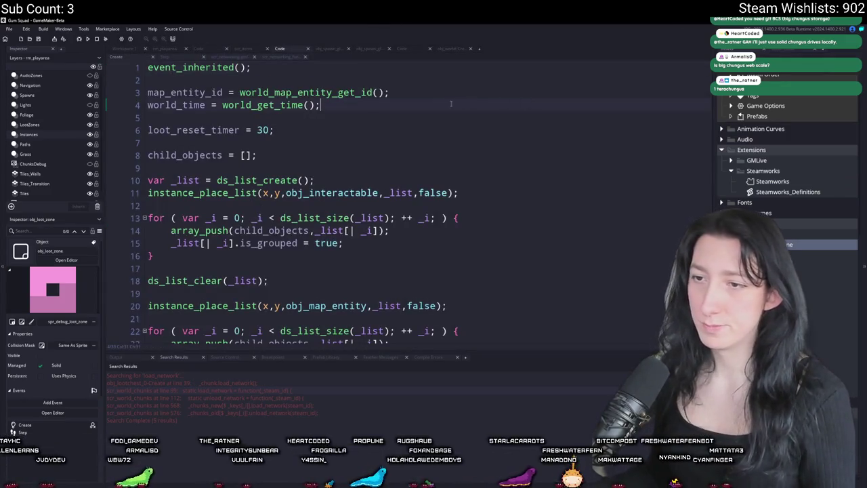
pyautogui.scroll(-4, 452, 103)
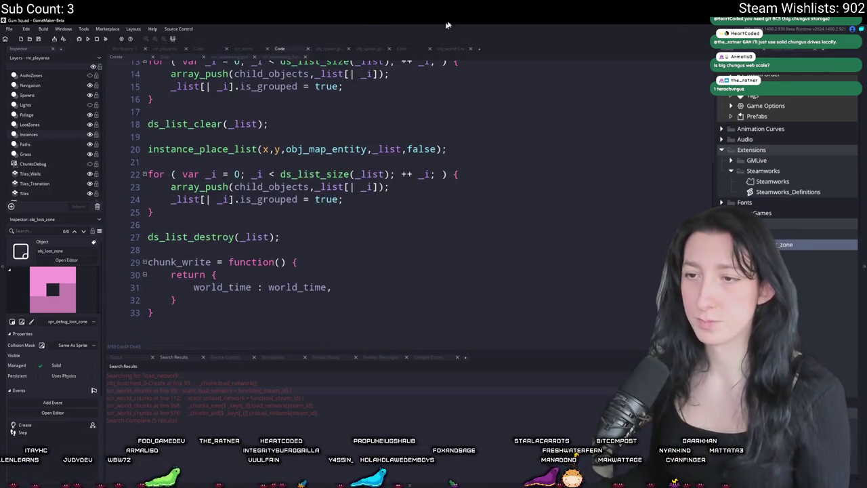
pyautogui.scroll(1, 193, 143)
pyautogui.scroll(-2, 182, 311)
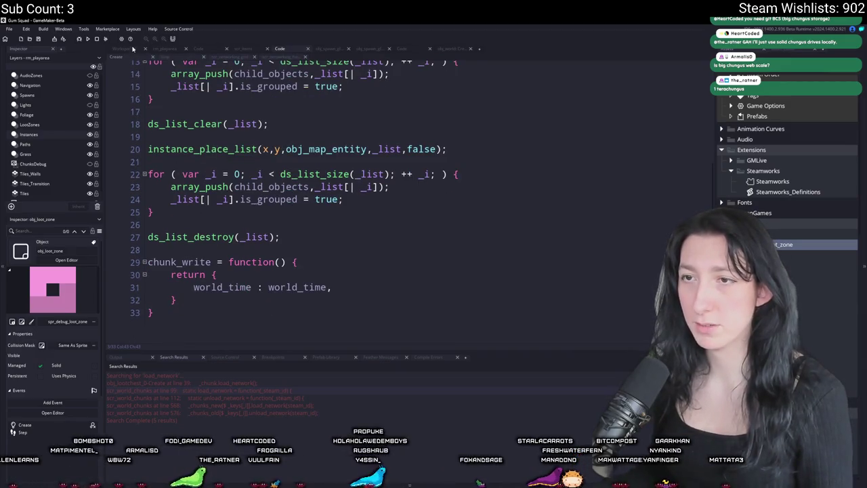
pyautogui.click(163, 58)
pyautogui.click(364, 100)
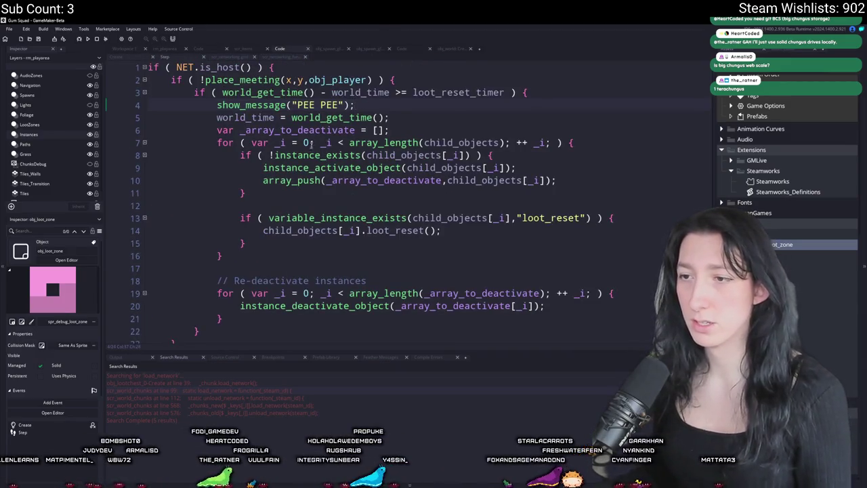
pyautogui.scroll(-2, 339, 126)
pyautogui.click(450, 198)
pyautogui.scroll(2, 509, 94)
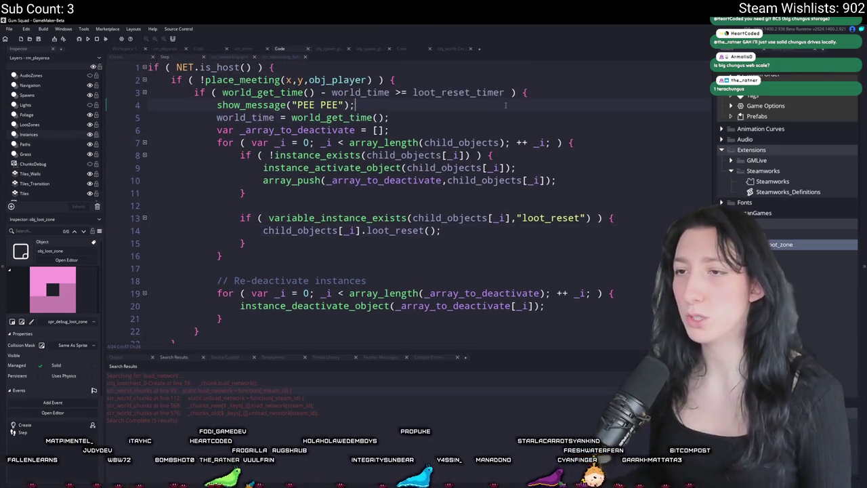
pyautogui.click(502, 114)
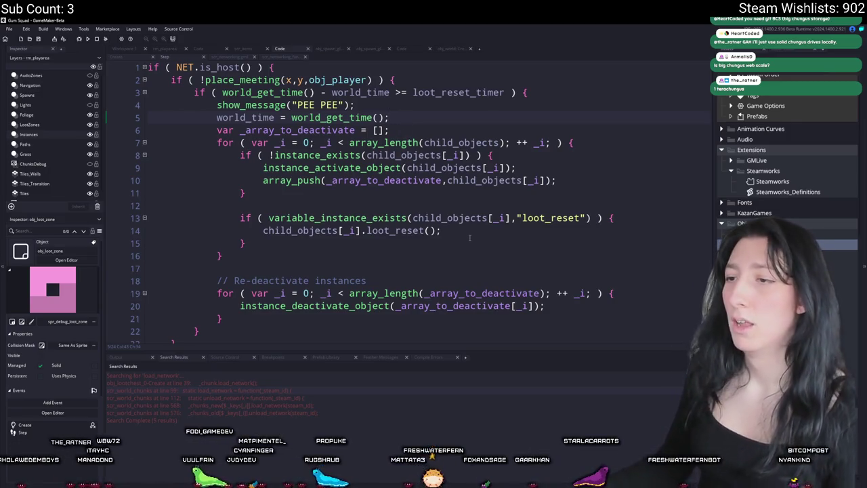
pyautogui.hotkey('ctrl', 'v')
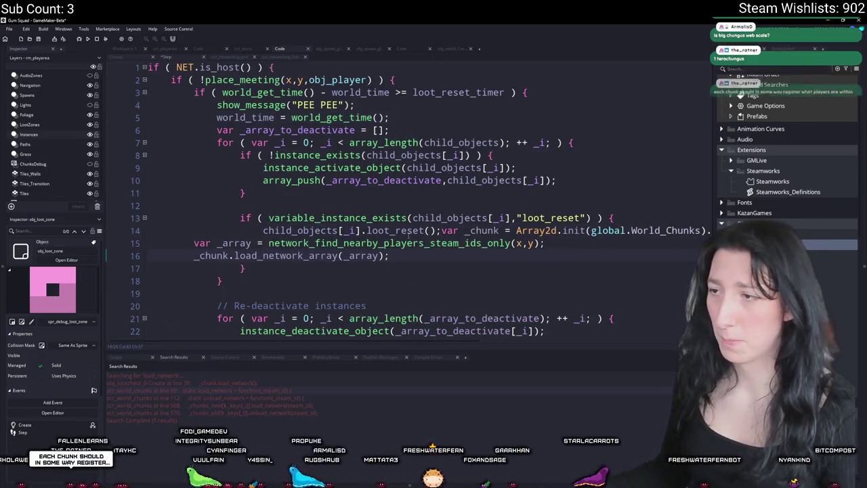
pyautogui.hotkey('ctrl', 'z')
pyautogui.press('Return')
pyautogui.hotkey('ctrl', 'v')
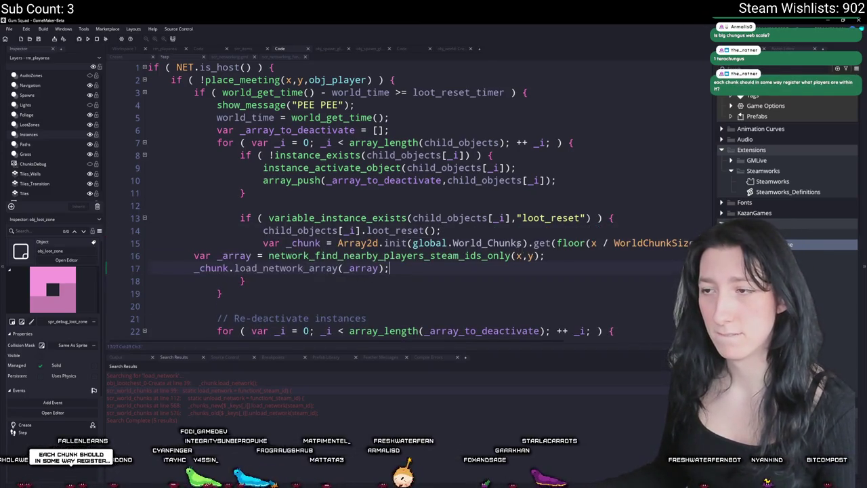
pyautogui.hotkey('ctrl', 'z')
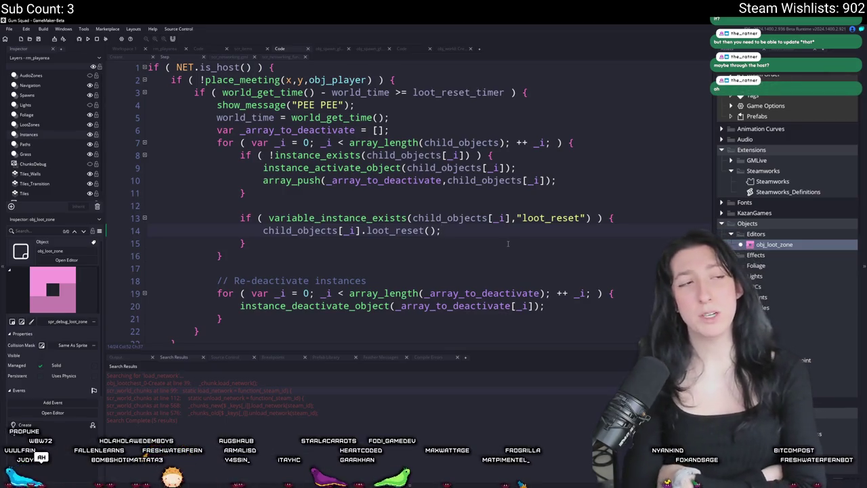
# - Inspect the loot zone instance on rm_playarea's LootZones layer, then switch to obj_world's Create code
pyautogui.click(169, 50)
pyautogui.click(29, 126)
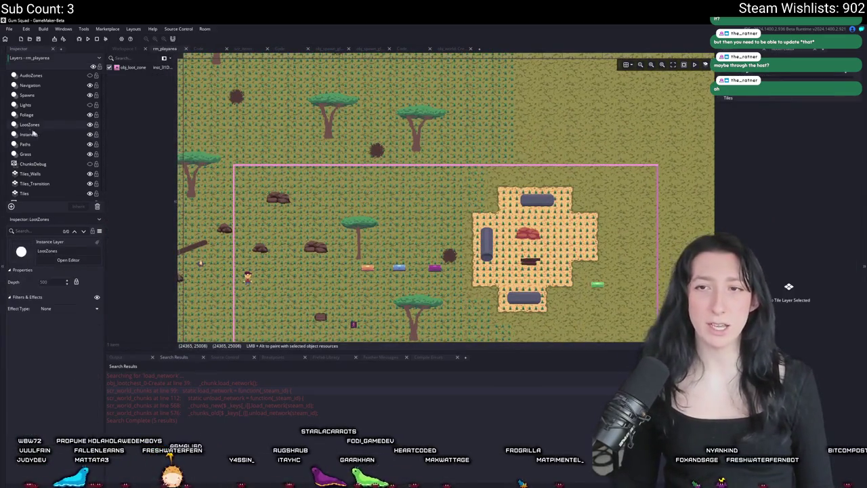
pyautogui.click(242, 182)
pyautogui.moveTo(243, 181); pyautogui.dragTo(223, 115)
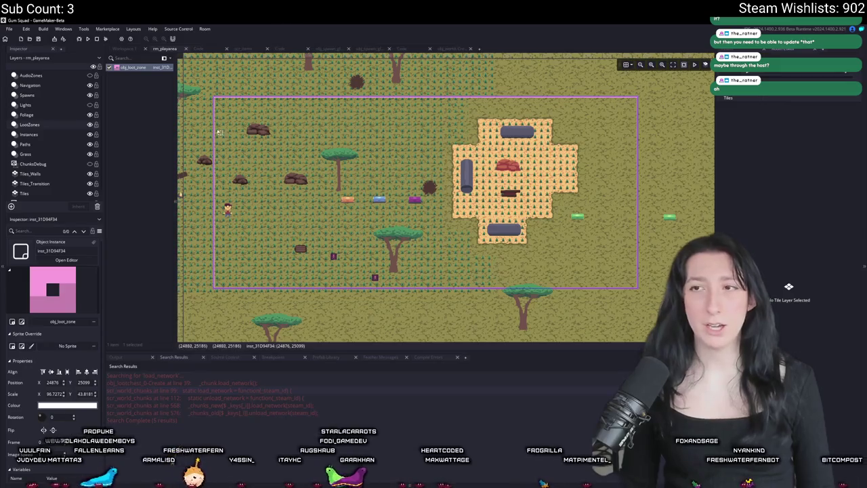
pyautogui.scroll(2, 315, 141)
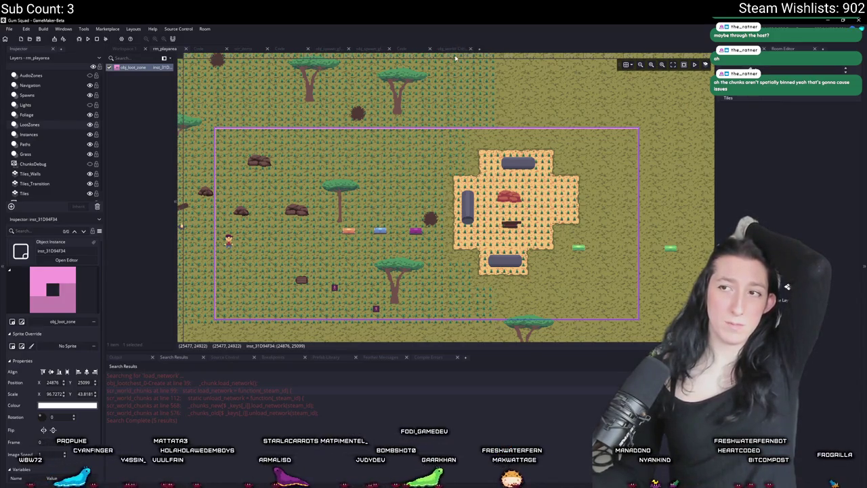
pyautogui.click(455, 50)
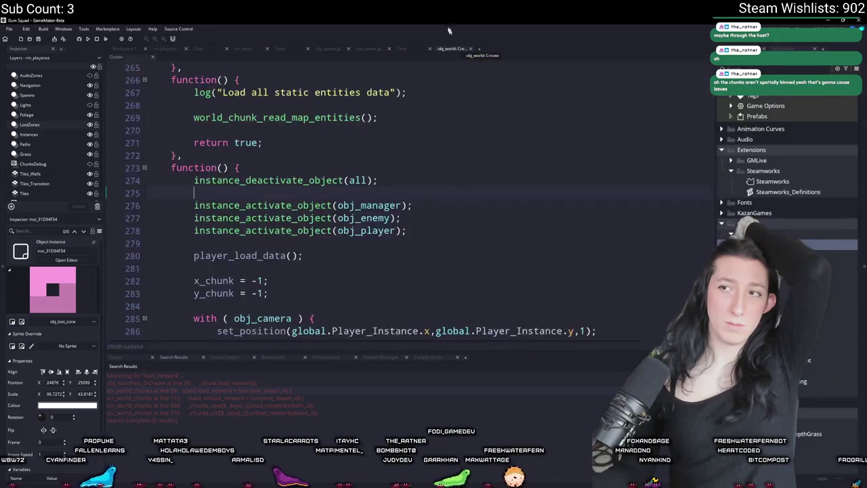
# - Glance at the world chunk update and obj_spawn code before returning to obj_loot_zone's Step code
pyautogui.click(409, 50)
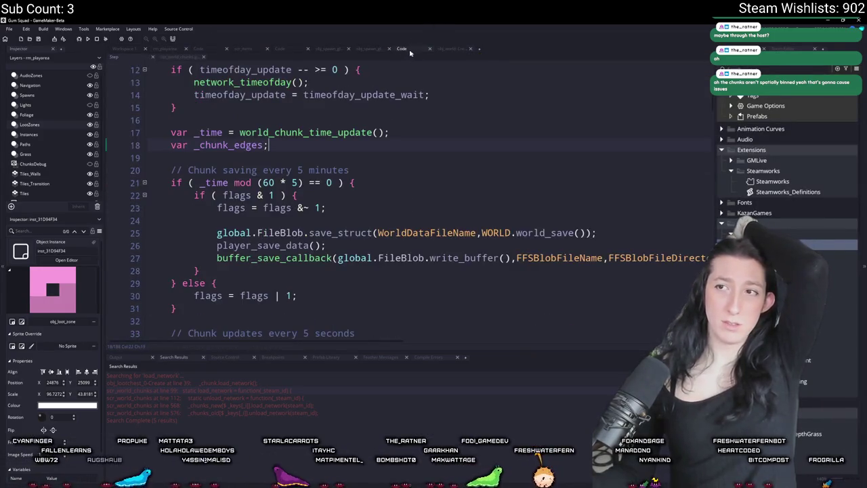
pyautogui.click(371, 50)
pyautogui.click(281, 50)
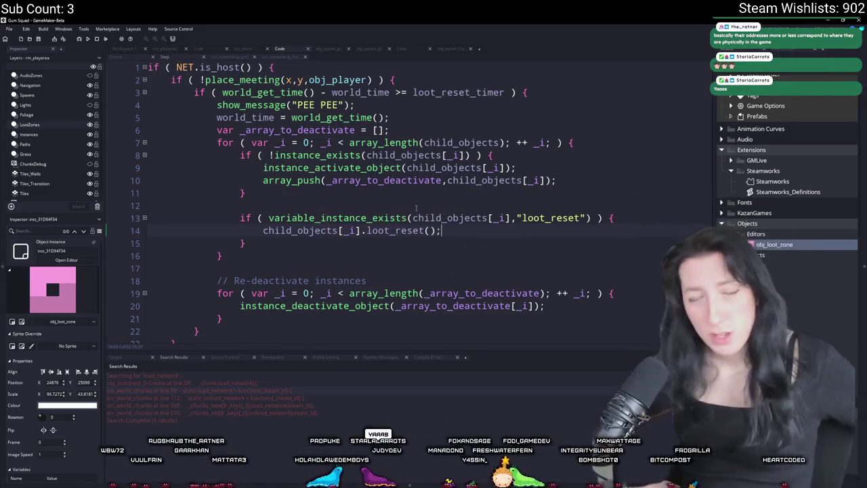
pyautogui.click(174, 51)
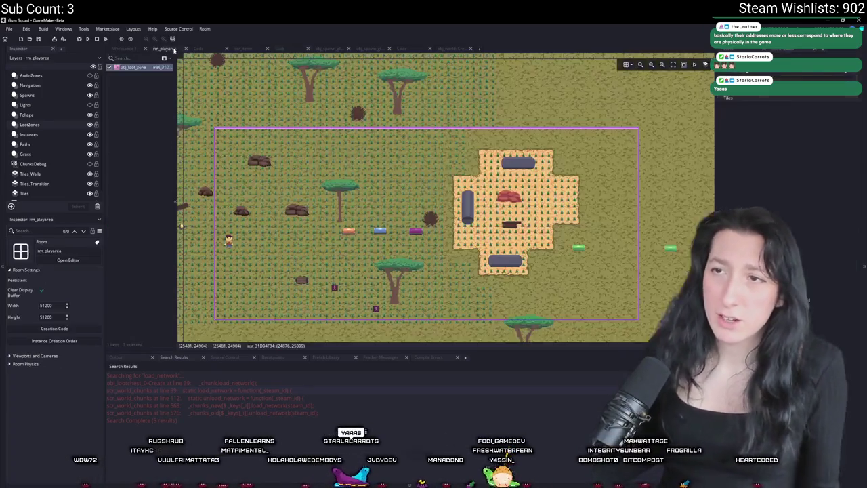
pyautogui.scroll(3, 319, 167)
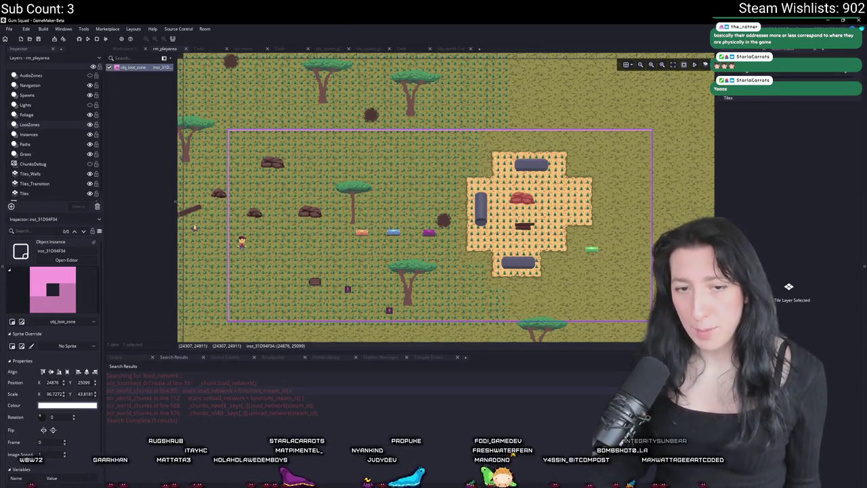
pyautogui.moveTo(194, 227); pyautogui.dragTo(244, 233)
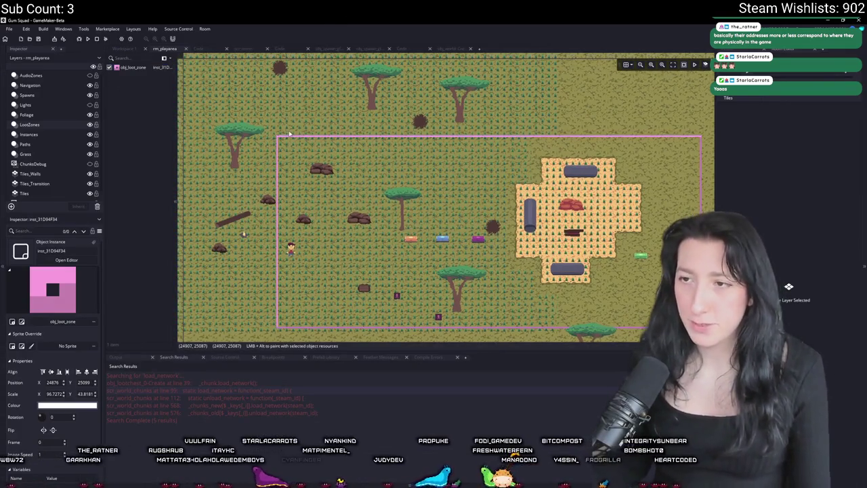
pyautogui.click(89, 165)
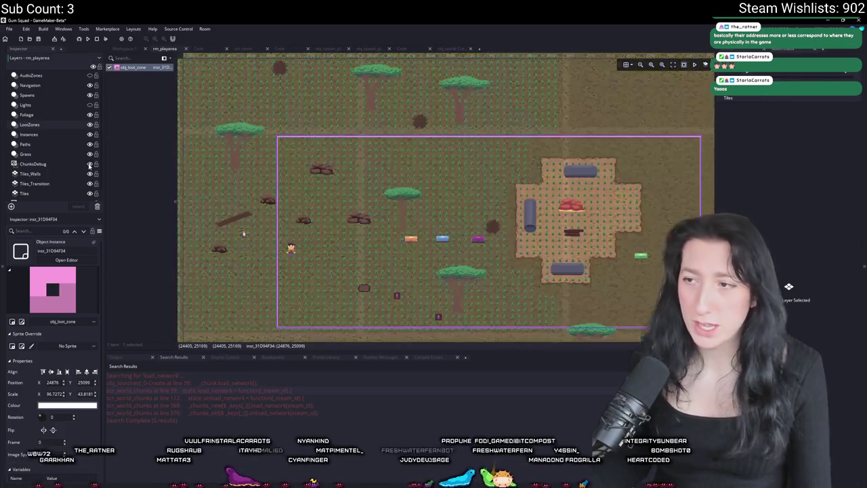
pyautogui.moveTo(488, 140); pyautogui.dragTo(443, 124)
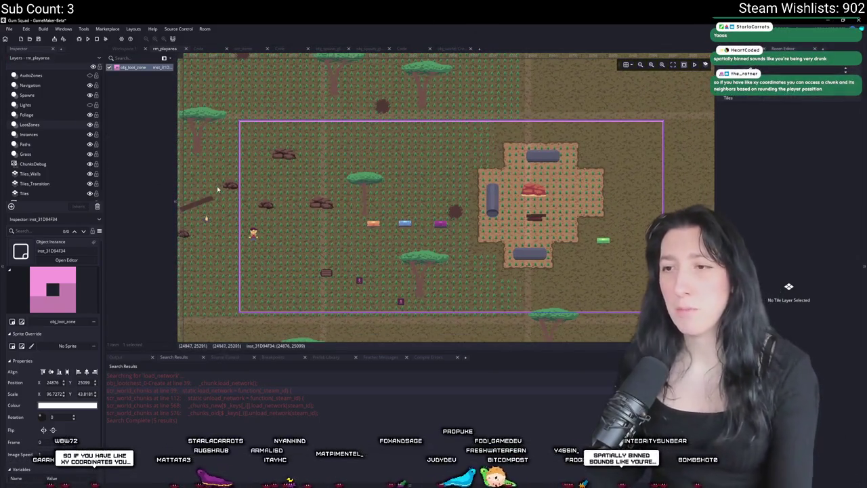
pyautogui.scroll(2, 384, 229)
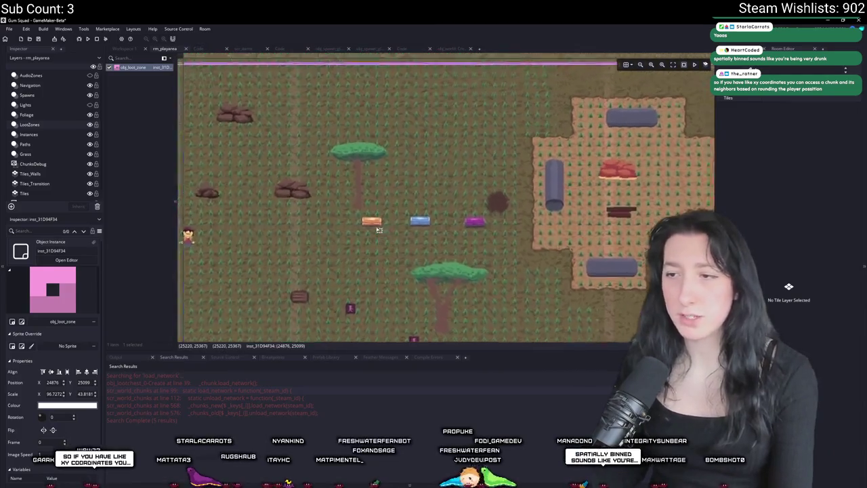
pyautogui.scroll(-2, 203, 189)
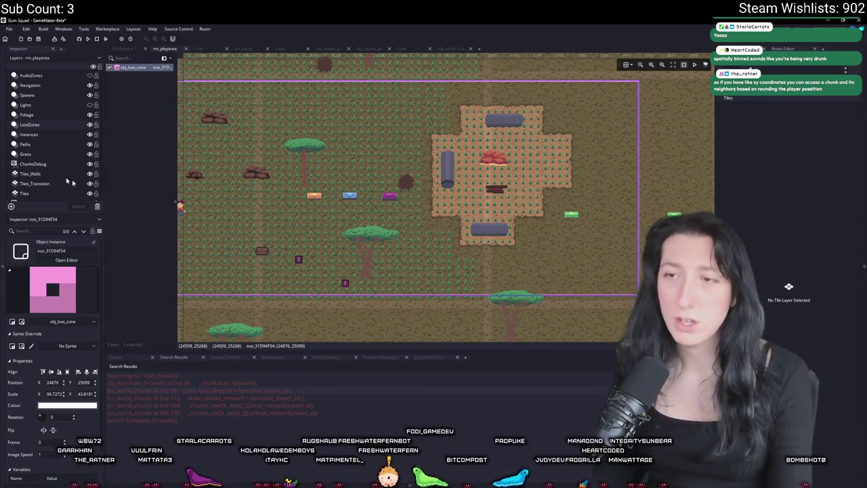
pyautogui.scroll(-8, 271, 169)
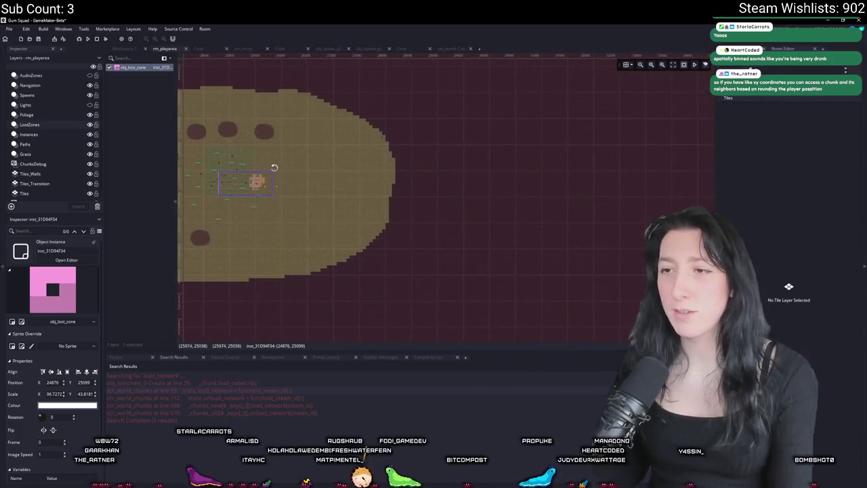
pyautogui.scroll(3, 383, 144)
pyautogui.scroll(-1, 453, 157)
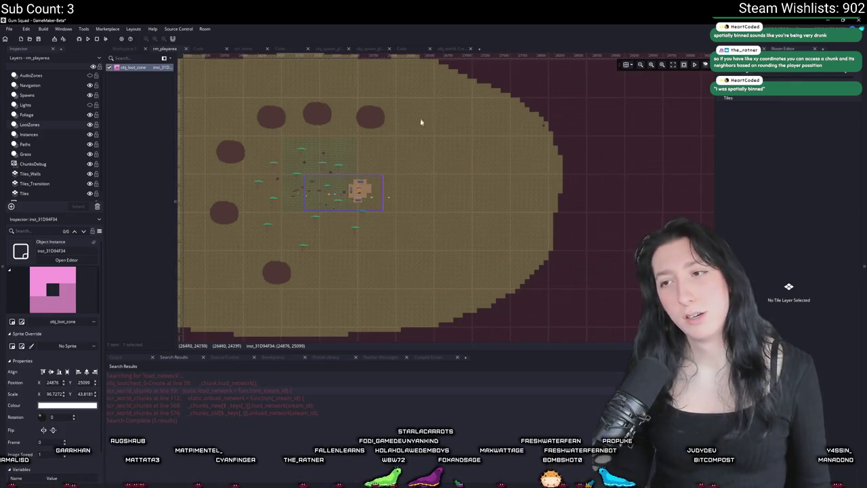
pyautogui.scroll(8, 451, 159)
pyautogui.scroll(-5, 301, 298)
pyautogui.scroll(2, 354, 170)
pyautogui.scroll(5, 249, 184)
pyautogui.scroll(-3, 333, 207)
pyautogui.scroll(3, 548, 182)
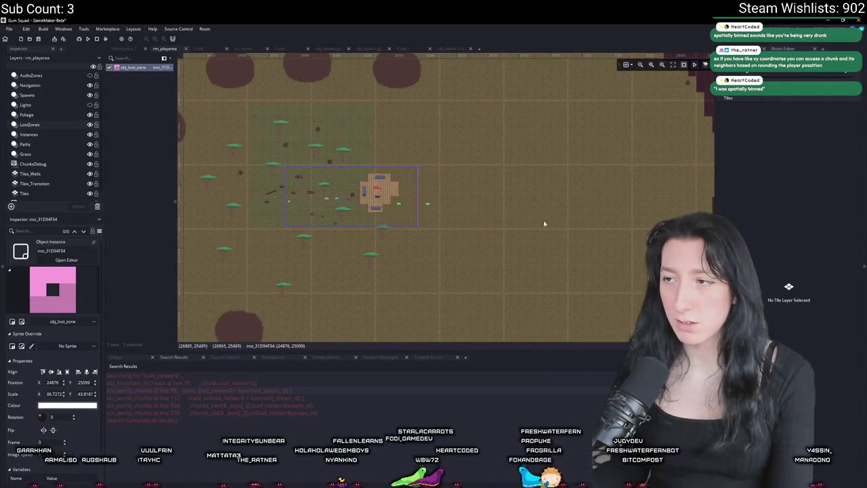
pyautogui.scroll(3, 535, 197)
pyautogui.scroll(1, 534, 197)
pyautogui.hscroll(-1, 571, 199)
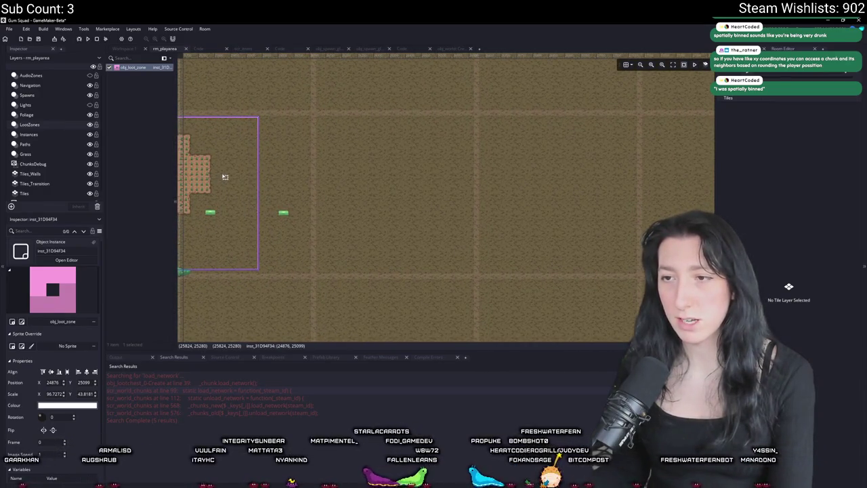
pyautogui.hscroll(-2, 225, 176)
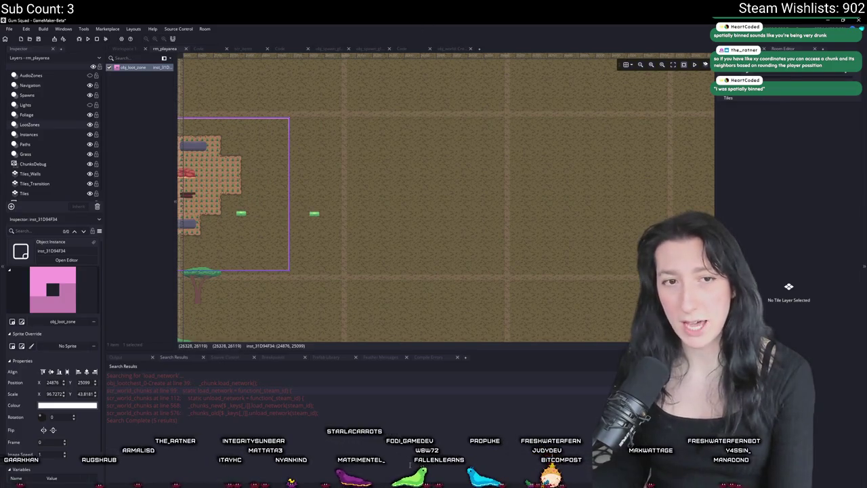
pyautogui.hscroll(-10, 312, 188)
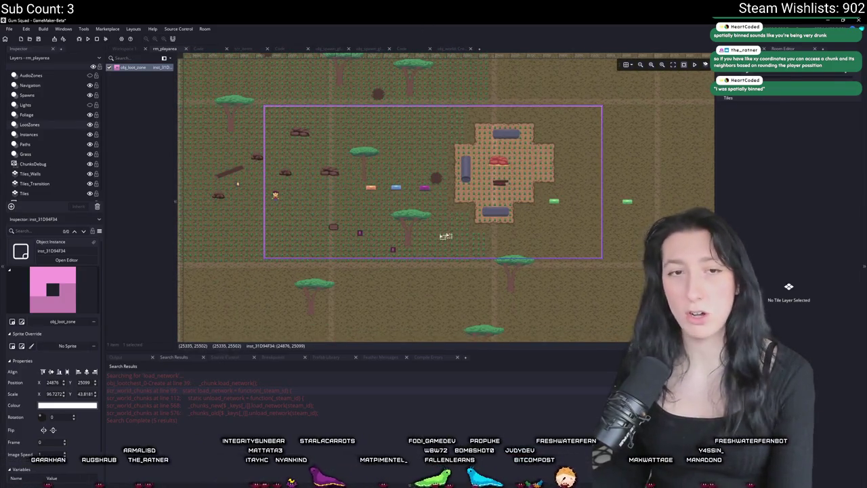
pyautogui.scroll(-2, 492, 193)
pyautogui.hscroll(10, 492, 193)
pyautogui.scroll(2, 271, 189)
pyautogui.hscroll(-3, 224, 186)
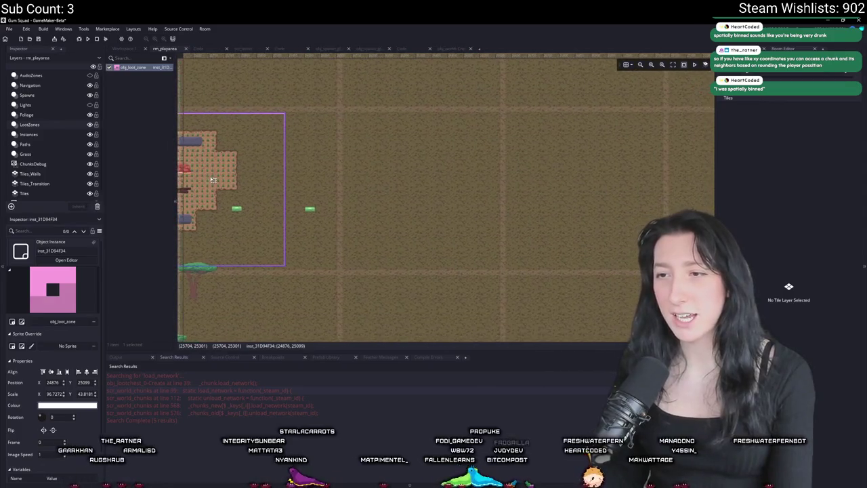
pyautogui.scroll(-2, 329, 198)
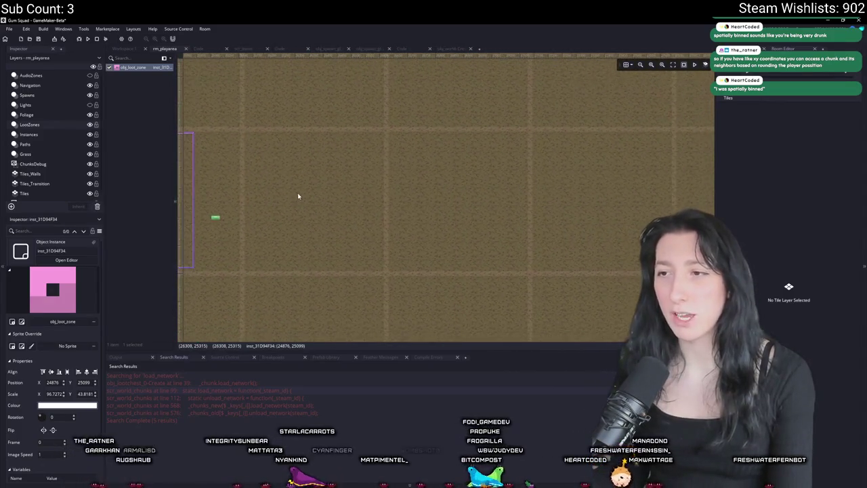
pyautogui.hscroll(-10, 312, 194)
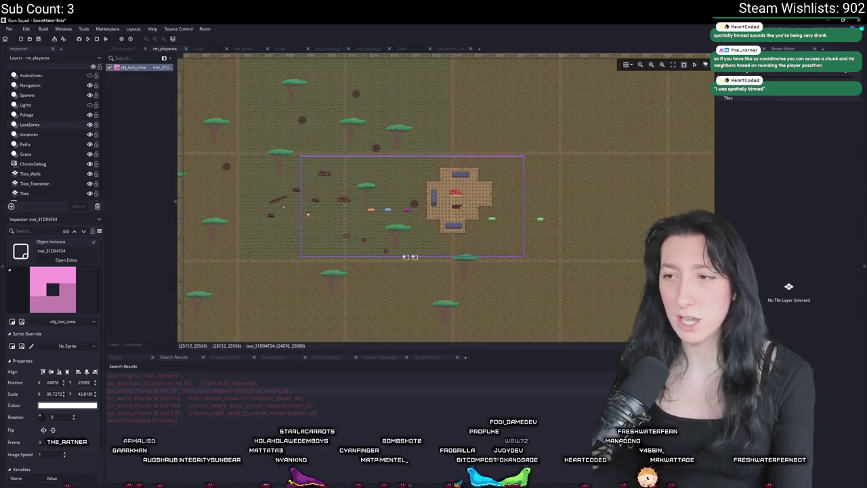
pyautogui.hscroll(9, 369, 255)
pyautogui.moveTo(290, 122)
pyautogui.mouseDown()
pyautogui.moveTo(300, 133)
pyautogui.moveTo(414, 120)
pyautogui.mouseUp()
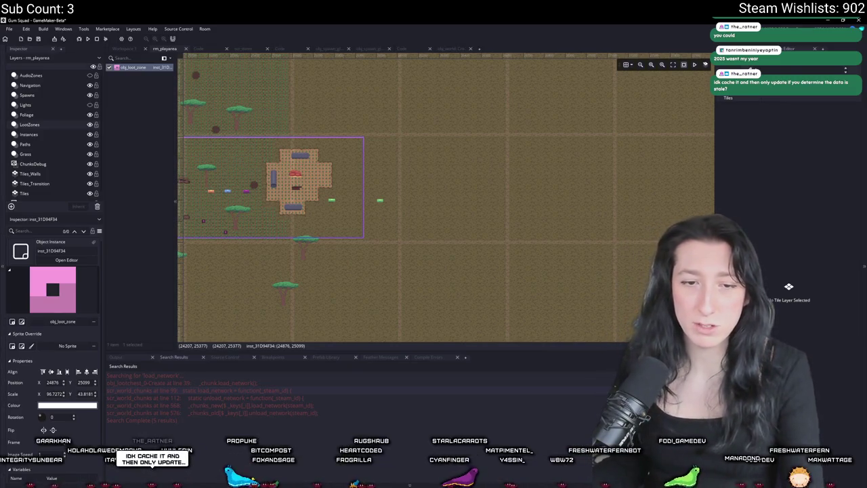
pyautogui.click(484, 265)
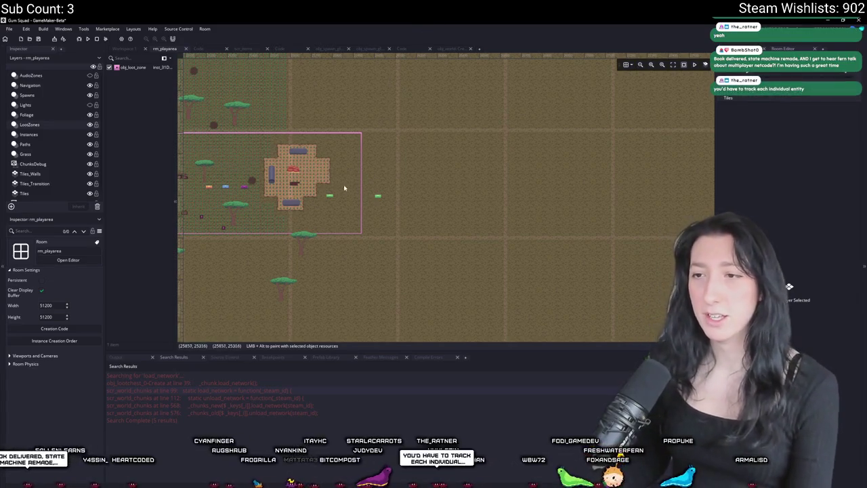
pyautogui.scroll(3, 328, 195)
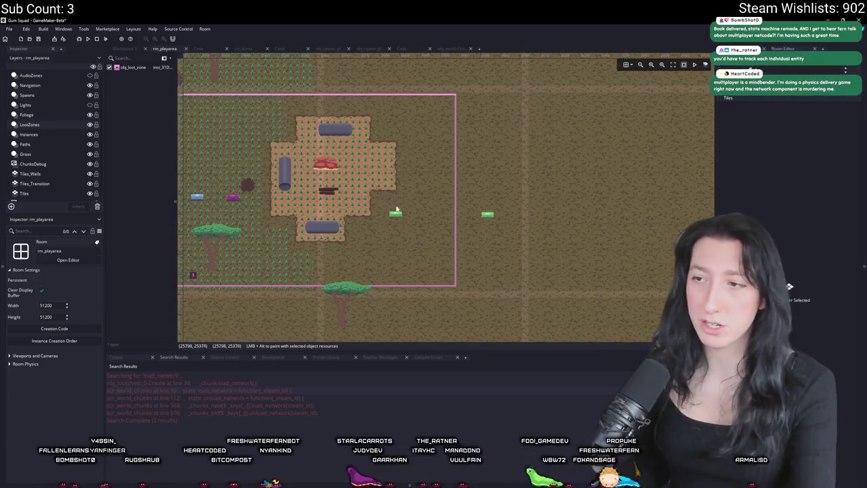
pyautogui.scroll(-3, 399, 211)
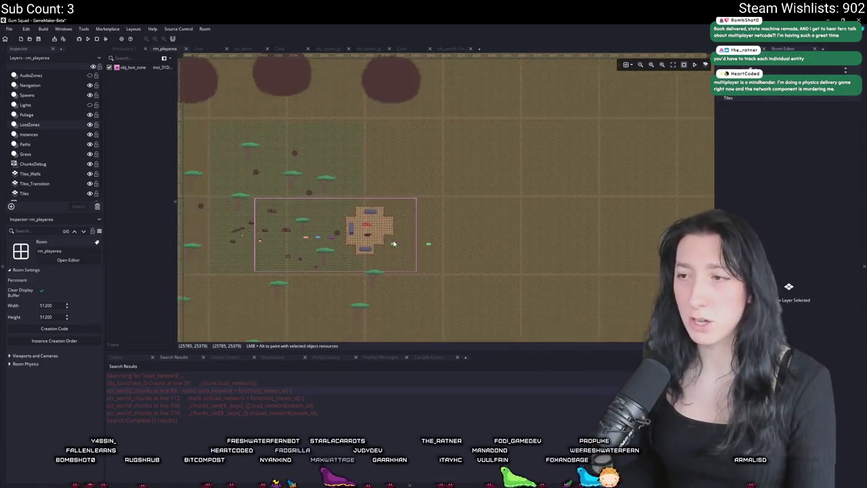
pyautogui.scroll(-3, 571, 191)
pyautogui.scroll(3, 460, 193)
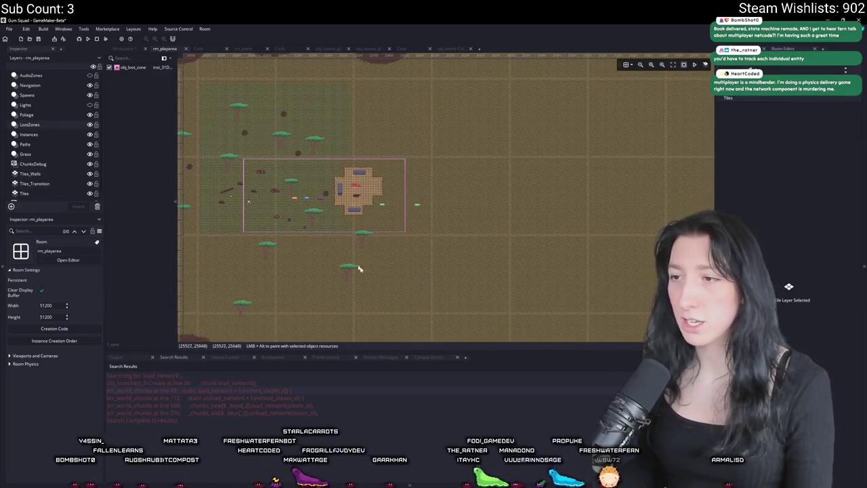
pyautogui.scroll(2, 541, 191)
pyautogui.hscroll(5, 417, 167)
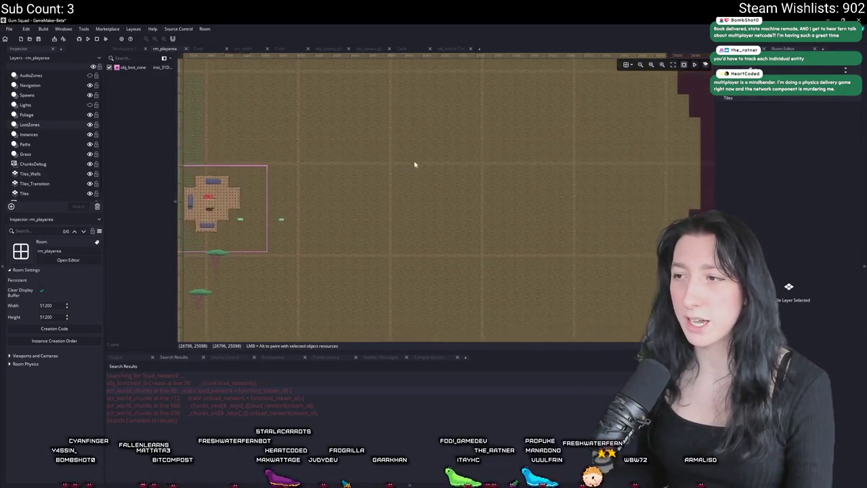
pyautogui.hscroll(3, 448, 204)
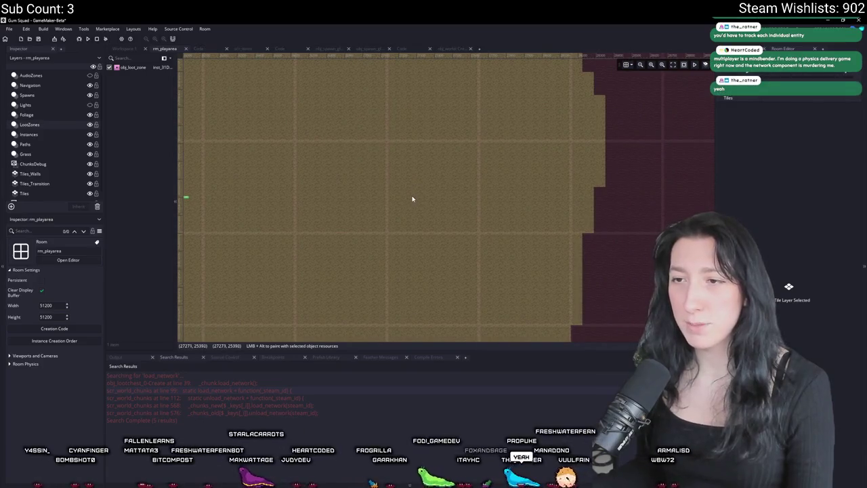
pyautogui.hscroll(-2, 410, 198)
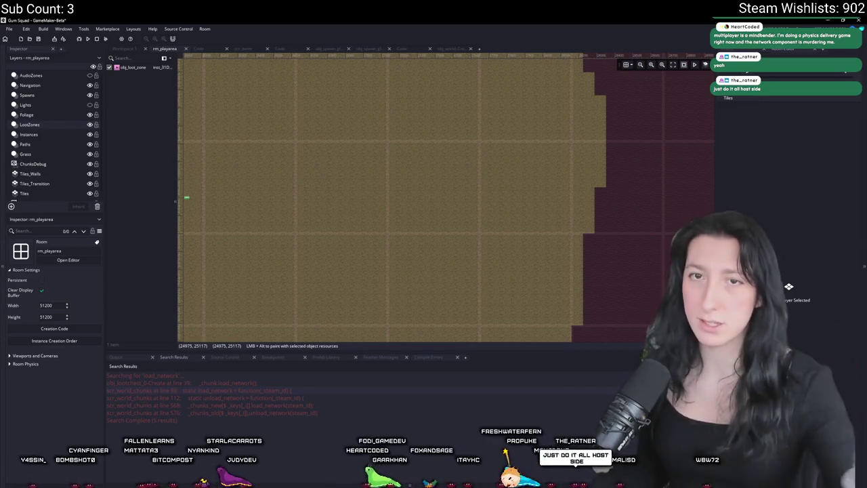
pyautogui.moveTo(226, 140)
pyautogui.mouseDown()
pyautogui.moveTo(323, 141)
pyautogui.moveTo(335, 176)
pyautogui.moveTo(443, 170)
pyautogui.mouseUp()
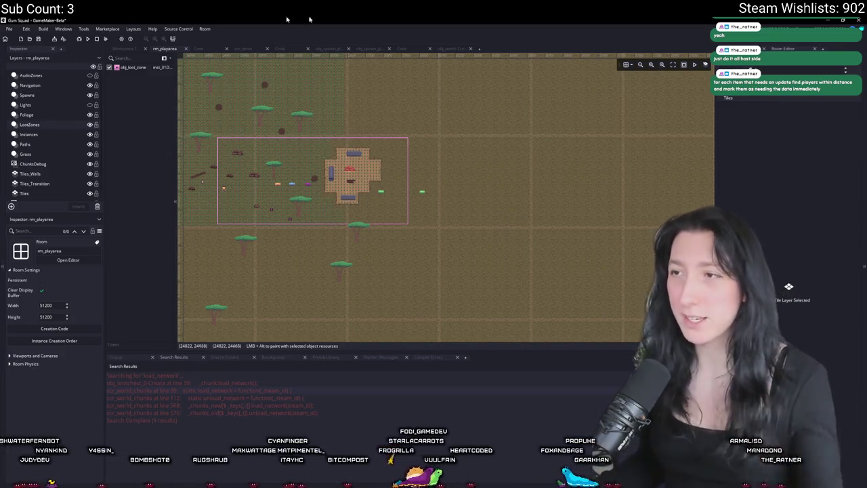
pyautogui.click(405, 48)
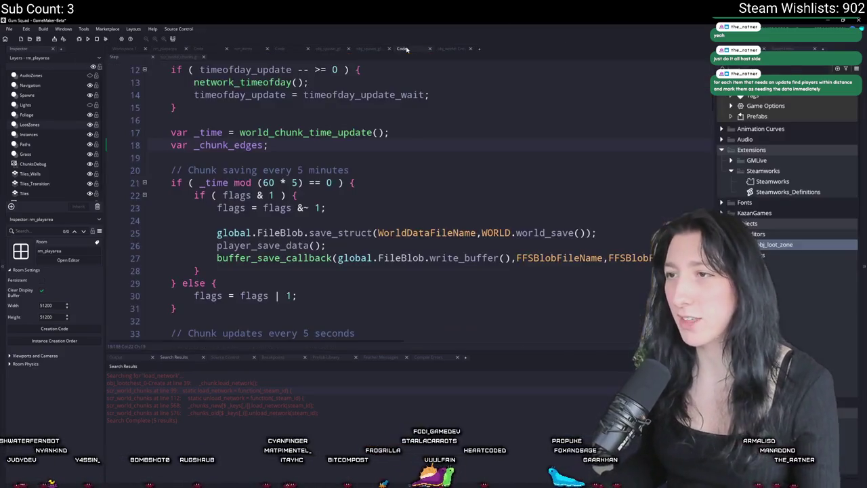
# - Paste the chunk lookup and network load lines after loot_reset() and indent them
pyautogui.click(365, 49)
pyautogui.click(328, 49)
pyautogui.click(292, 50)
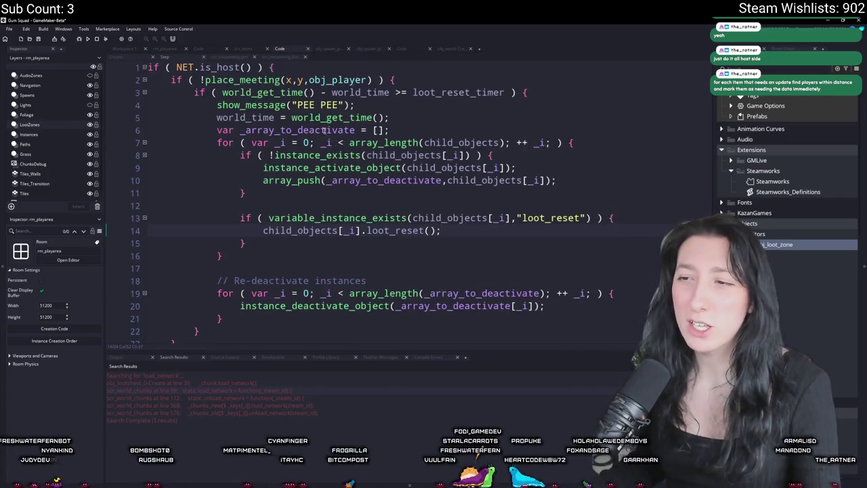
pyautogui.hotkey('ctrl', 'v')
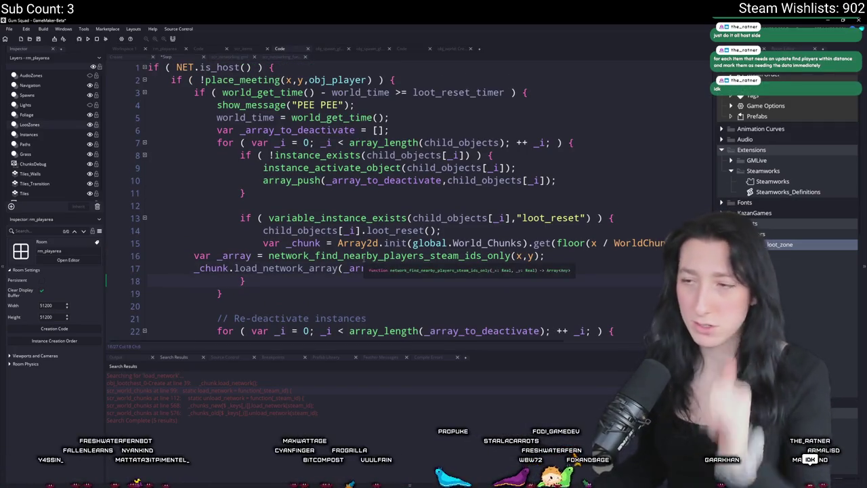
pyautogui.moveTo(389, 268); pyautogui.dragTo(183, 252)
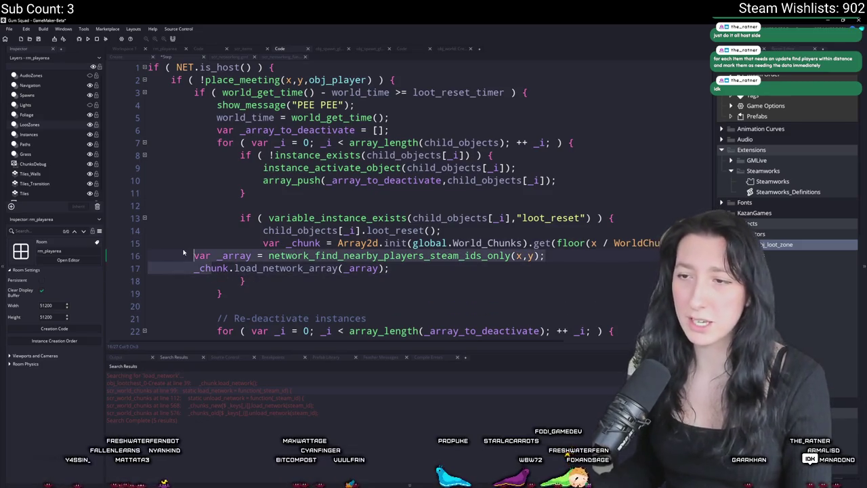
pyautogui.press('Tab')
pyautogui.press('Tab')
pyautogui.press('Tab')
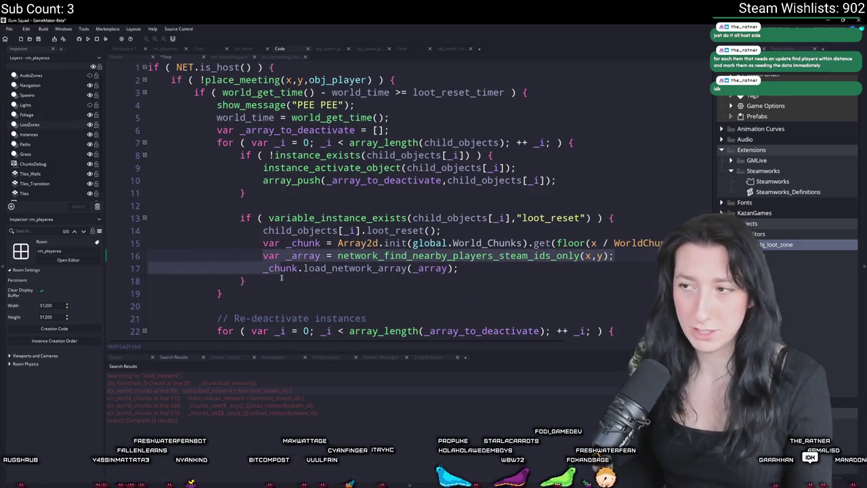
# - Remove the extra blank line inside the block and add a missing semicolon
pyautogui.hscroll(5, 474, 257)
pyautogui.click(651, 245)
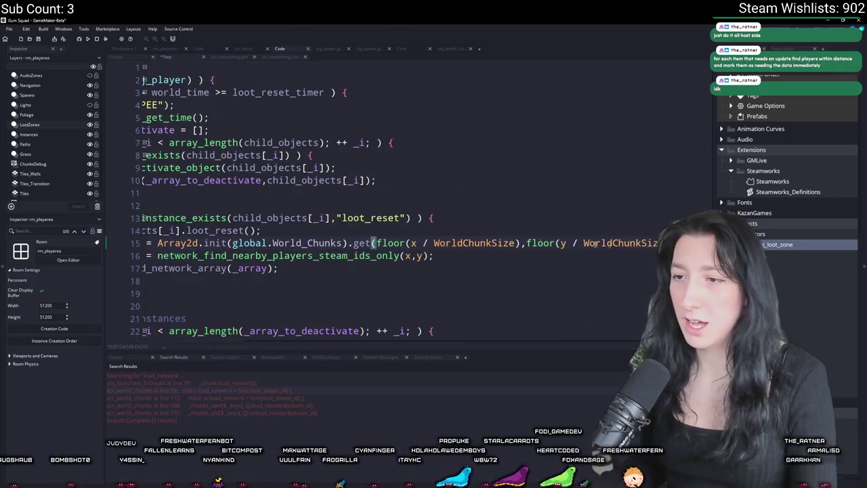
pyautogui.click(200, 277)
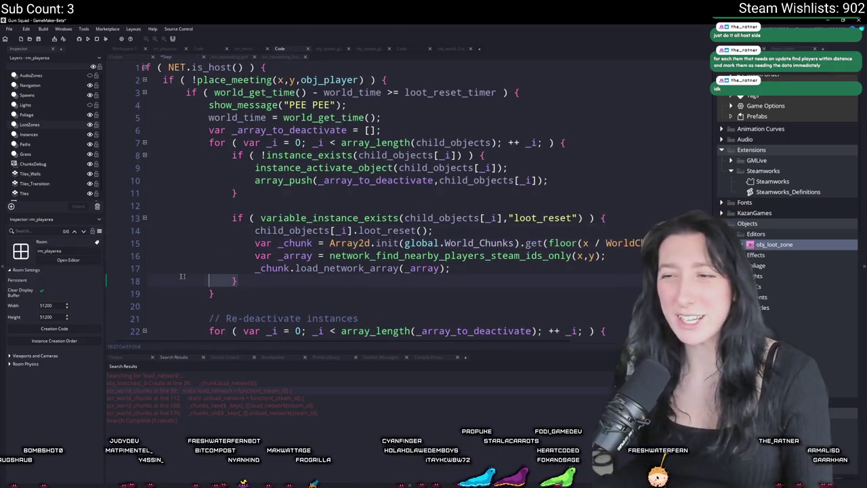
pyautogui.press('BackSpace')
pyautogui.press('BackSpace')
pyautogui.press('BackSpace')
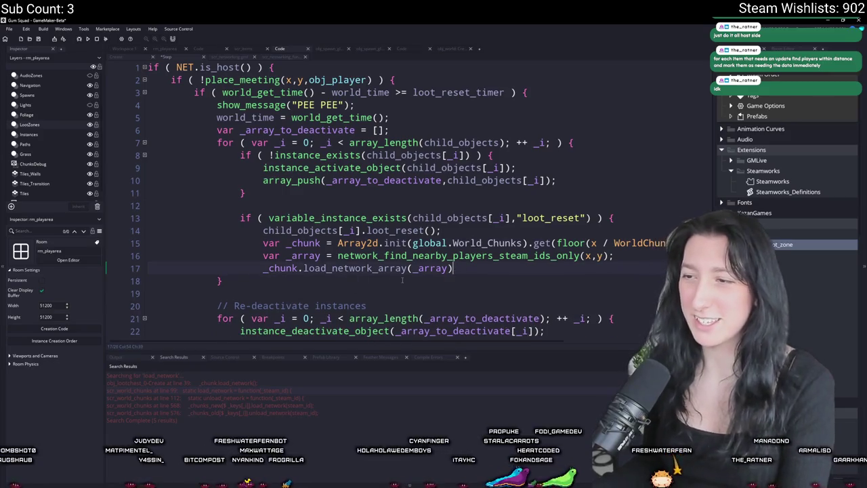
pyautogui.write(';')
# - Move the load_network_array line out of the block, commented out below the re-deactivate loop
pyautogui.moveTo(459, 268); pyautogui.dragTo(148, 271)
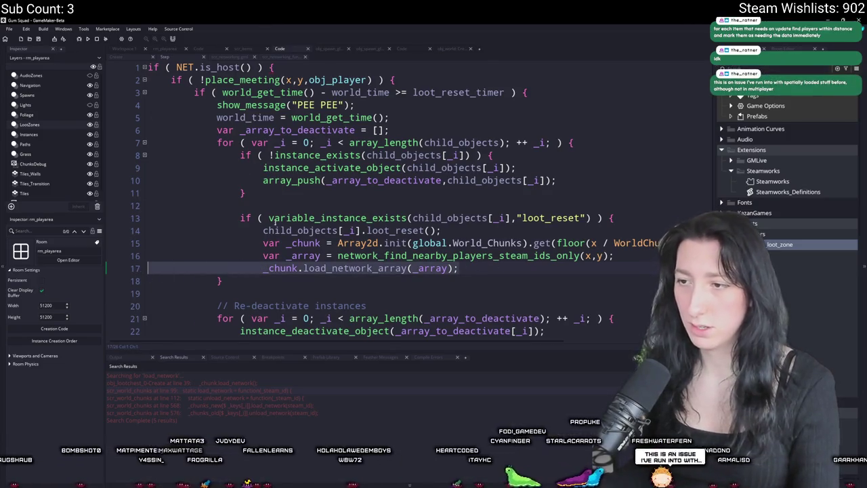
pyautogui.press('BackSpace')
pyautogui.press('BackSpace')
pyautogui.scroll(-2, 270, 218)
pyautogui.click(340, 268)
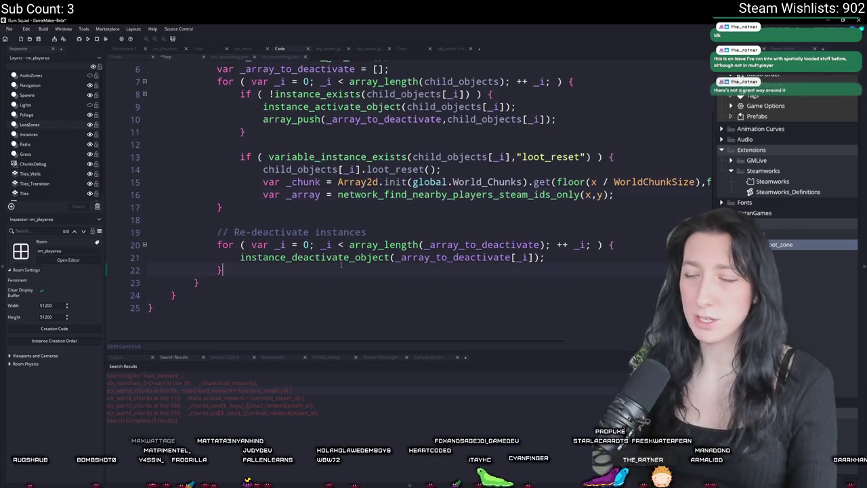
pyautogui.press('Return')
pyautogui.press('Return')
pyautogui.write('//_chunk.load_network_array(_array);')
pyautogui.scroll(1, 624, 166)
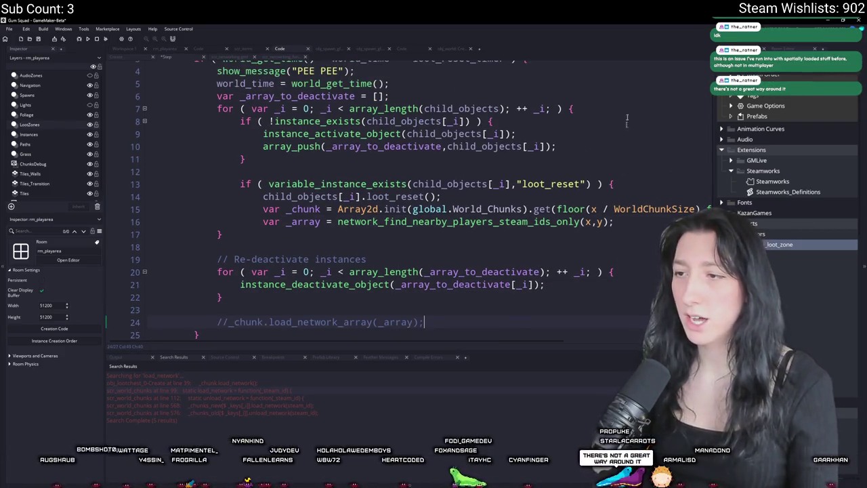
pyautogui.moveTo(677, 208); pyautogui.dragTo(217, 222)
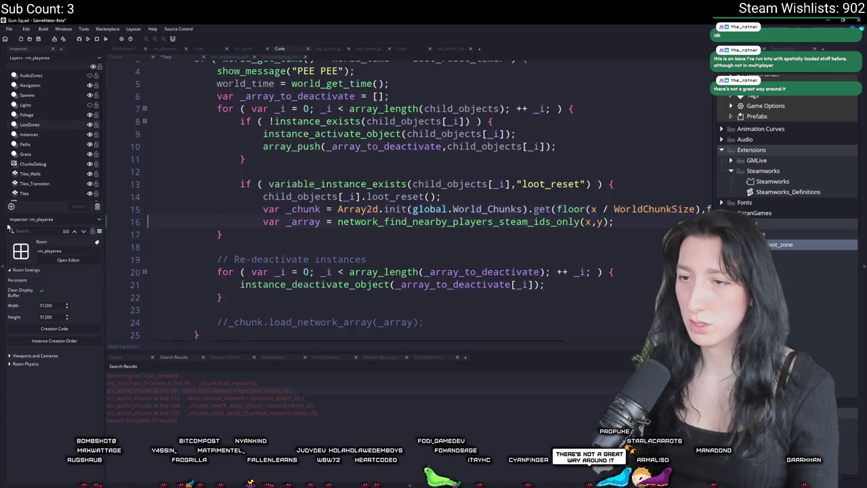
# - Open a new line below the _array_to_deactivate declaration for a chunks cache
pyautogui.scroll(2, 406, 203)
pyautogui.click(458, 122)
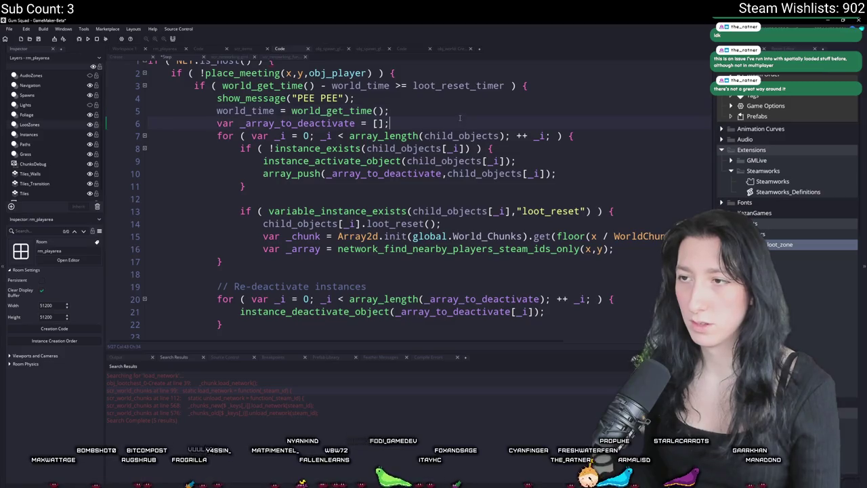
pyautogui.press('Return')
# - Declare var _chunks = {}; and open a blank line above the chunk lookup
pyautogui.write('var _chunks = {}')
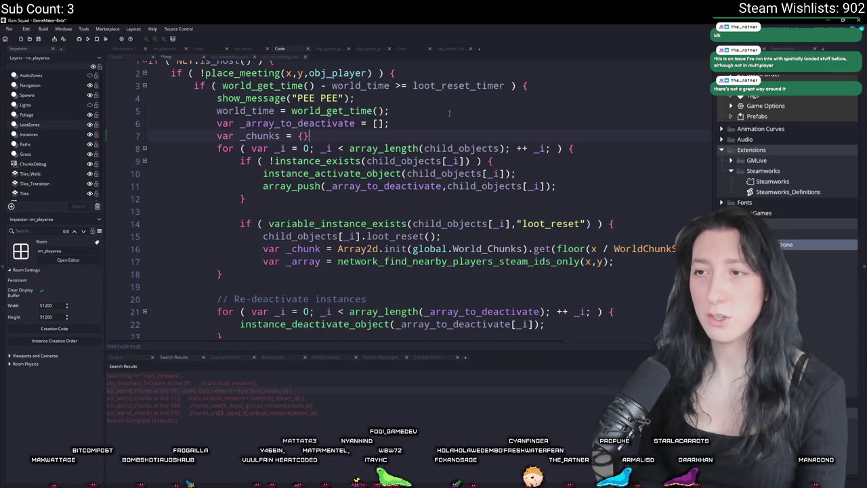
pyautogui.write(';')
pyautogui.press('Return')
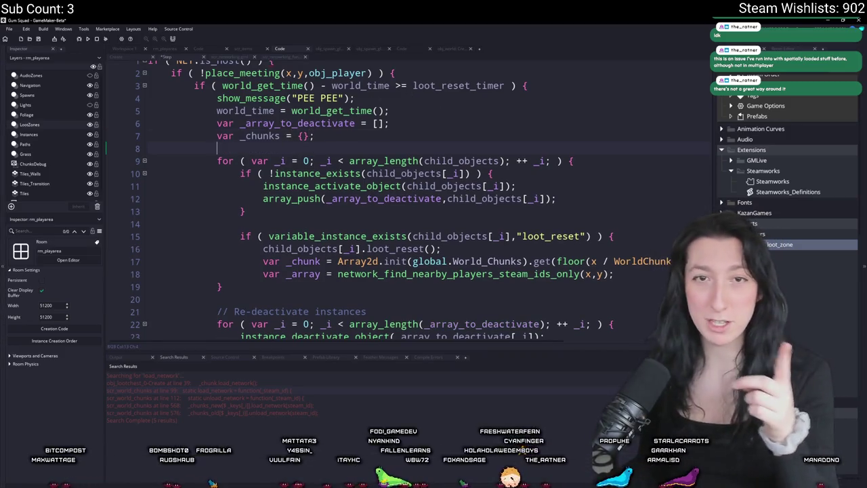
pyautogui.click(248, 135)
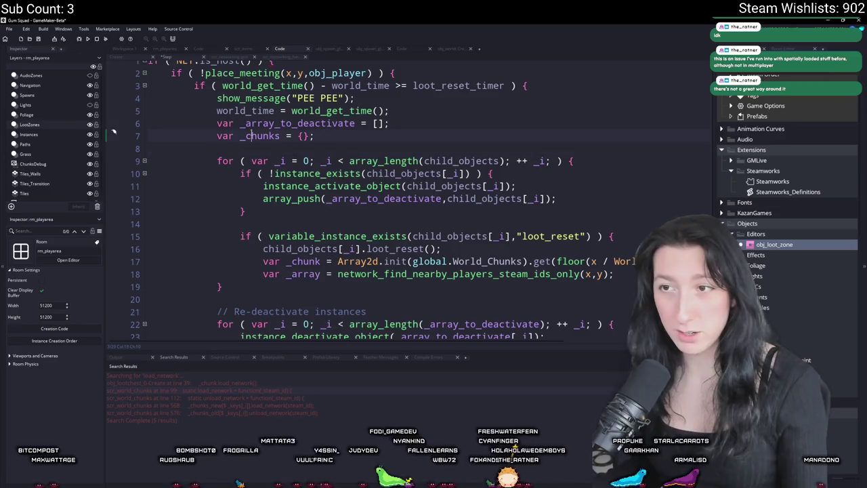
pyautogui.click(593, 252)
pyautogui.press('Down')
pyautogui.press('End')
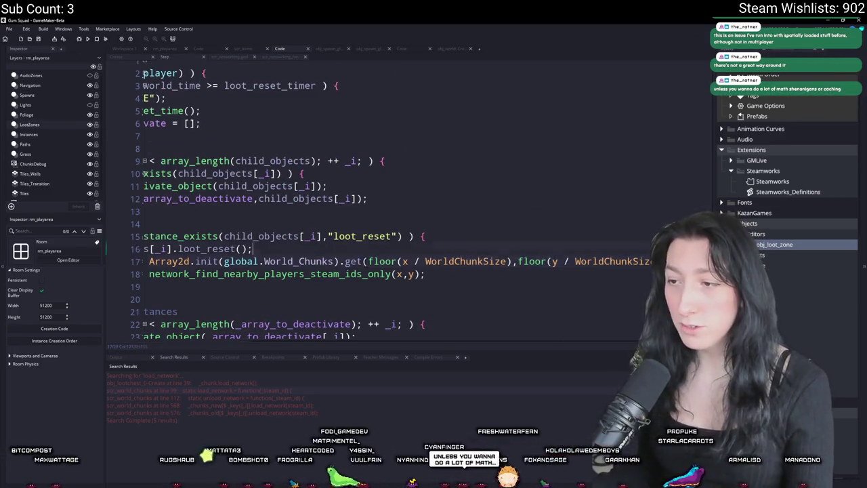
pyautogui.press('Home')
pyautogui.press('Return')
pyautogui.press('Up')
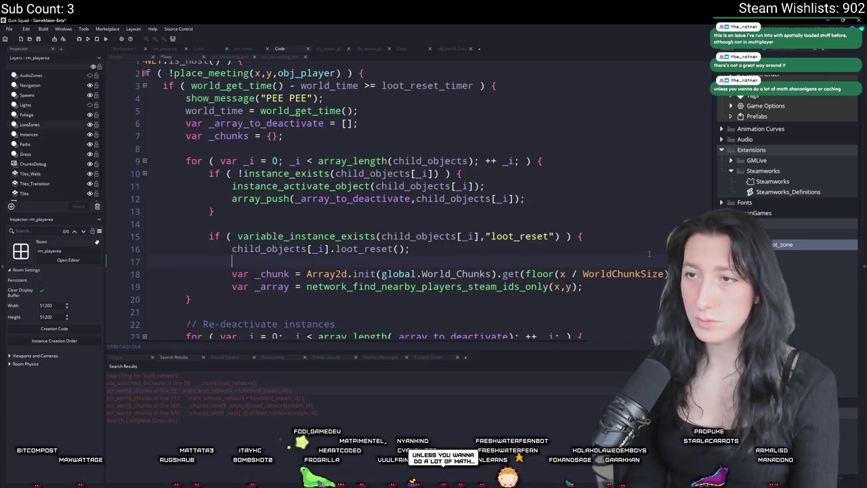
pyautogui.write('var _ke')
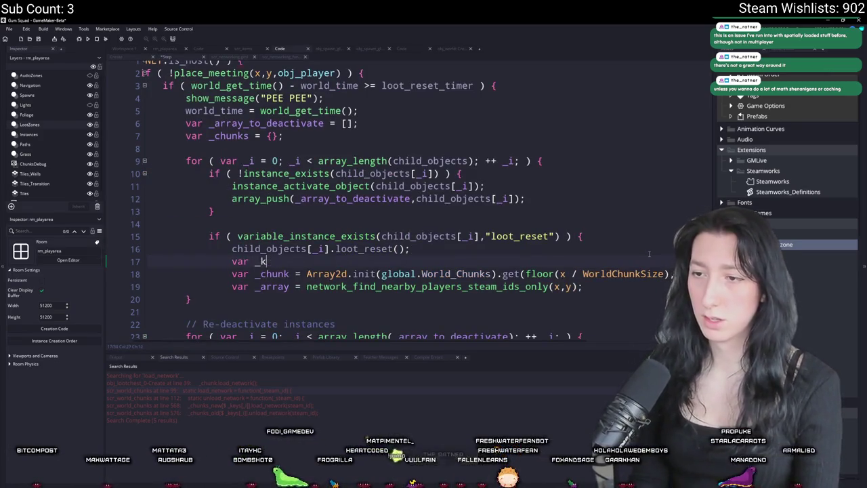
pyautogui.press('BackSpace')
pyautogui.press('BackSpace')
pyautogui.press('BackSpace')
pyautogui.press('BackSpace')
pyautogui.press('BackSpace')
pyautogui.press('BackSpace')
pyautogui.press('BackSpace')
# - Declare var _chunk_position = [] and begin a _chunk_position assignment line
pyautogui.press('Return')
pyautogui.write('v')
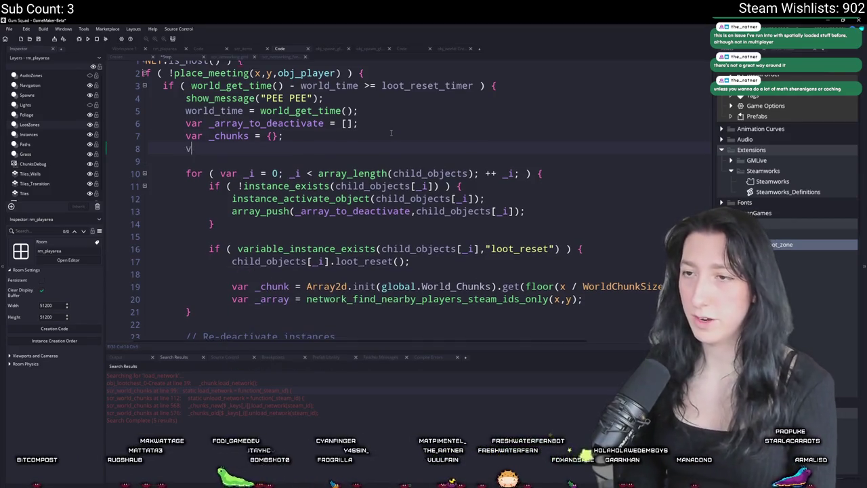
pyautogui.write('hu')
pyautogui.press('BackSpace')
pyautogui.press('BackSpace')
pyautogui.press('BackSpace')
pyautogui.press('BackSpace')
pyautogui.press('BackSpace')
pyautogui.write('chunk_pos')
pyautogui.press('BackSpace')
pyautogui.write('ition = []')
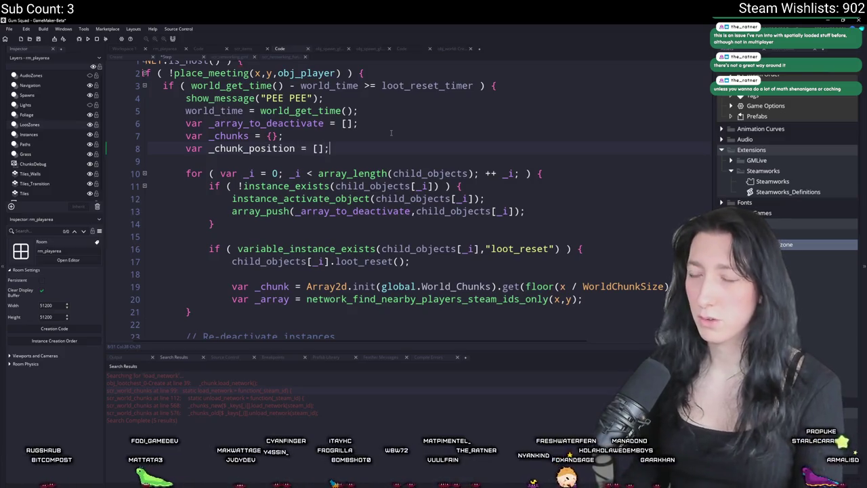
pyautogui.write('_ch')
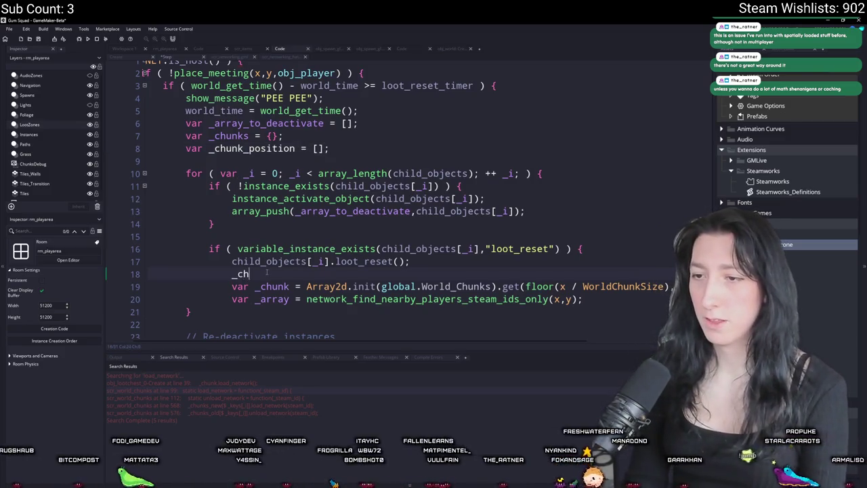
pyautogui.write('unk_position =')
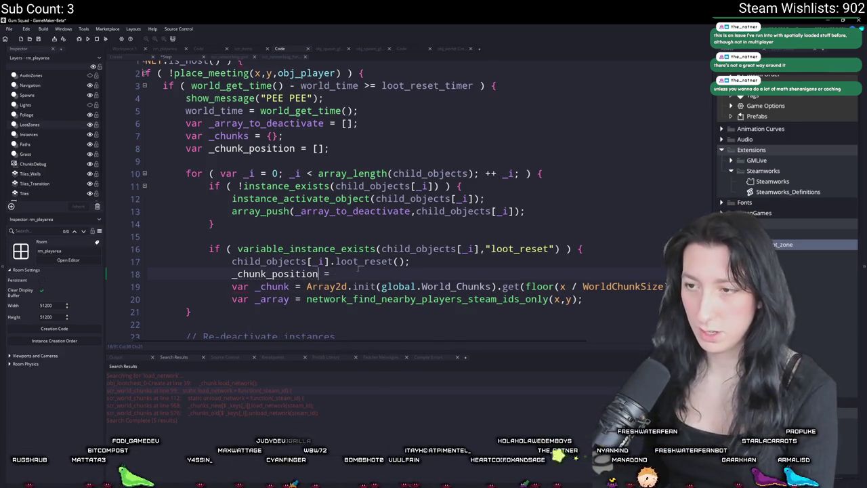
pyautogui.press('Left')
pyautogui.press('Left')
pyautogui.press('Left')
pyautogui.write('p')
pyautogui.press('BackSpace')
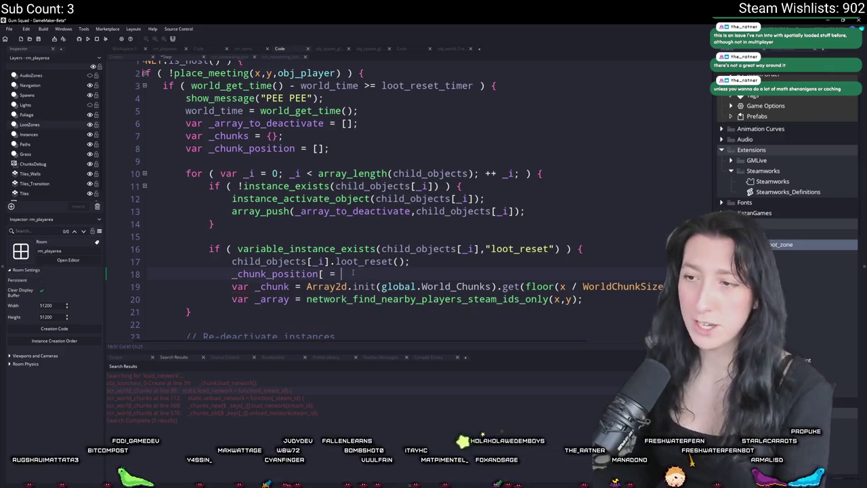
pyautogui.press('Return')
pyautogui.write('_chunks')
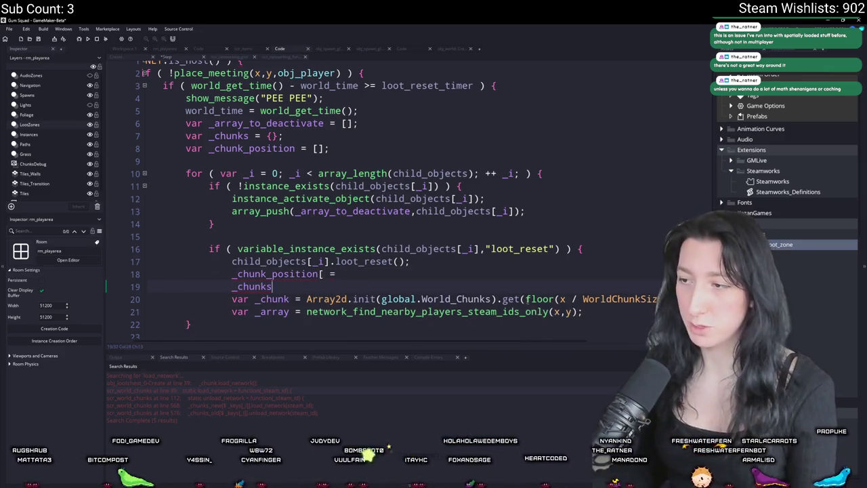
# - Set _chunk_position[0] to floor(x / WorldChunkSize)
pyautogui.click(449, 274)
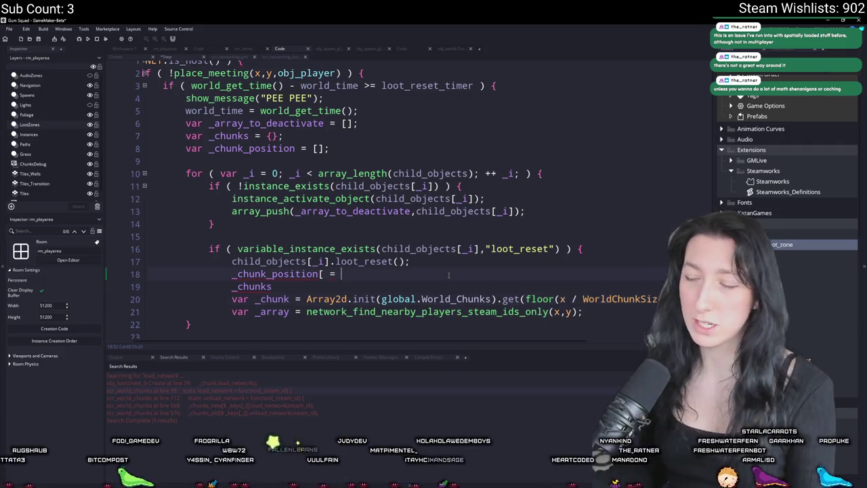
pyautogui.press('BackSpace')
pyautogui.press('BackSpace')
pyautogui.press('BackSpace')
pyautogui.write('floor(x / WorldChunkSize)')
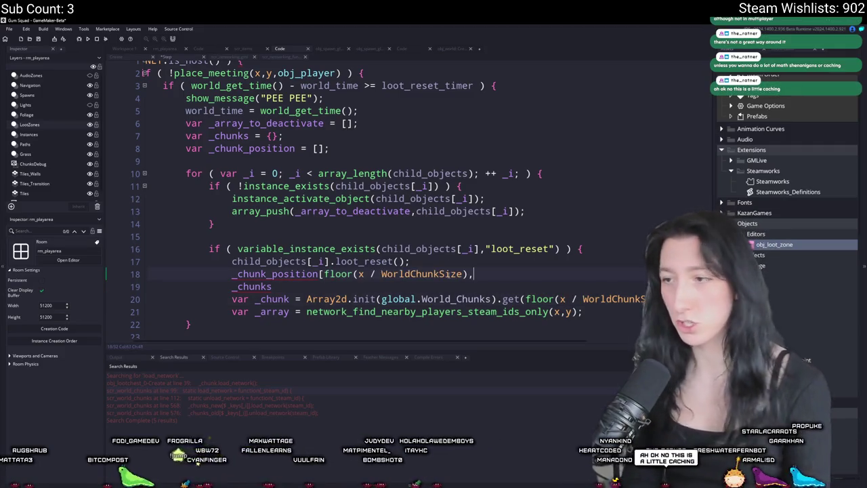
pyautogui.click(548, 298)
pyautogui.click(479, 279)
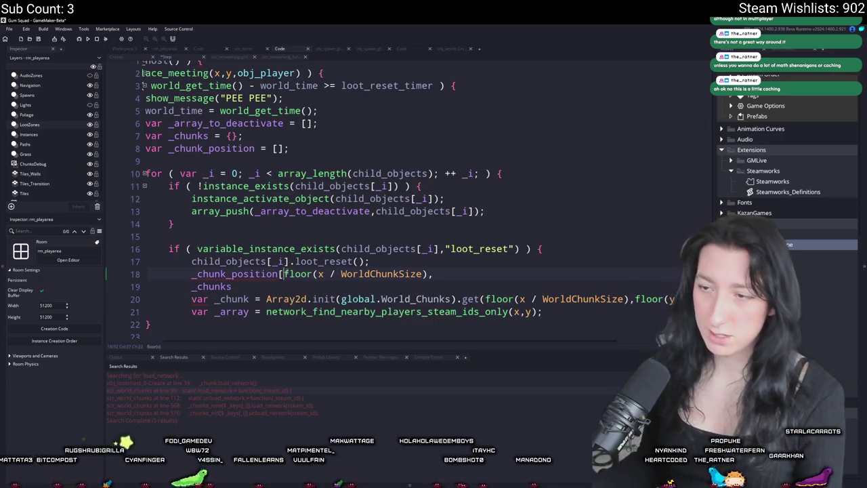
pyautogui.write('0] =')
# - Duplicate that line as _chunk_position[1] = floor(y / WorldChunkSize) and hide the side panels
pyautogui.click(478, 277)
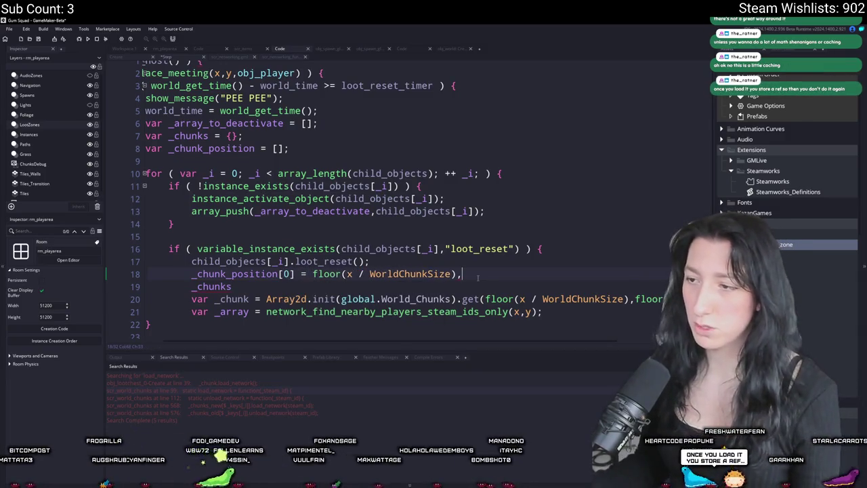
pyautogui.write(';')
pyautogui.press('Return')
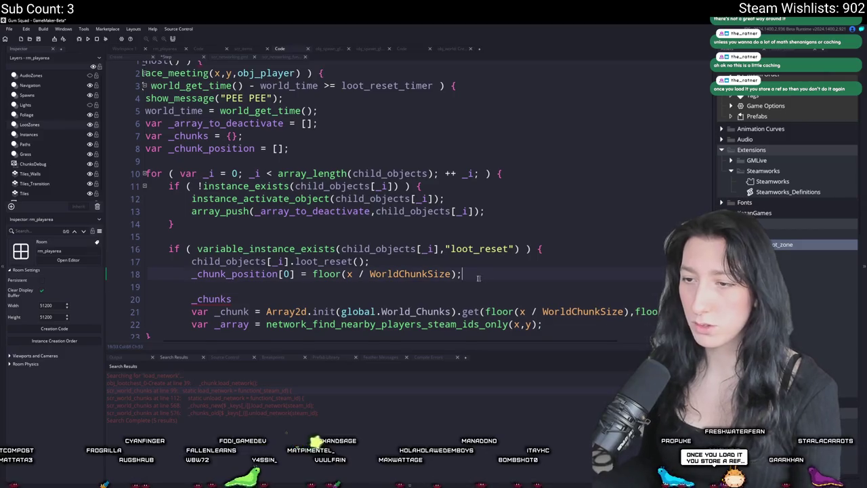
pyautogui.hotkey('ctrl', 'd')
pyautogui.doubleClick(350, 285)
pyautogui.write('y')
pyautogui.doubleClick(287, 286)
pyautogui.write('1')
pyautogui.scroll(-2, 293, 280)
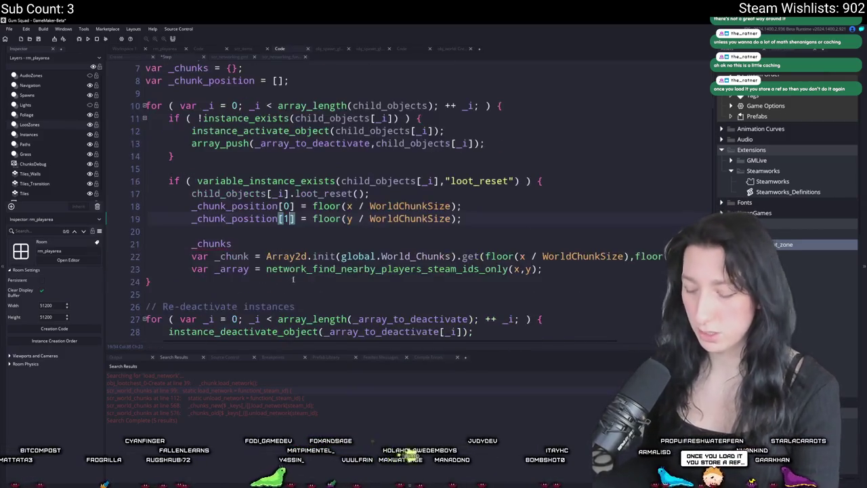
pyautogui.press('F12')
pyautogui.scroll(2, 292, 280)
pyautogui.scroll(2, 292, 280)
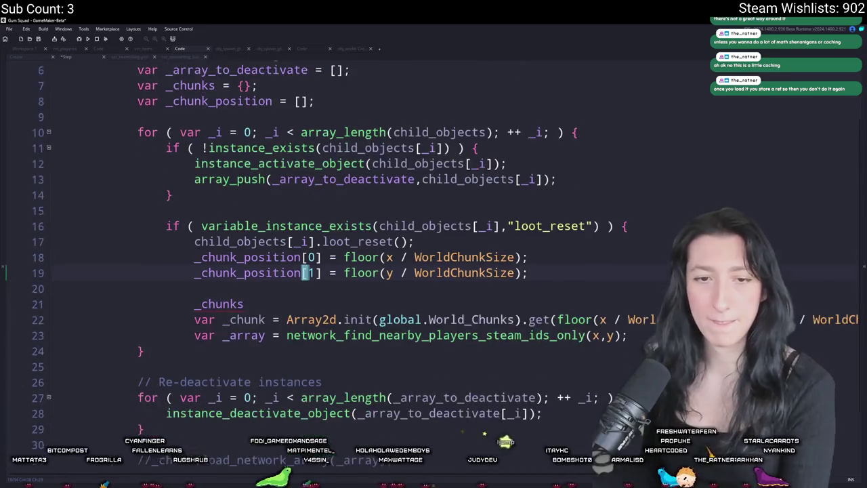
pyautogui.scroll(-1, 331, 227)
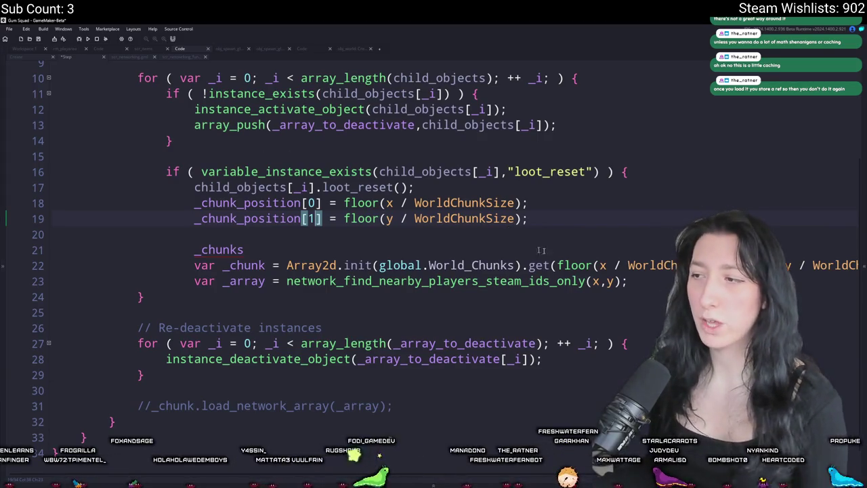
pyautogui.click(407, 265)
pyautogui.press('End')
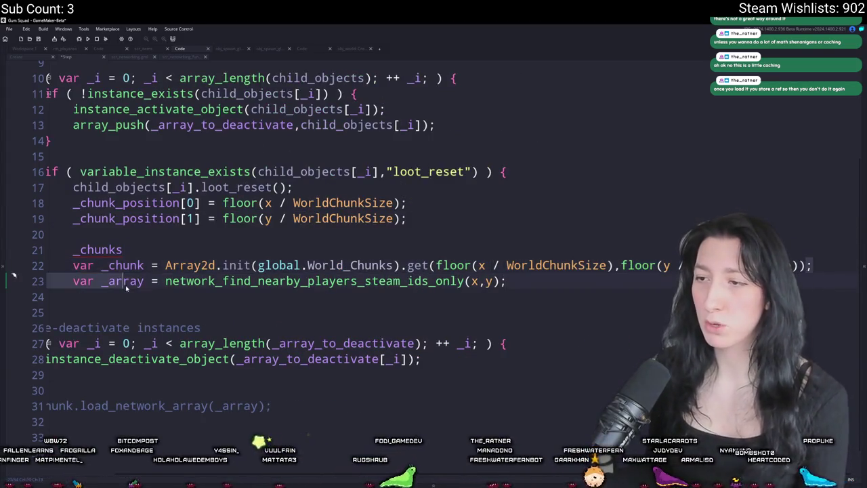
pyautogui.click(166, 265)
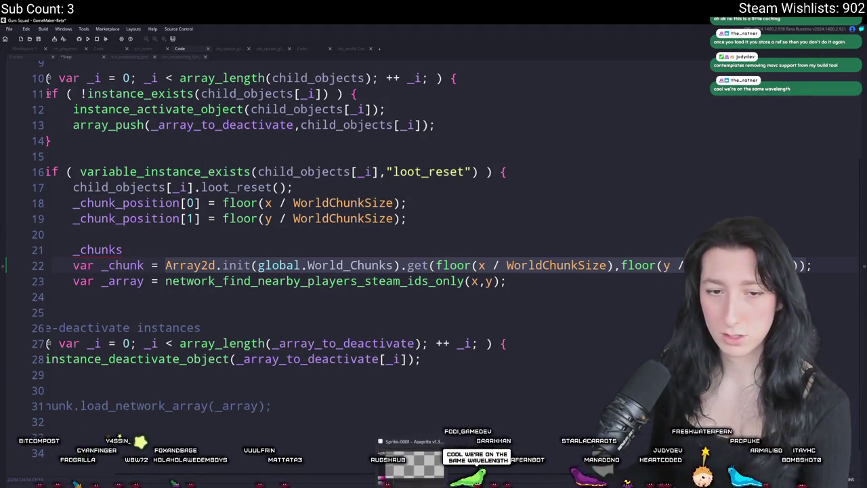
pyautogui.scroll(-1, 500, 240)
pyautogui.press('End')
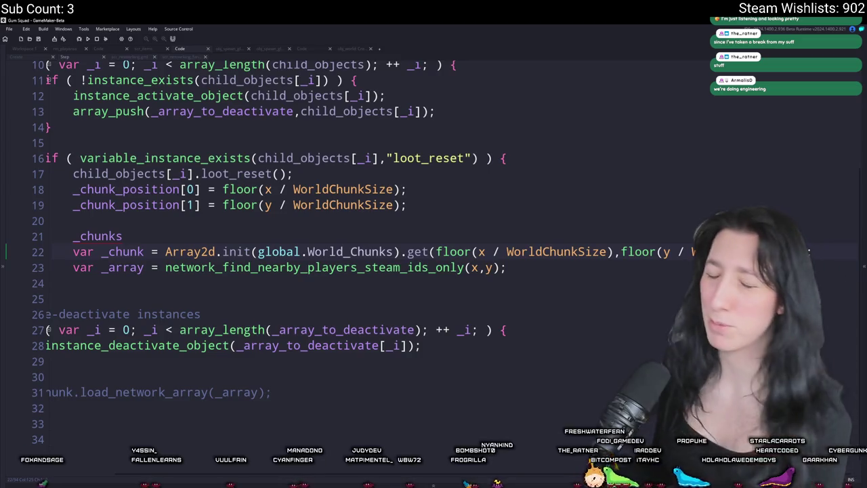
# - Delete the stray _chunks word on line 21 and open a new line above the chunk lookup
pyautogui.click(266, 223)
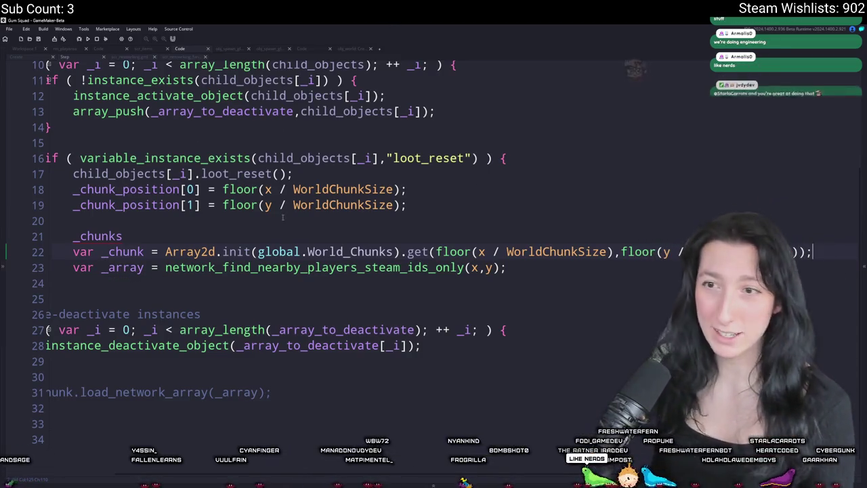
pyautogui.click(73, 237)
pyautogui.doubleClick(73, 236)
pyautogui.press('BackSpace')
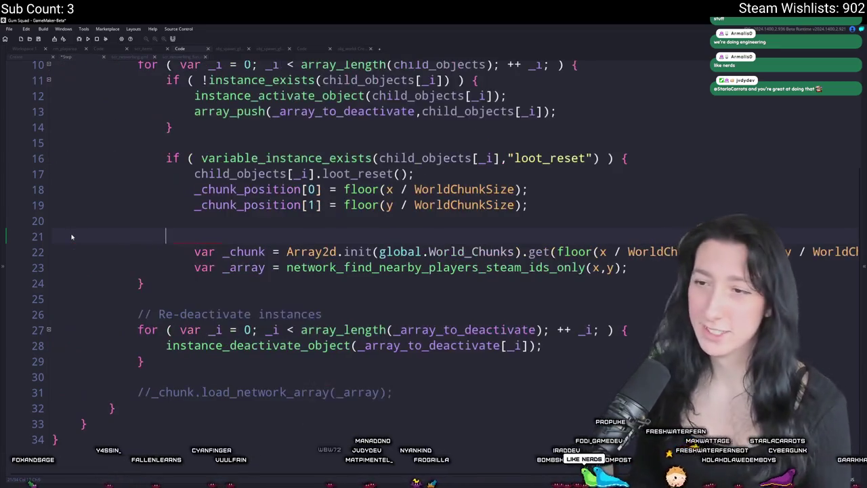
pyautogui.press('Tab')
pyautogui.press('Tab')
pyautogui.press('Tab')
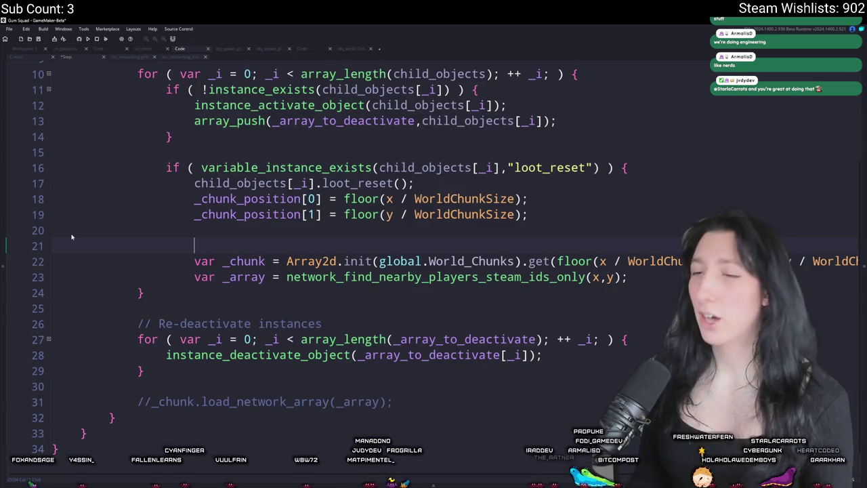
pyautogui.hscroll(3, 427, 461)
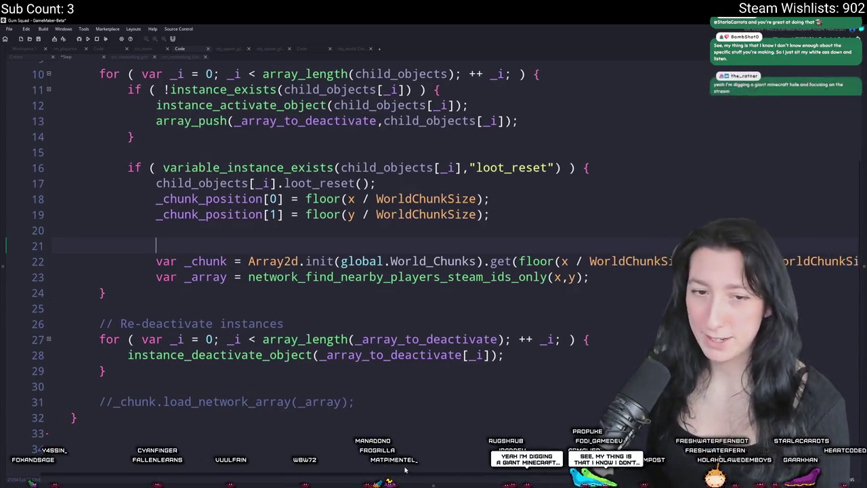
pyautogui.hscroll(2, 427, 461)
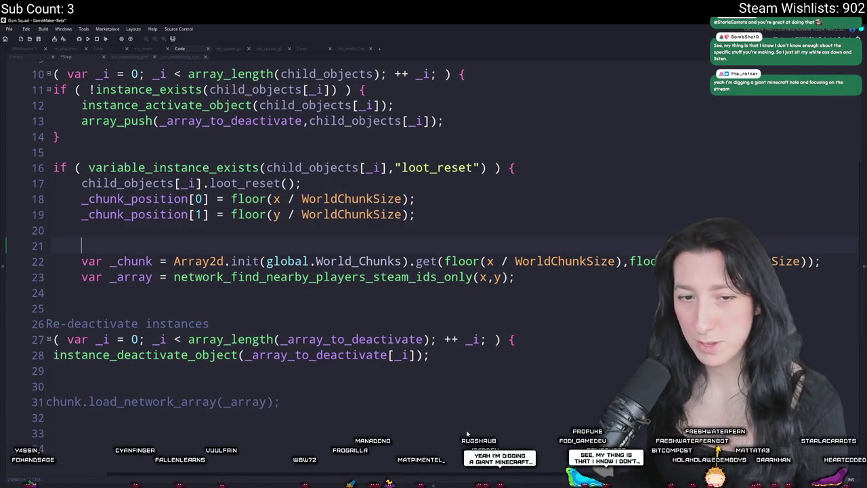
pyautogui.hscroll(1, 467, 434)
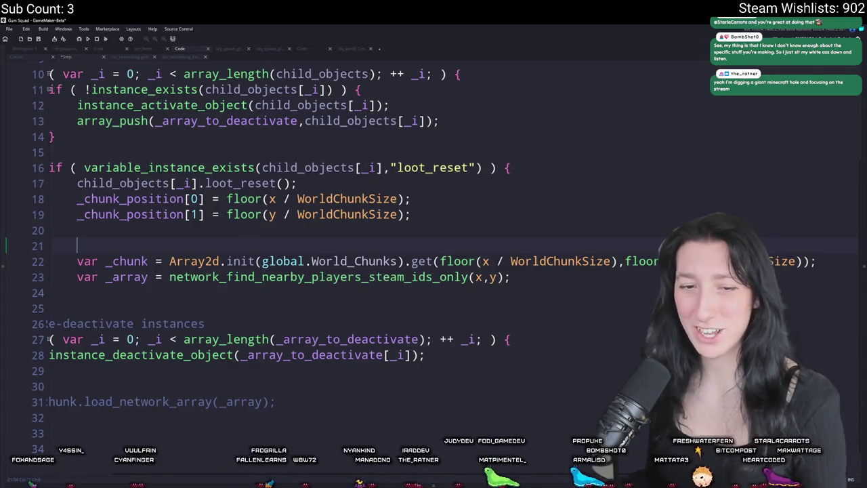
pyautogui.click(193, 233)
pyautogui.press('Return')
pyautogui.write('if ( variable_struct_e')
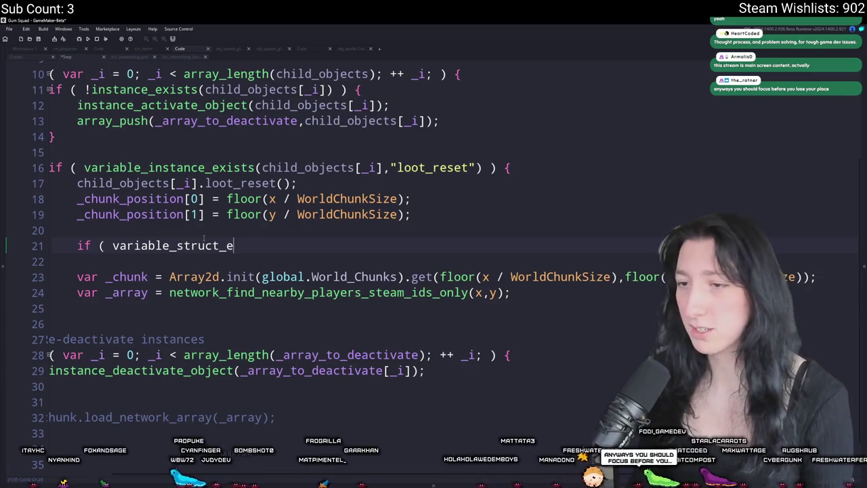
# - Fill the variable_struct_exists check with _chunks and a string(_chunk_position[0]) key
pyautogui.write('xists(')
pyautogui.scroll(3, 213, 232)
pyautogui.write('chunk')
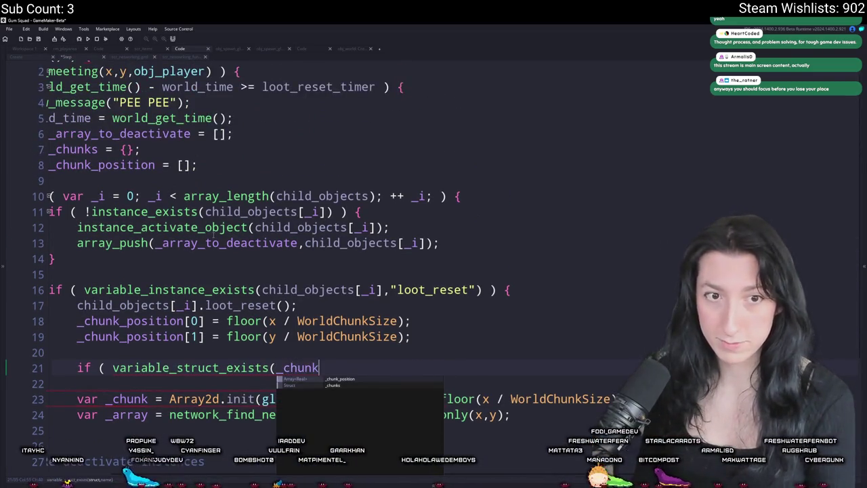
pyautogui.write('s,')
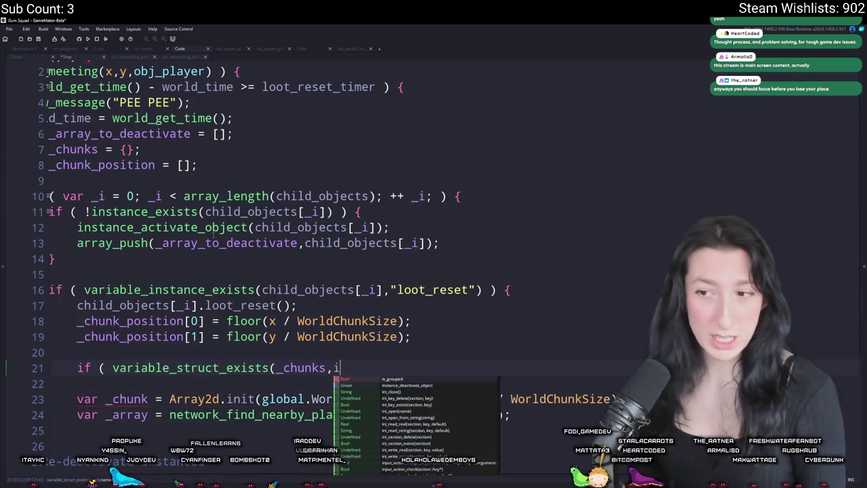
pyautogui.write('floor(y / WorldChunkSize')
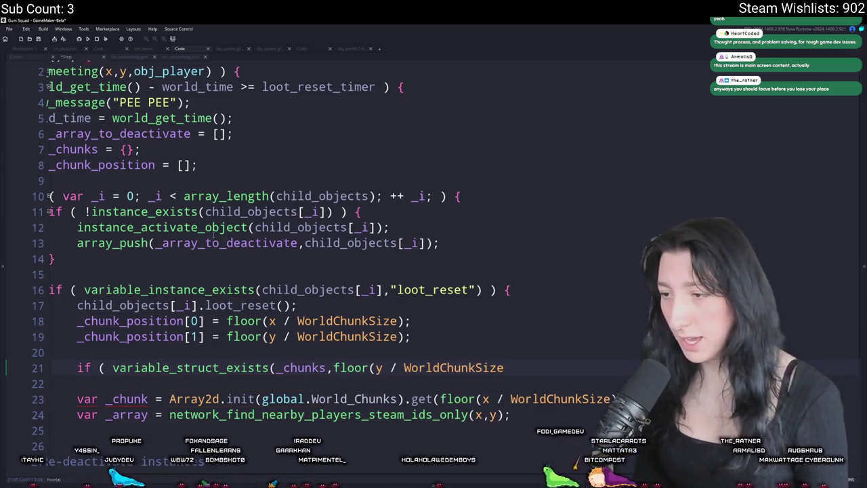
pyautogui.press('BackSpace')
pyautogui.write('x')
pyautogui.click(333, 367)
pyautogui.moveTo(77, 321); pyautogui.dragTo(334, 322)
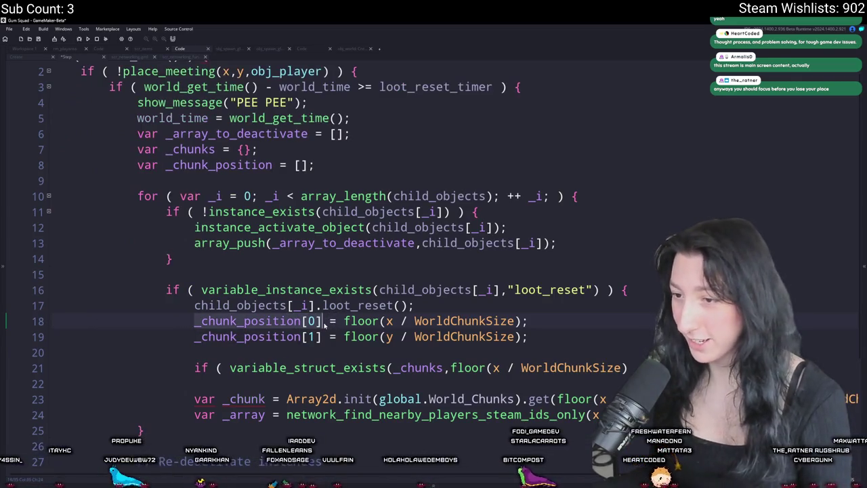
pyautogui.click(451, 367)
pyautogui.hotkey('shift', 'End')
pyautogui.write('st')
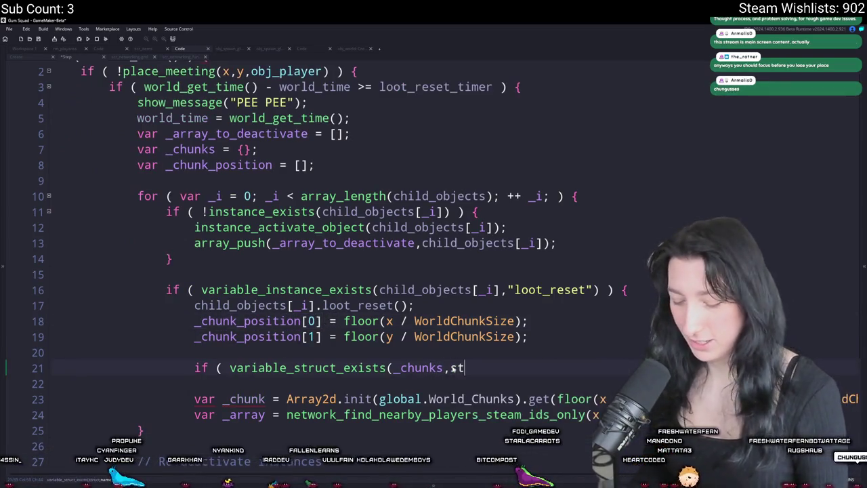
pyautogui.write('ring(_chunk_position[0])')
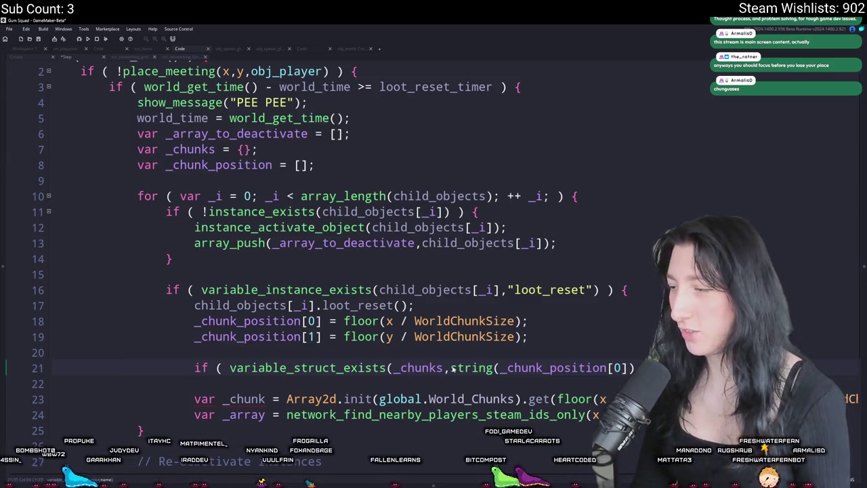
# - Declare var _chunk_key after _chunk_position among the top declarations
pyautogui.hscroll(3, 452, 367)
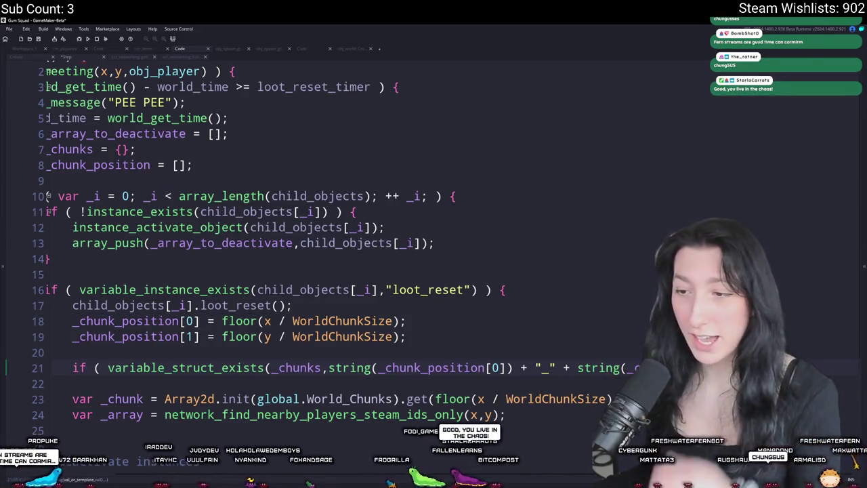
pyautogui.scroll(-1, 317, 233)
pyautogui.click(545, 340)
pyautogui.click(330, 340)
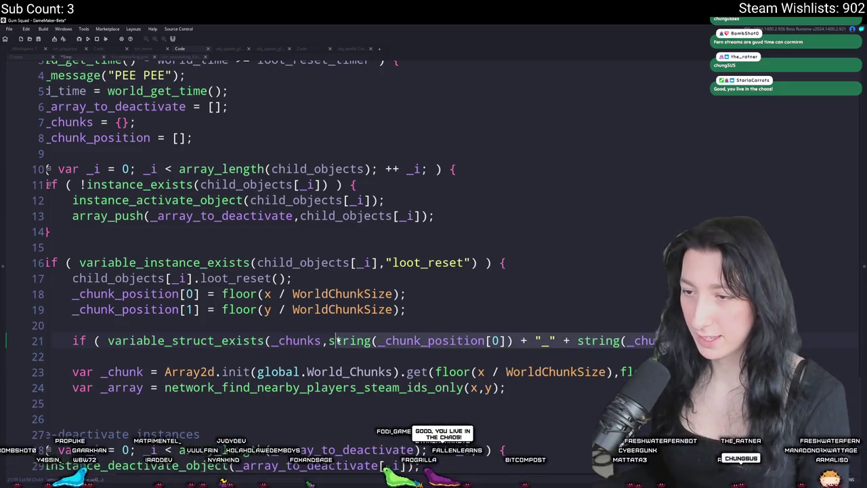
pyautogui.scroll(2, 48, 168)
pyautogui.click(49, 122)
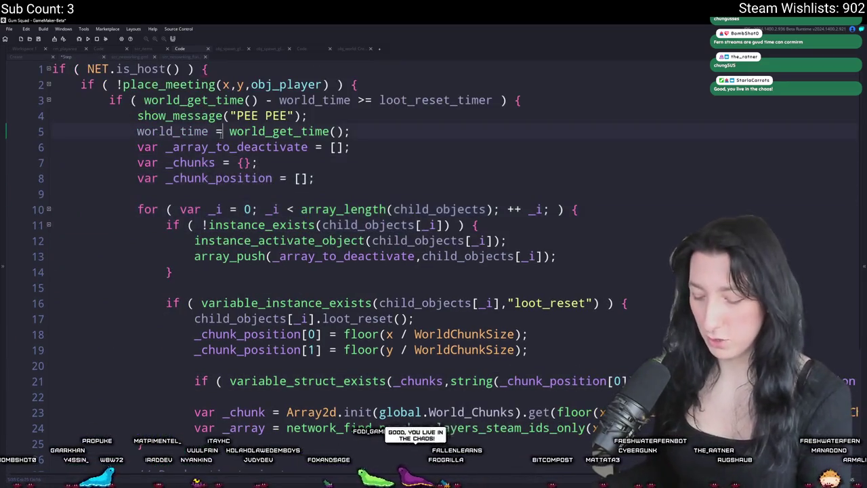
pyautogui.press('Return')
pyautogui.write('var _')
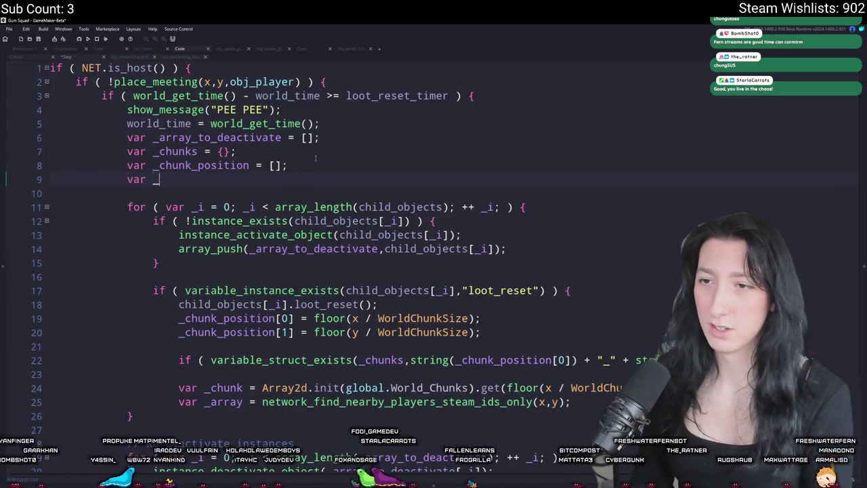
pyautogui.write('chunk_key = "";')
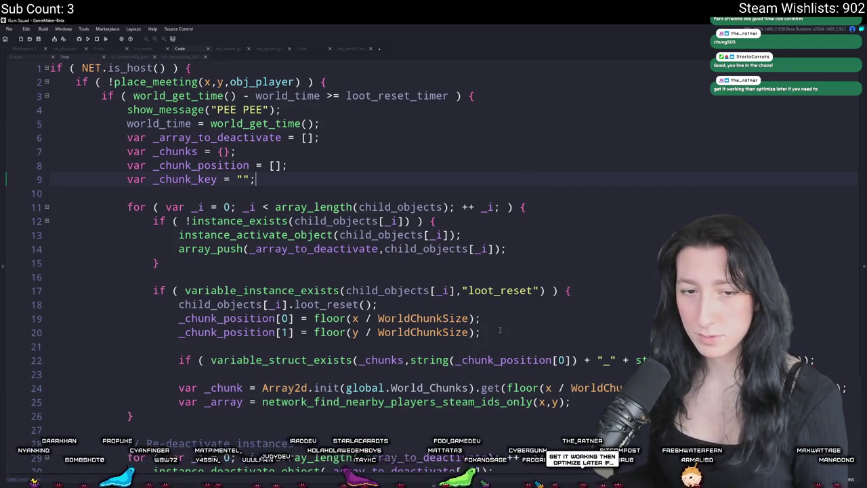
# - Assign _chunk_key = string(_chunk_position[0]) + "_" + string(_chunk_position[1]) below the position lines
pyautogui.scroll(-1, 499, 330)
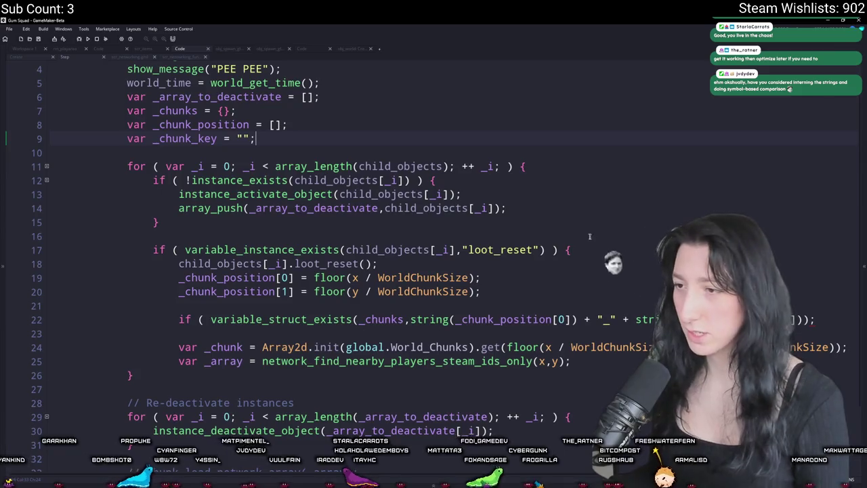
pyautogui.click(528, 291)
pyautogui.press('Return')
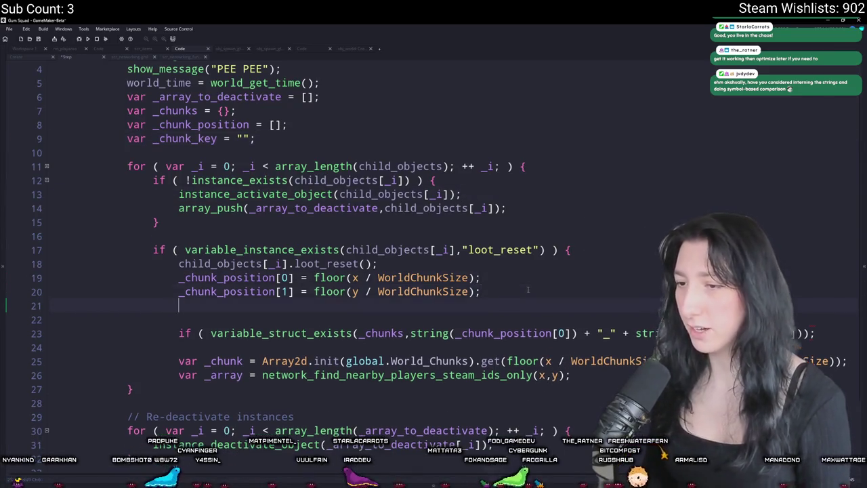
pyautogui.write('string(_chunk_position[0]) + "_" + string(_chunk_position[1]) =')
pyautogui.hotkey('ctrl', 'z')
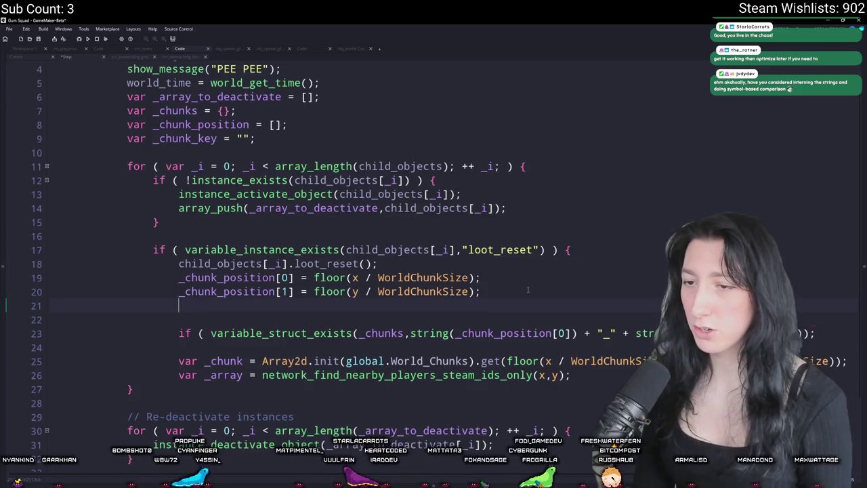
pyautogui.write('chunk_key')
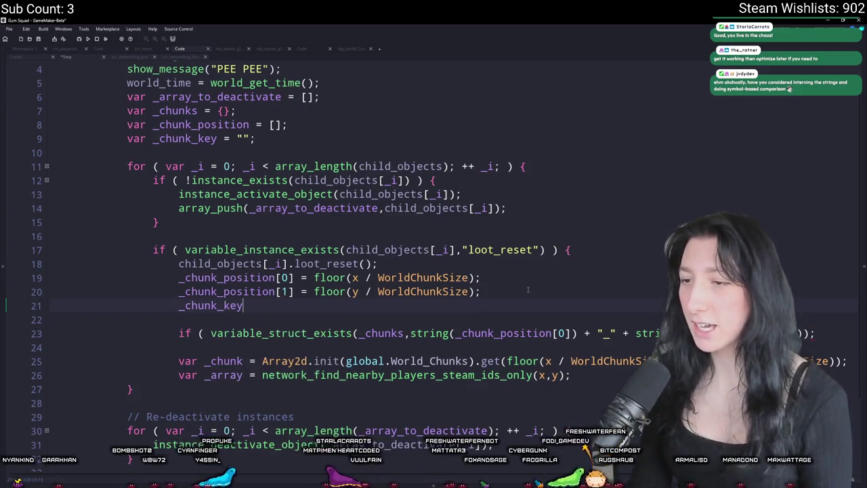
pyautogui.write(' =')
pyautogui.write('string(_chunk_position[0]) + "_" + string(_chunk_position[1]);')
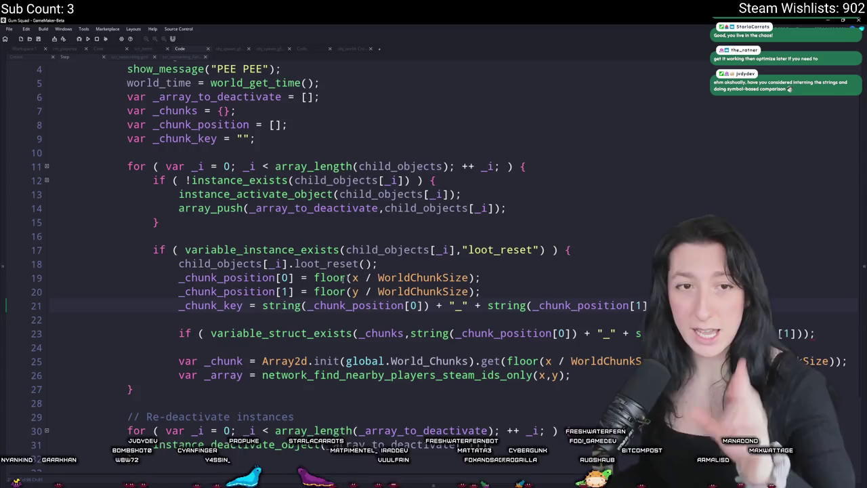
# - Pass _chunk_key to variable_struct_exists and open a { } block after the if
pyautogui.doubleClick(217, 306)
pyautogui.hotkey('ctrl', 'c')
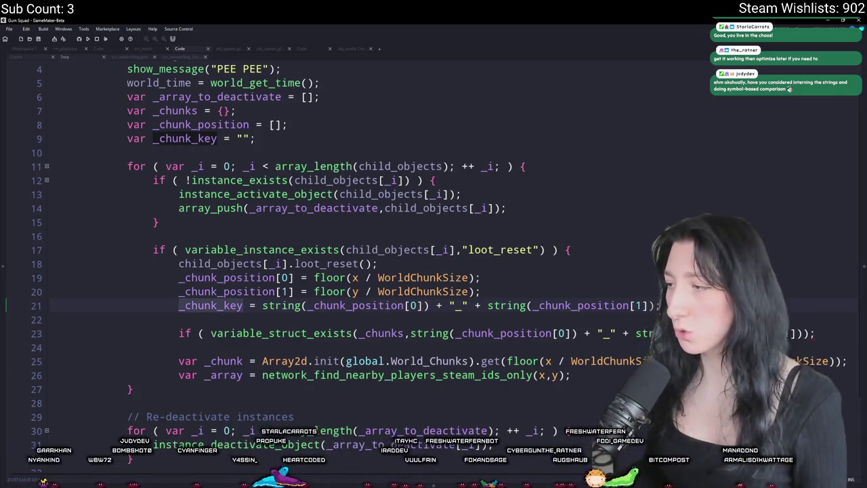
pyautogui.click(357, 333)
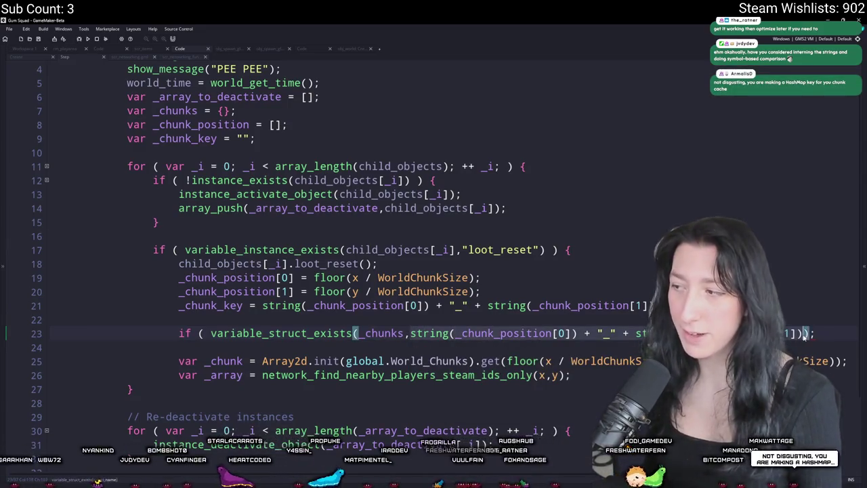
pyautogui.hotkey('ctrl', 'v')
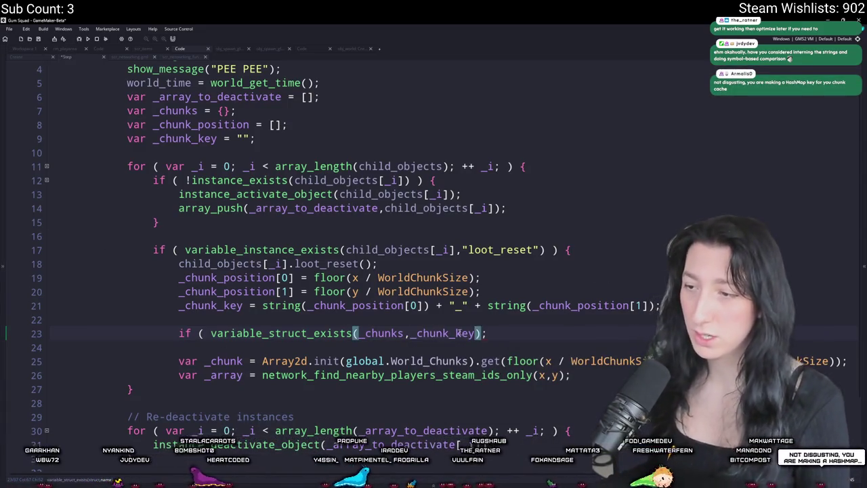
pyautogui.press('BackSpace')
pyautogui.write(') {}')
pyautogui.press('Return')
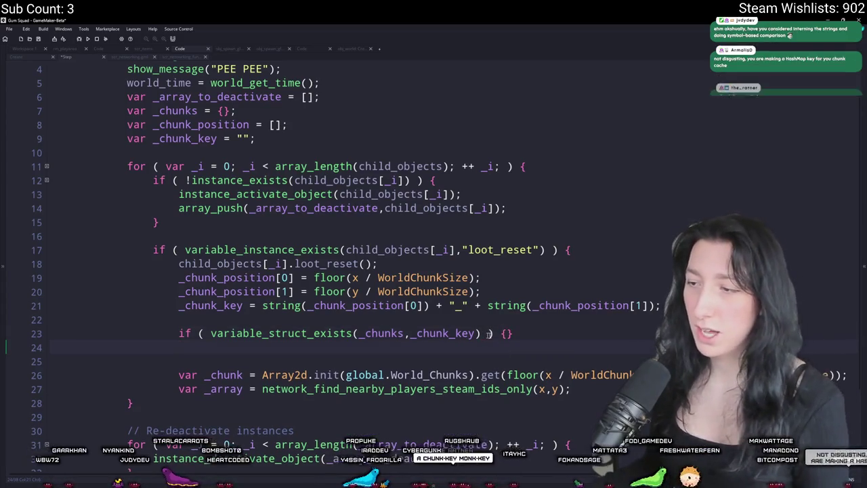
pyautogui.click(540, 333)
pyautogui.press('Return')
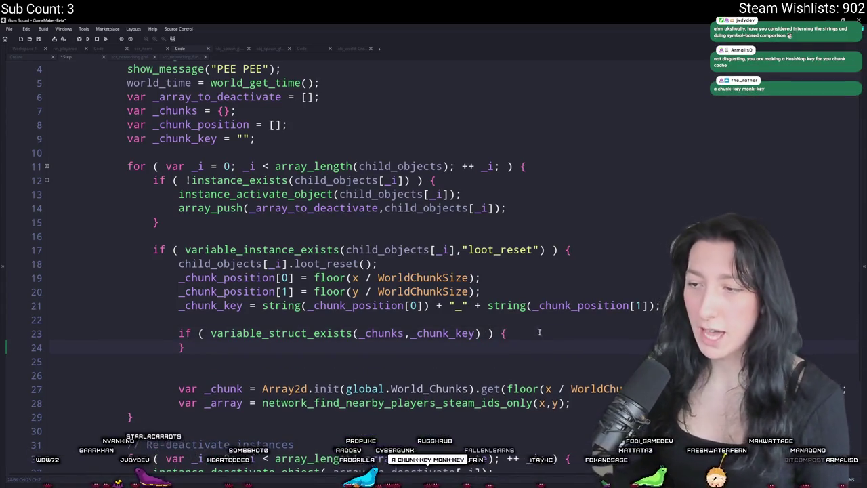
# - Negate the check with ! and add an indented line inside the if block
pyautogui.click(479, 333)
pyautogui.scroll(-1, 480, 333)
pyautogui.click(211, 292)
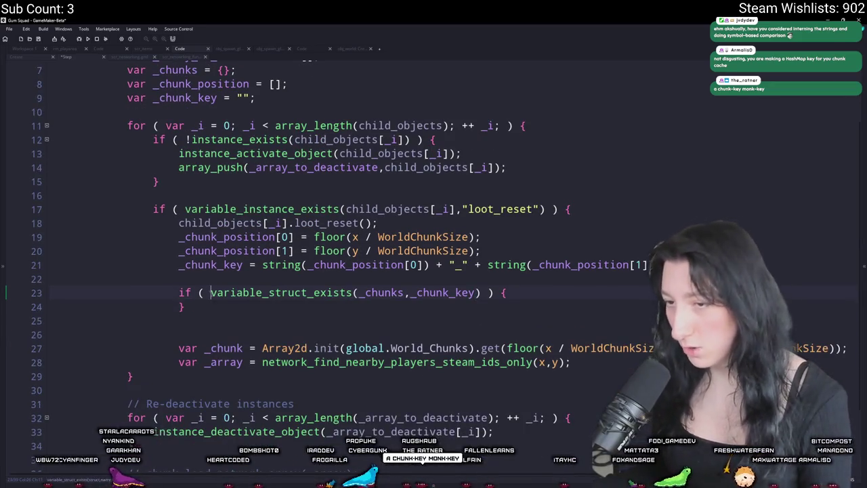
pyautogui.write('!')
pyautogui.click(581, 298)
pyautogui.press('Return')
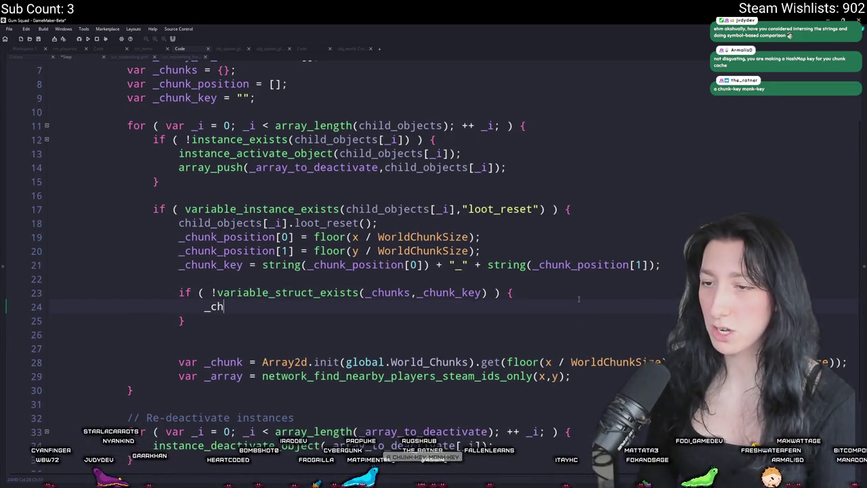
# - Start the _chunks[ key check and paste the chunk lookup above it as var _chunk =
pyautogui.write('unks[$ _chunk_key] =')
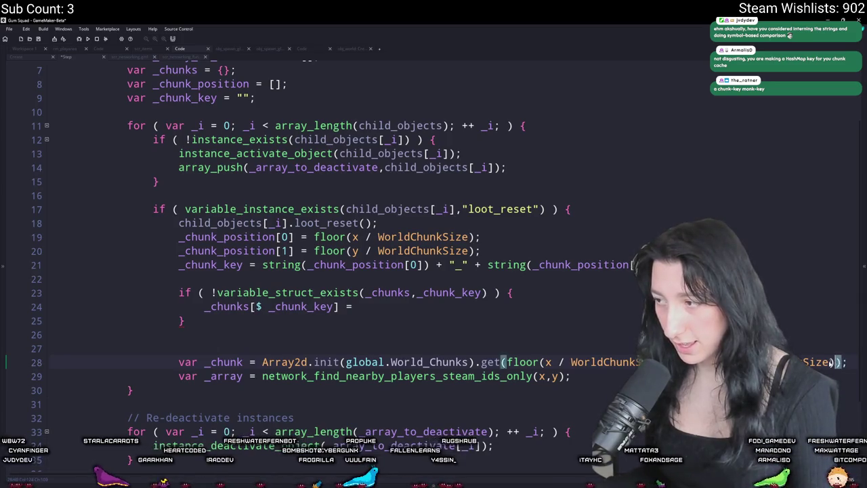
pyautogui.click(263, 364)
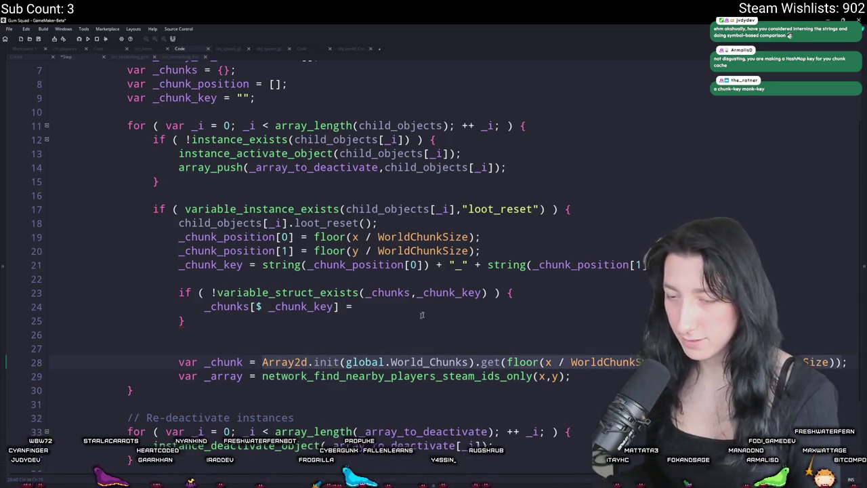
pyautogui.click(513, 285)
pyautogui.press('Return')
pyautogui.press('Return')
pyautogui.press('Up')
pyautogui.write('var _chunk =')
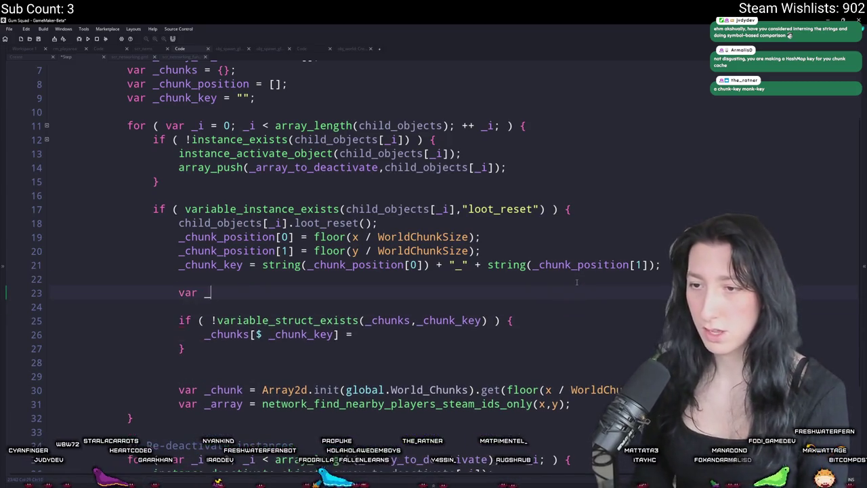
pyautogui.hotkey('ctrl', 'v')
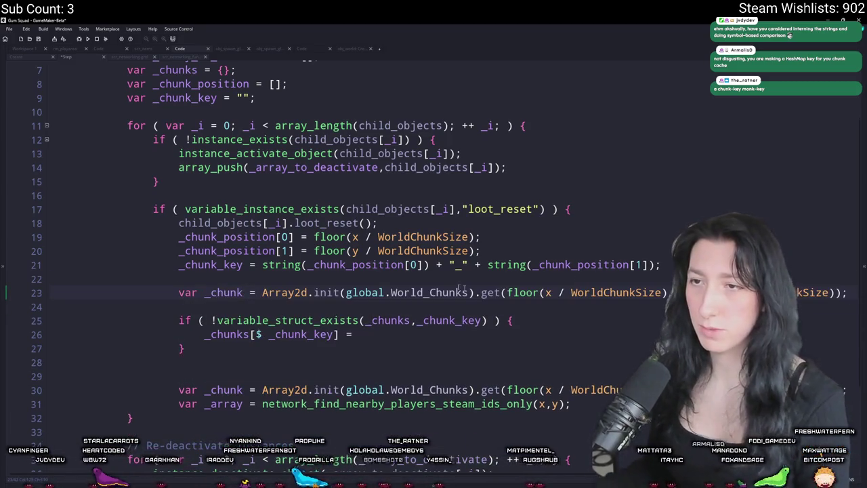
# - Duplicate the _chunks declaration line into an up-front _chunk declaration
pyautogui.scroll(2, 306, 131)
pyautogui.click(235, 124)
pyautogui.hotkey('ctrl', 'd')
pyautogui.click(197, 124)
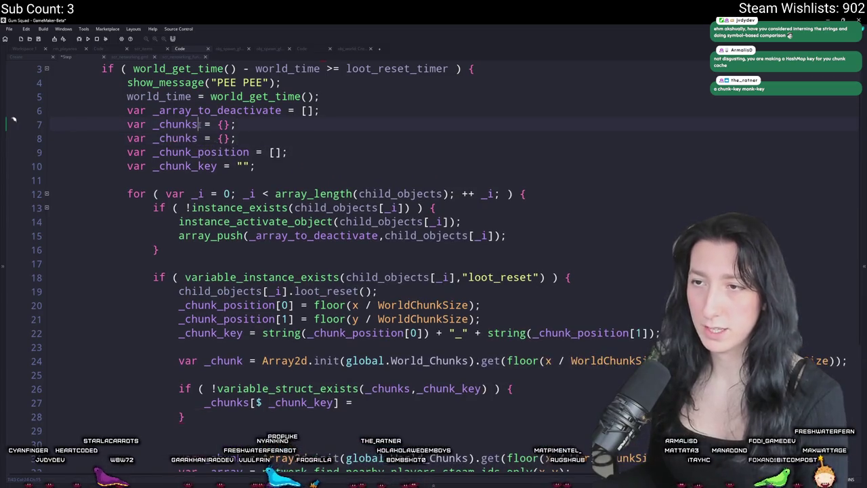
pyautogui.press('BackSpace')
pyautogui.press('Delete')
pyautogui.press('Delete')
pyautogui.press('Delete')
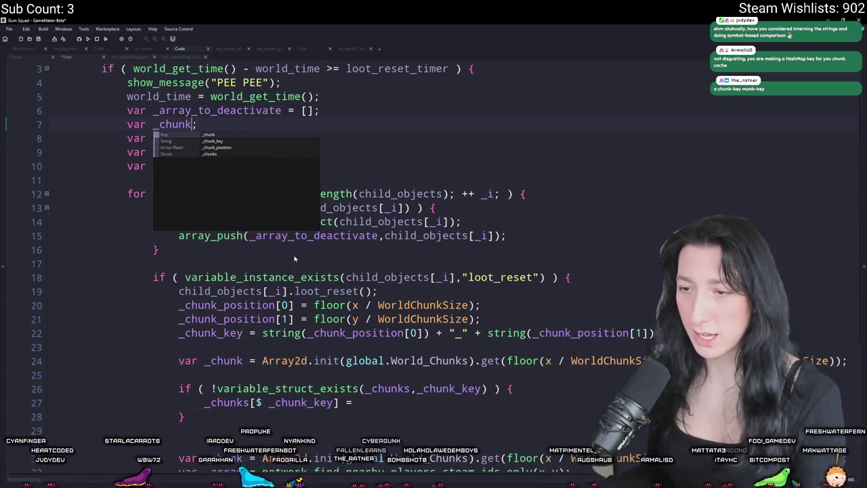
# - Drop var from the lookup and pass _chunk_position[0],_chunk_position[1] to get()
pyautogui.click(204, 360)
pyautogui.press('BackSpace')
pyautogui.press('BackSpace')
pyautogui.press('BackSpace')
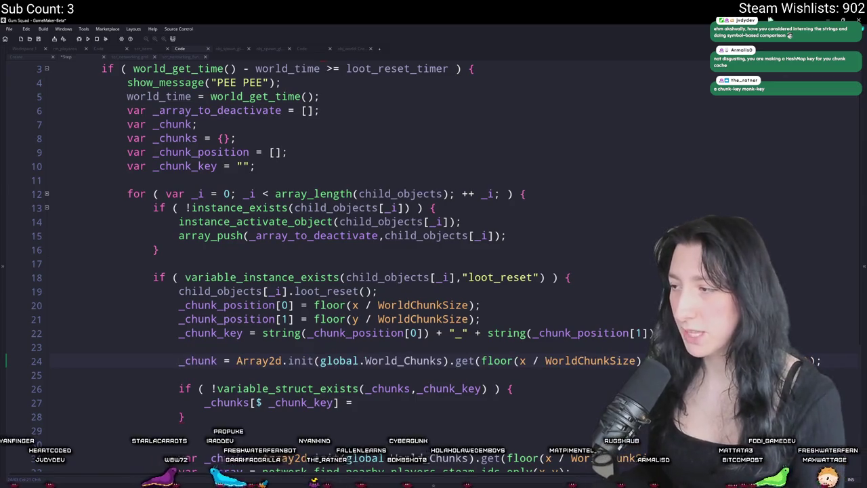
pyautogui.scroll(-1, 228, 366)
pyautogui.hotkey('ctrl', 'Right')
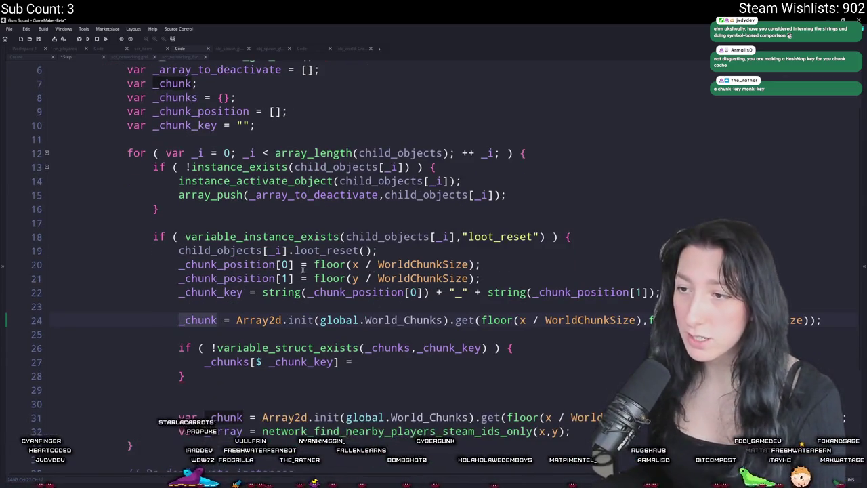
pyautogui.click(179, 265)
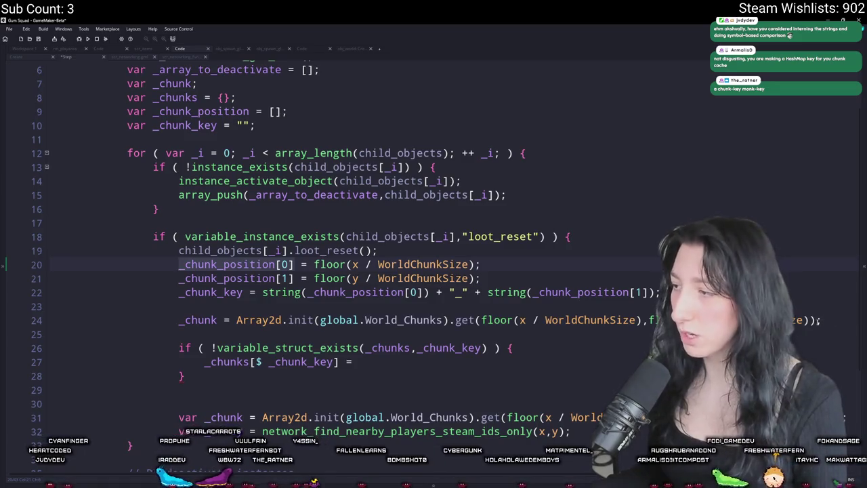
pyautogui.click(481, 334)
pyautogui.click(481, 319)
pyautogui.hotkey('shift', 'End')
pyautogui.write('_chunk_position[0],_chunk_position[1]')
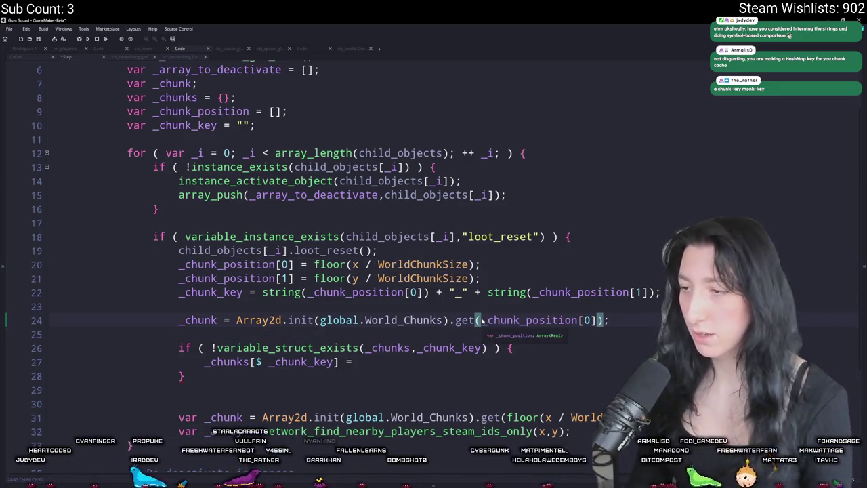
# - Finish the caching assignment as _chunks[$ _chunk_key] = _chunk;
pyautogui.press('Home')
pyautogui.scroll(-1, 406, 325)
pyautogui.click(390, 320)
pyautogui.scroll(-1, 392, 330)
pyautogui.click(393, 324)
pyautogui.write('_chunk;')
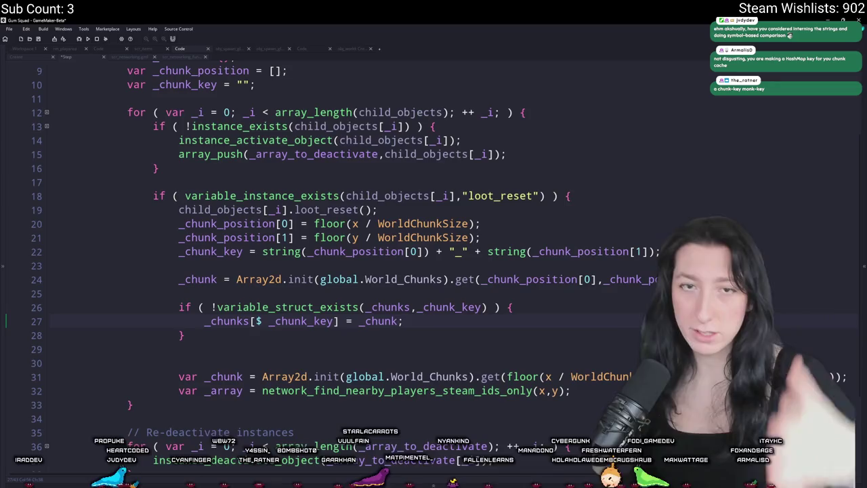
pyautogui.scroll(-2, 504, 257)
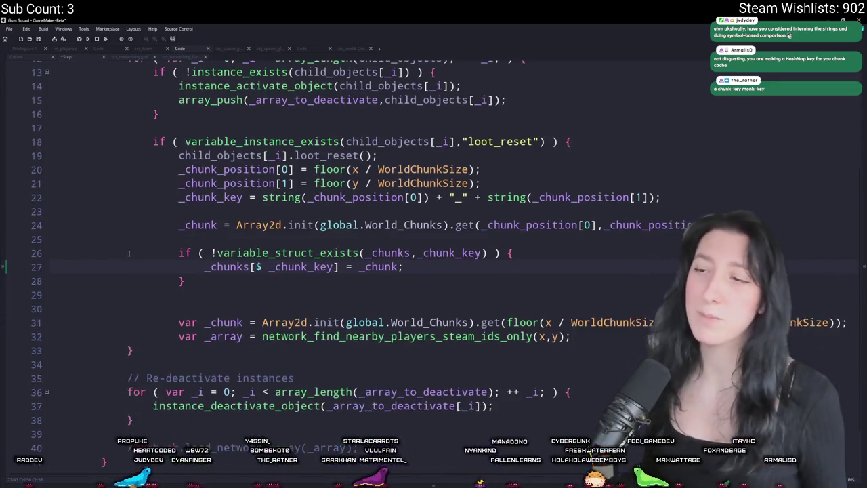
# - Delete the old duplicate var _chunk lookup line
pyautogui.scroll(-2, 504, 257)
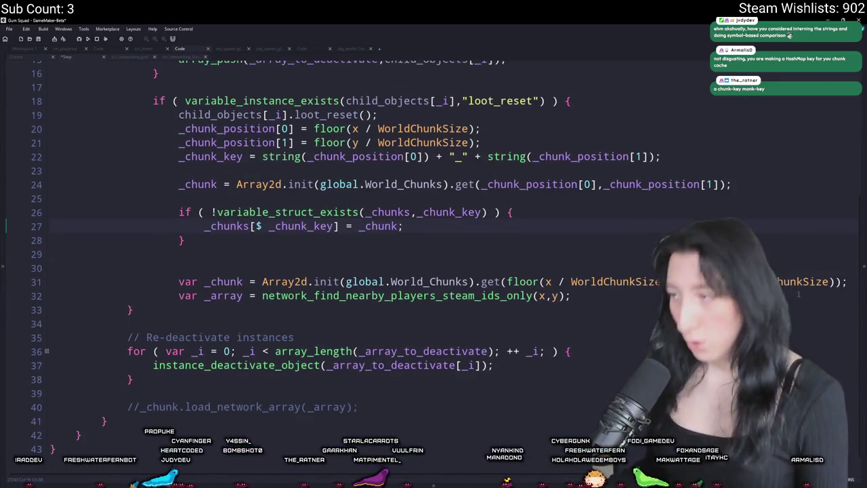
pyautogui.click(845, 283)
pyautogui.hotkey('shift', 'Up')
pyautogui.hotkey('shift', 'Up')
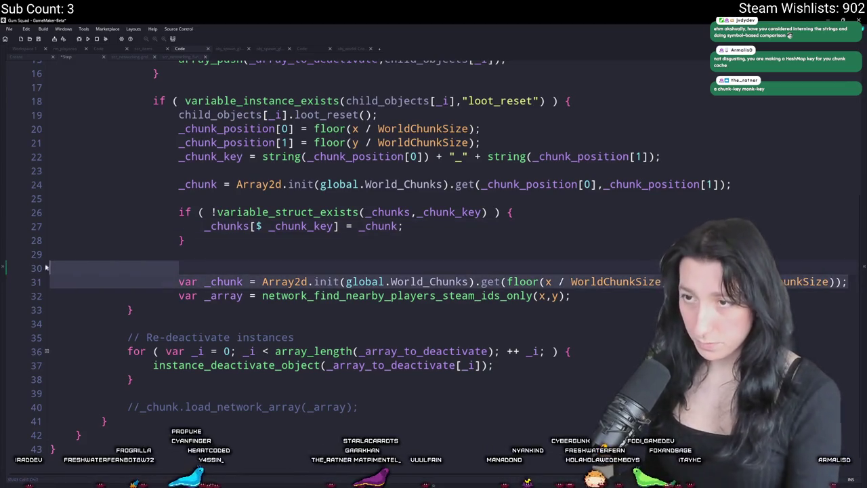
pyautogui.press('BackSpace')
# - Add the comment '// Find which chunks and players need data' after loot_reset()
pyautogui.click(434, 135)
pyautogui.press('Return')
pyautogui.press('Return')
pyautogui.write('// Find which chunks ')
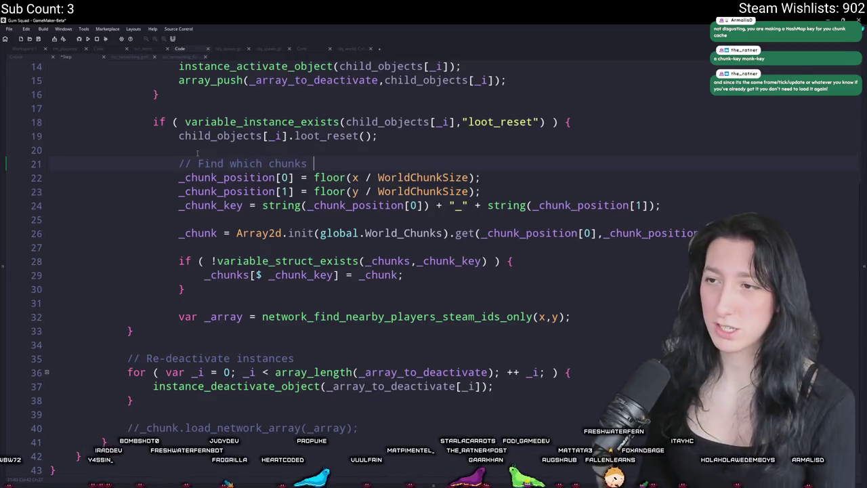
pyautogui.write('and players need data')
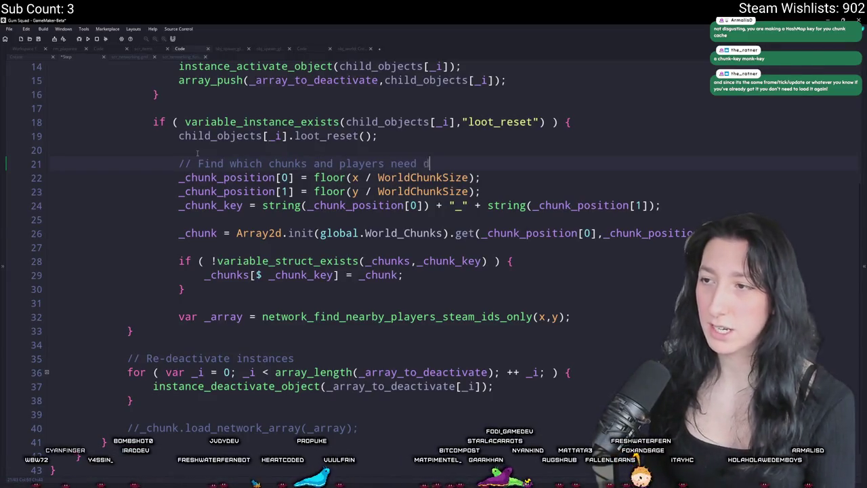
# - Delete the show_message("PEE PEE") debug line
pyautogui.scroll(5, 198, 153)
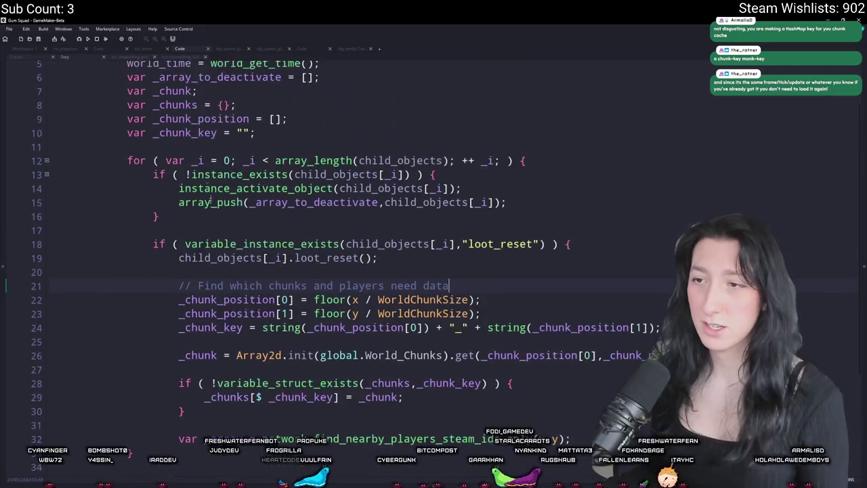
pyautogui.moveTo(282, 104); pyautogui.dragTo(21, 102)
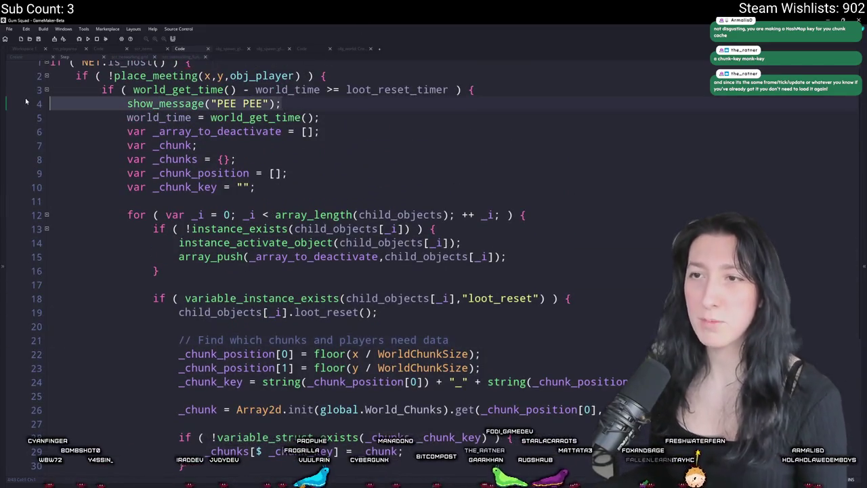
pyautogui.press('BackSpace')
pyautogui.press('BackSpace')
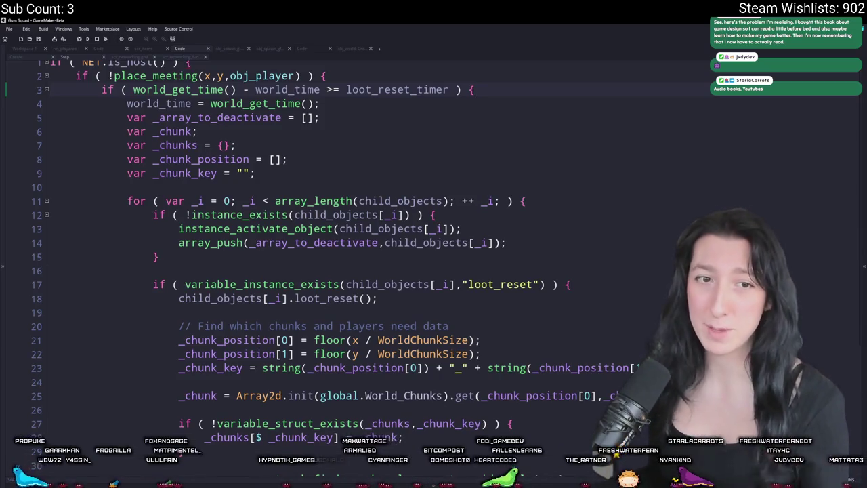
# - Jump from loot_reset's condition to network_find_nearby_players_steam_ids_only's definition in scr_networking
pyautogui.click(533, 200)
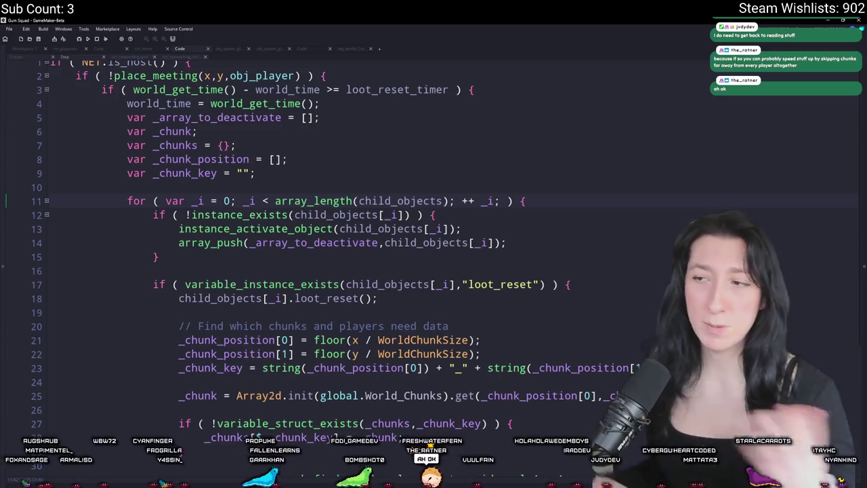
pyautogui.scroll(-3, 651, 184)
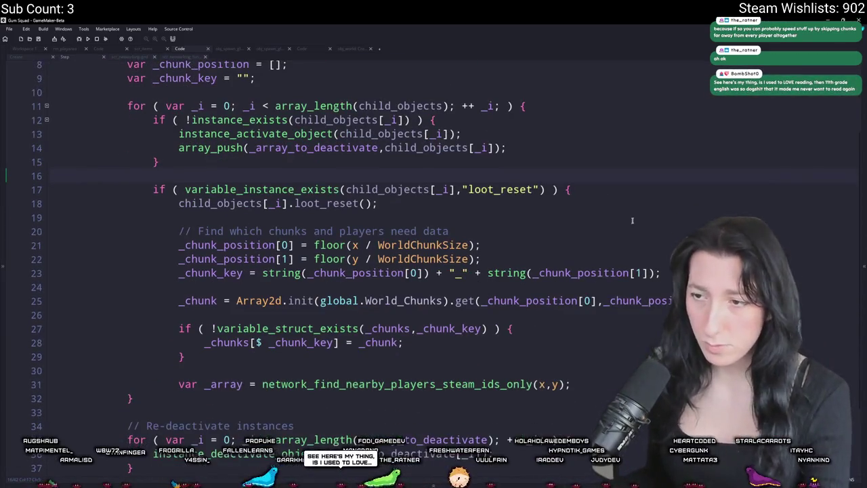
pyautogui.click(651, 184)
pyautogui.scroll(-1, 652, 184)
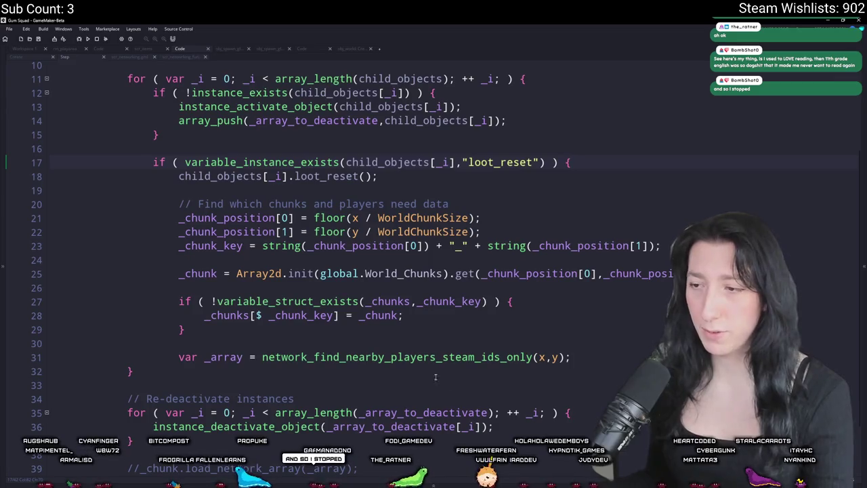
pyautogui.middleClick(379, 357)
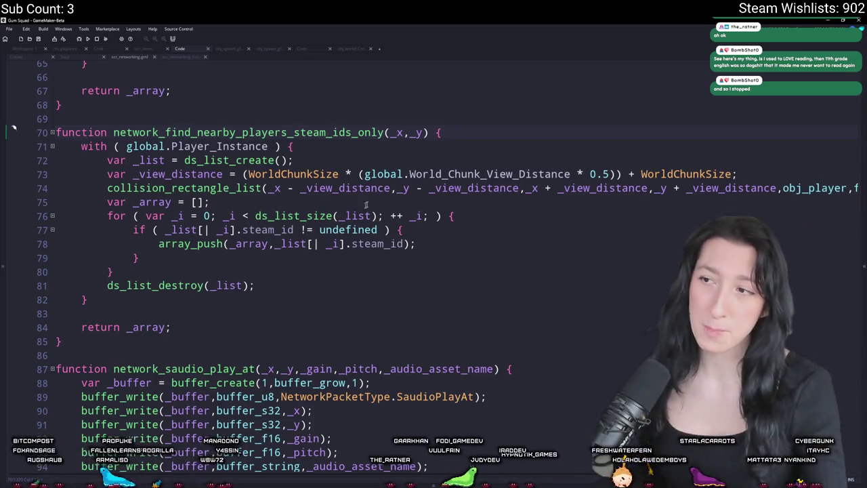
# - Inspect the loot zone instance in rm_playarea, then return to obj_lootchest_0's Create code
pyautogui.hotkey('ctrl', 'Tab')
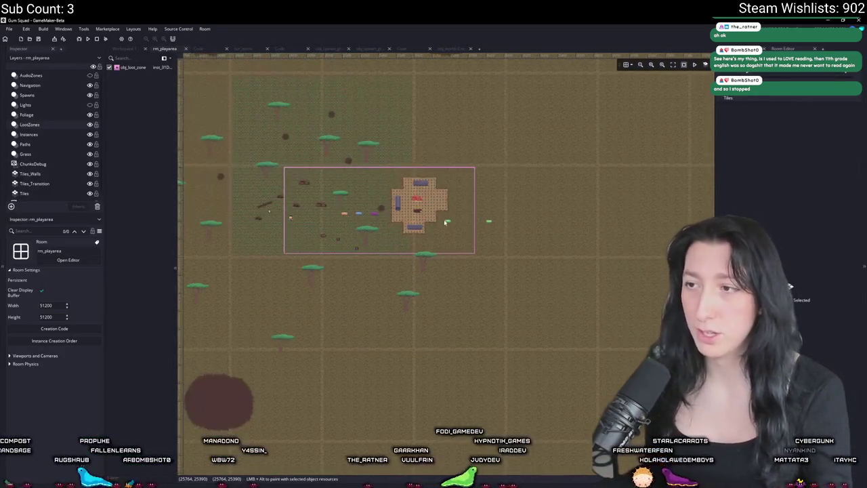
pyautogui.scroll(5, 446, 221)
pyautogui.click(444, 230)
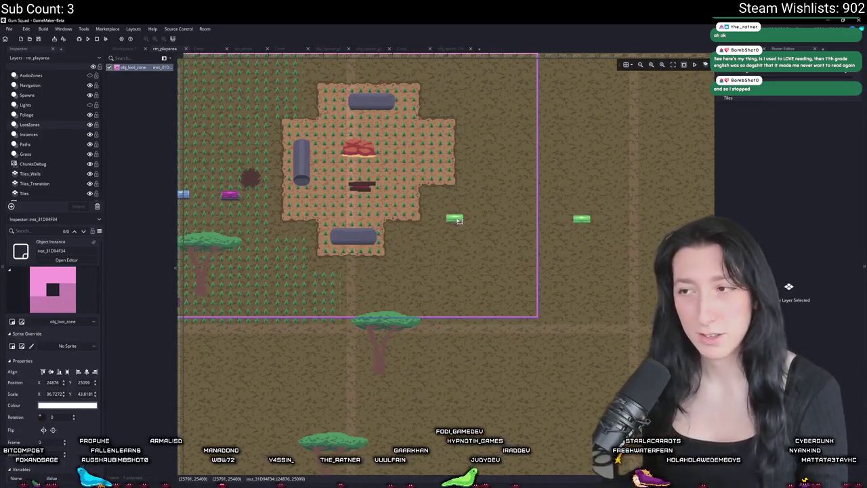
pyautogui.scroll(-8, 459, 284)
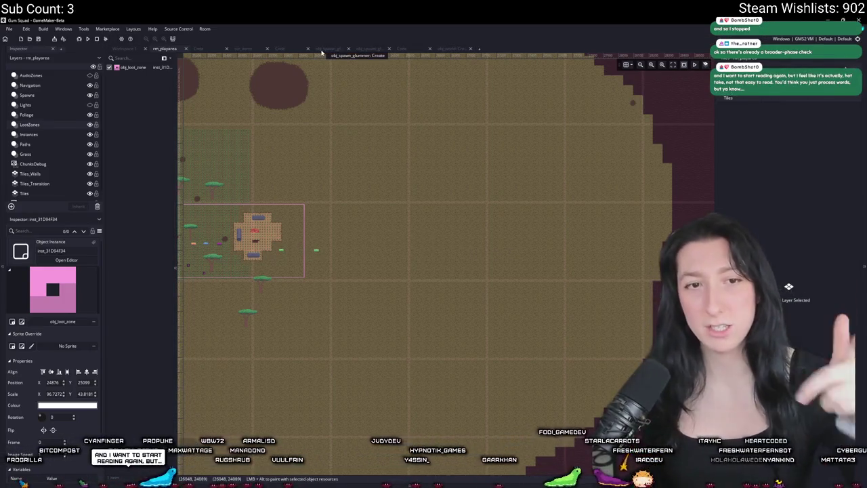
pyautogui.click(424, 51)
pyautogui.click(197, 50)
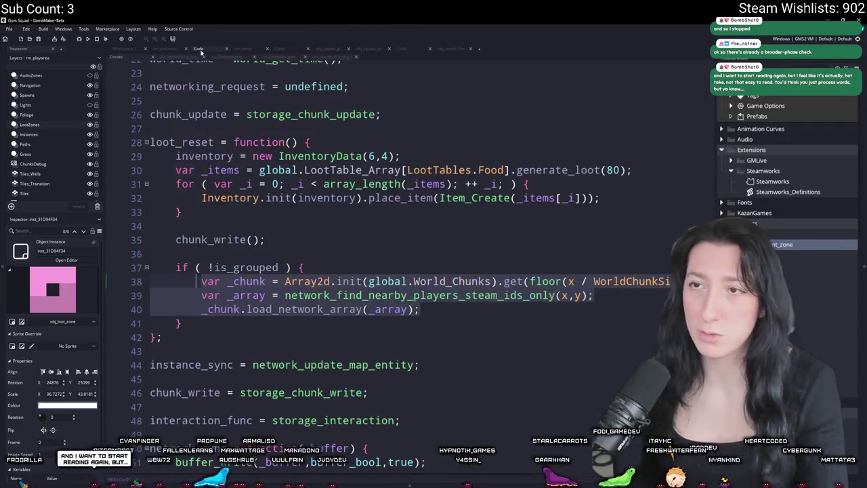
# - Look at the nearby-players lookup in loot_reset, then go back to the rm_playarea room
pyautogui.click(542, 296)
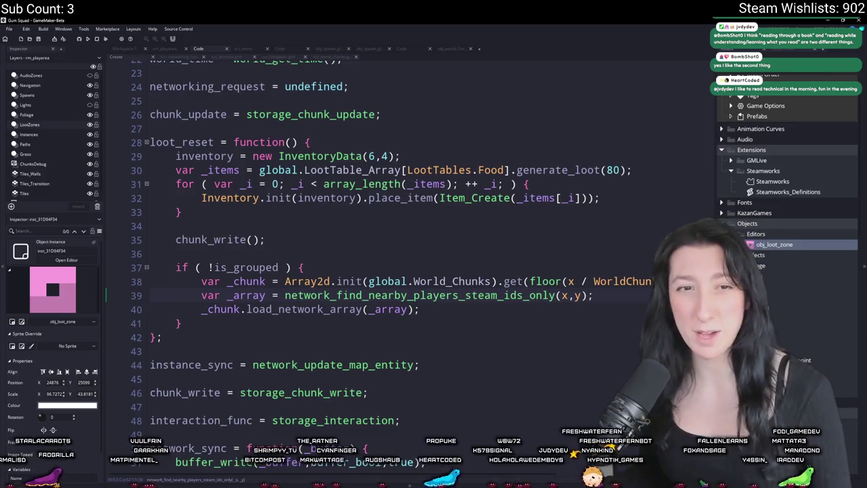
pyautogui.click(161, 49)
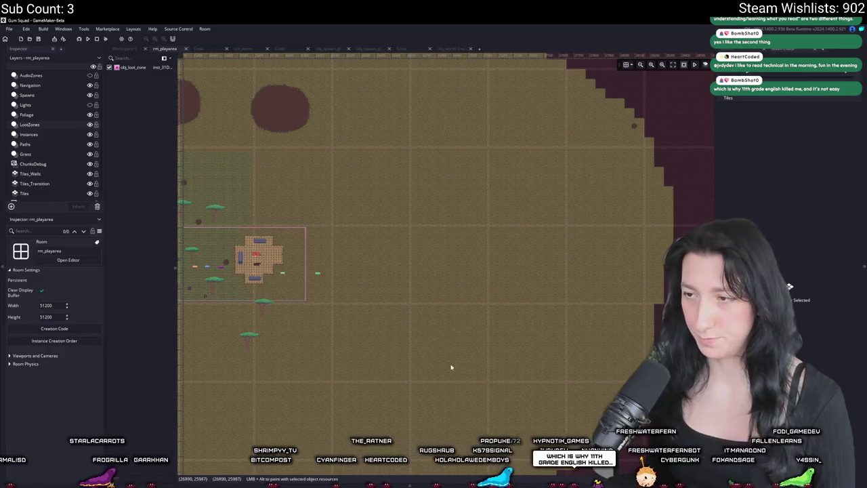
# - Pan and zoom around the island, then return to the scr_networking script
pyautogui.moveTo(258, 70)
pyautogui.mouseDown()
pyautogui.moveTo(598, 413)
pyautogui.moveTo(559, 386)
pyautogui.moveTo(609, 420)
pyautogui.mouseUp()
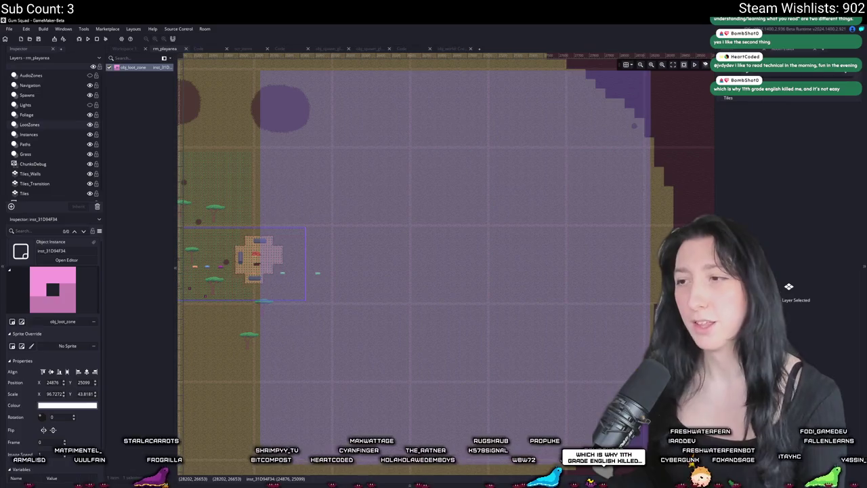
pyautogui.scroll(-5, 517, 368)
pyautogui.scroll(-5, 517, 367)
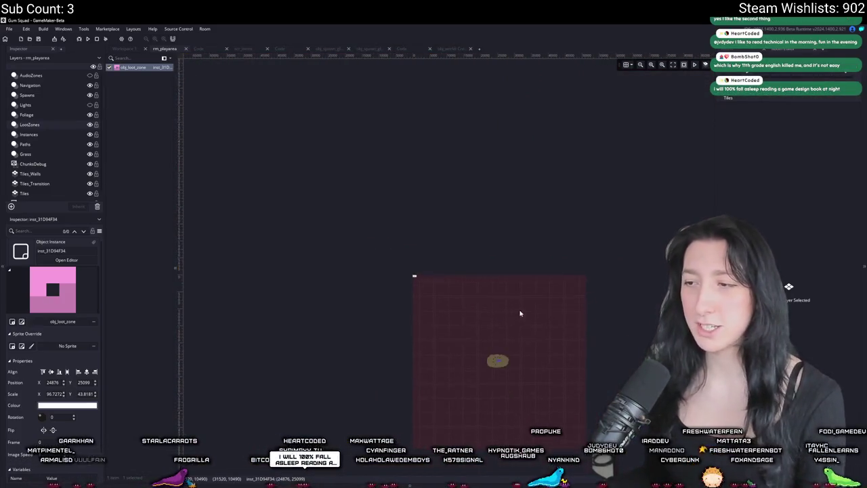
pyautogui.scroll(10, 519, 312)
pyautogui.scroll(5, 535, 331)
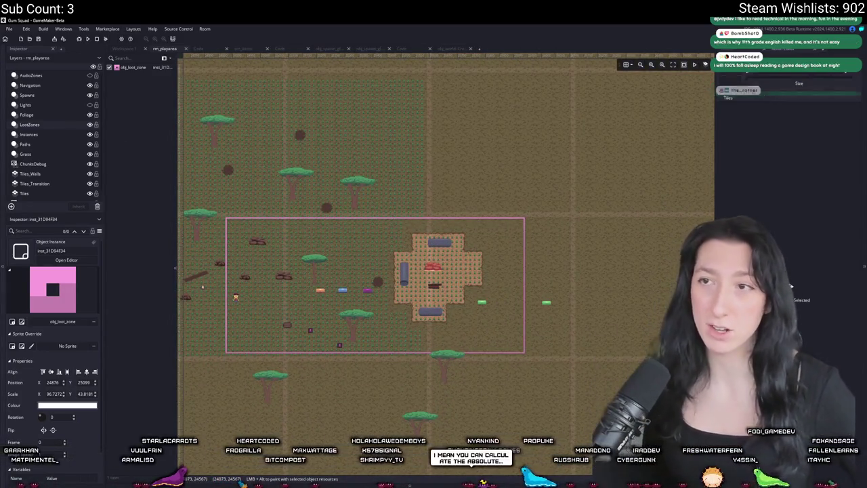
pyautogui.click(282, 51)
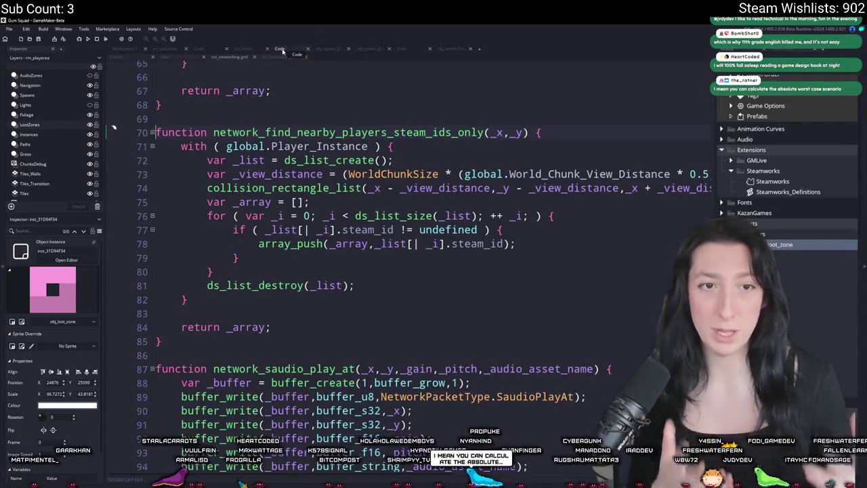
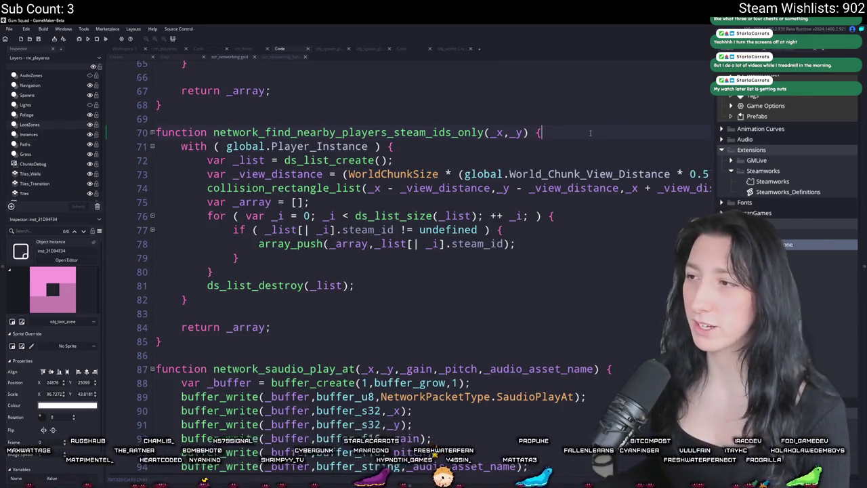
# - Inspect network_find_nearby_players_steam_ids_only on line 70, then switch to the storage_interaction script
pyautogui.press('End')
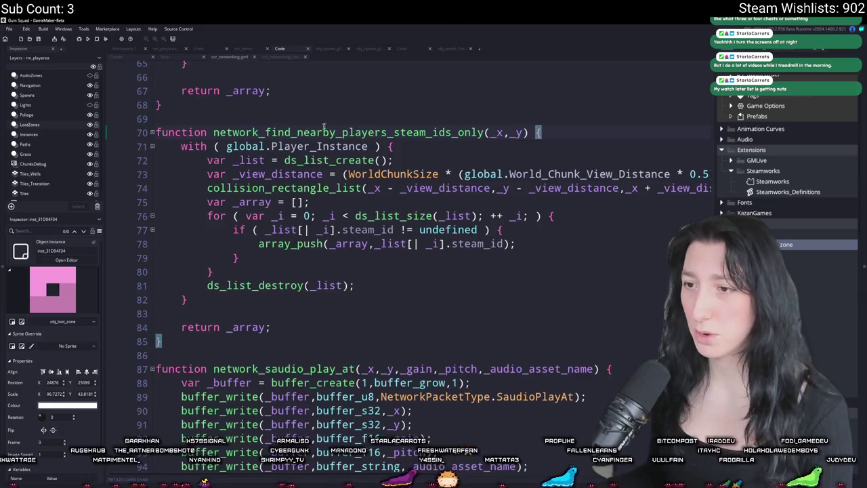
pyautogui.click(484, 132)
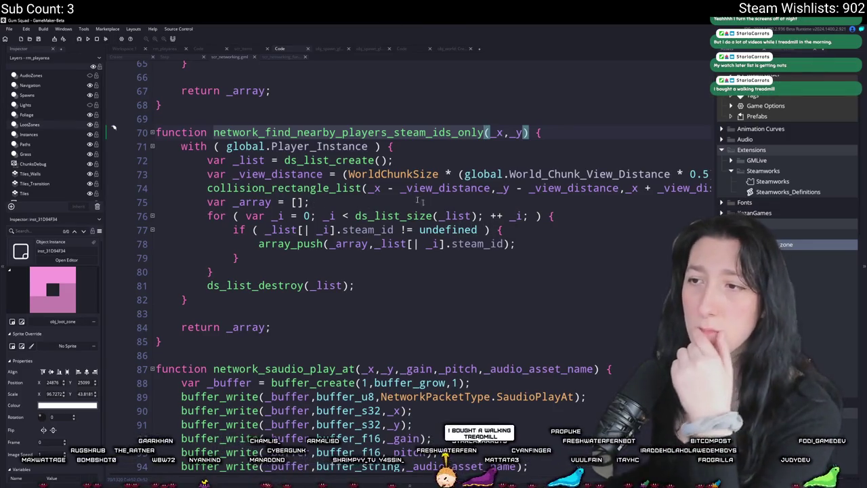
pyautogui.moveTo(388, 134)
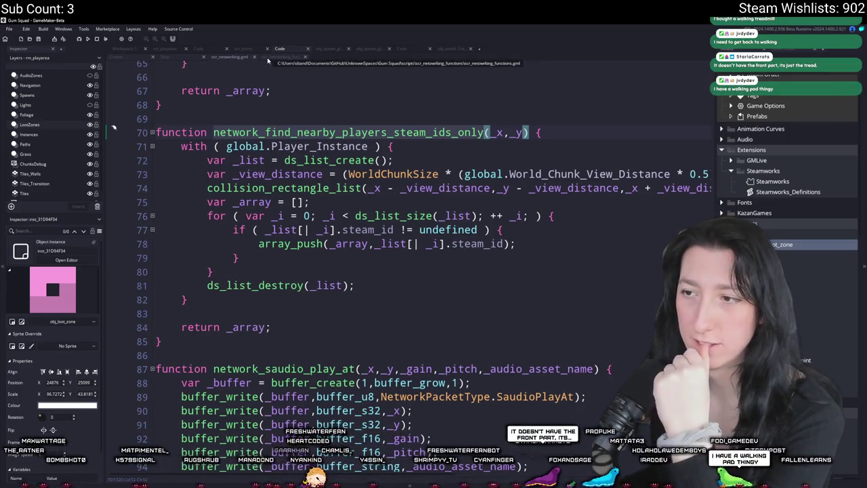
pyautogui.click(268, 59)
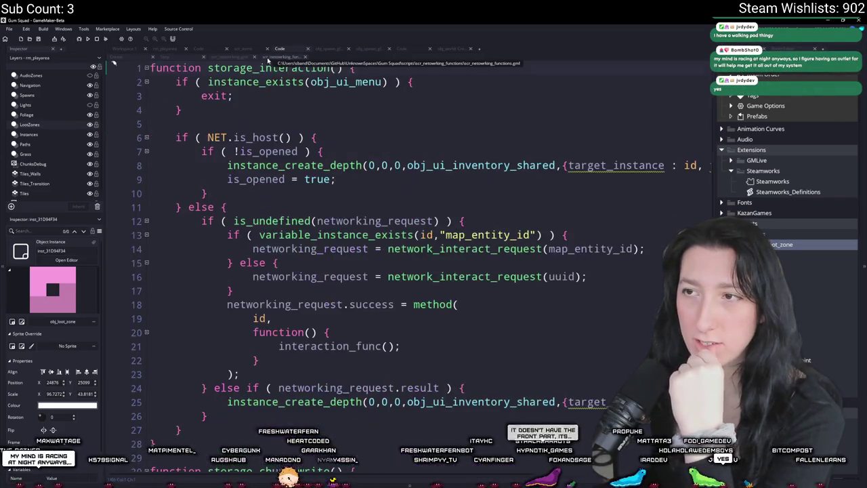
# - Show the loot zone Step event code with both side docks hidden
pyautogui.click(177, 57)
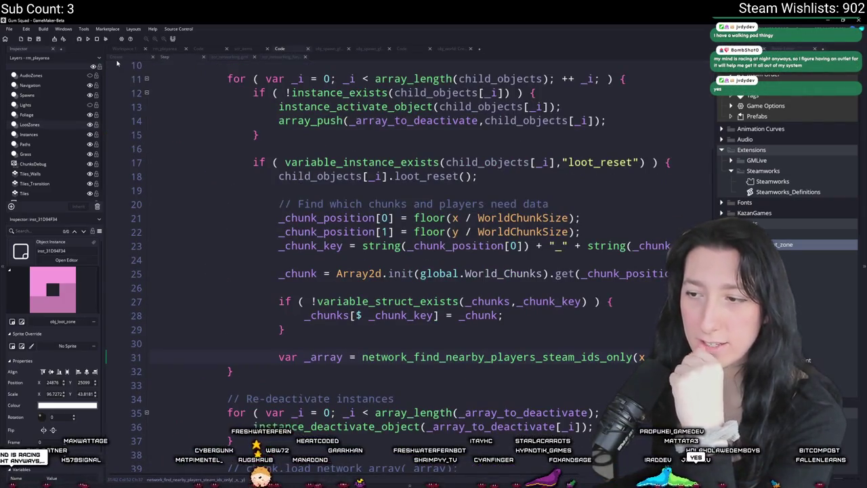
pyautogui.press('F12')
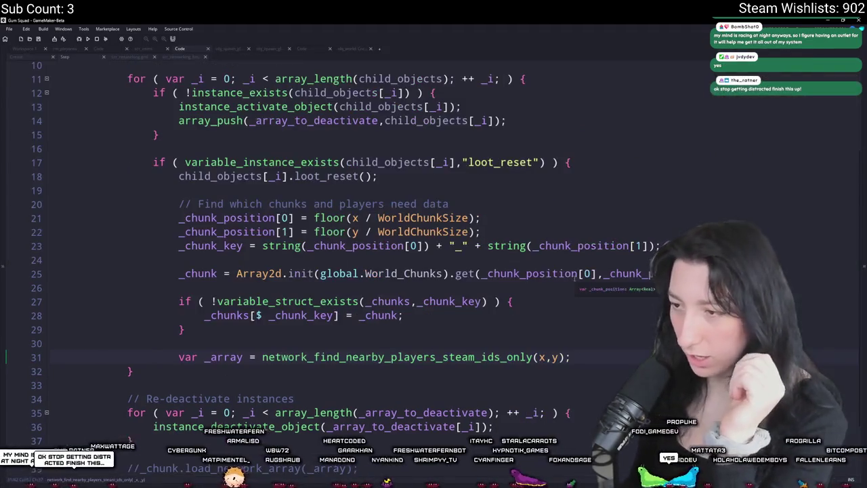
pyautogui.scroll(-3, 493, 277)
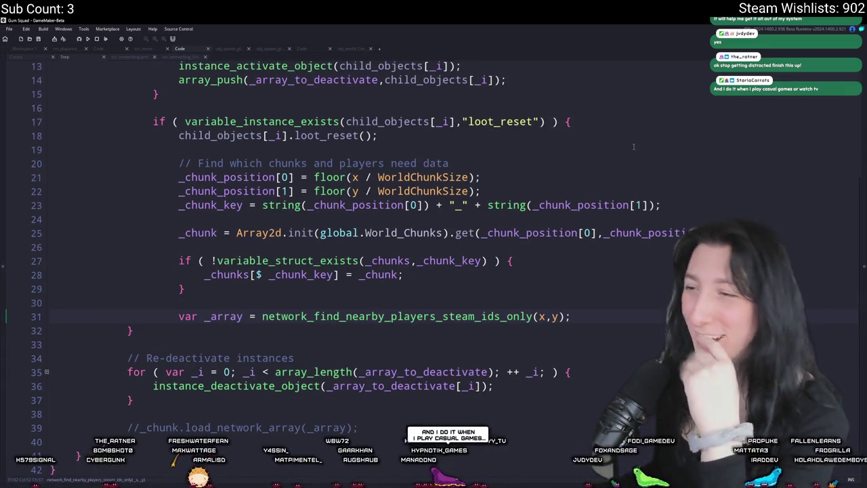
# - Inspect the nearby-players call on line 31 and the _chunks[$ _chunk_key] assignment on line 28
pyautogui.click(378, 316)
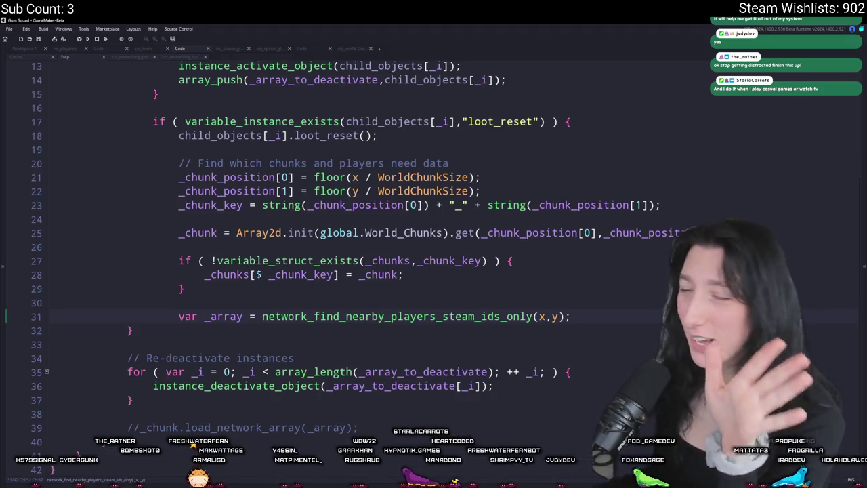
pyautogui.click(650, 320)
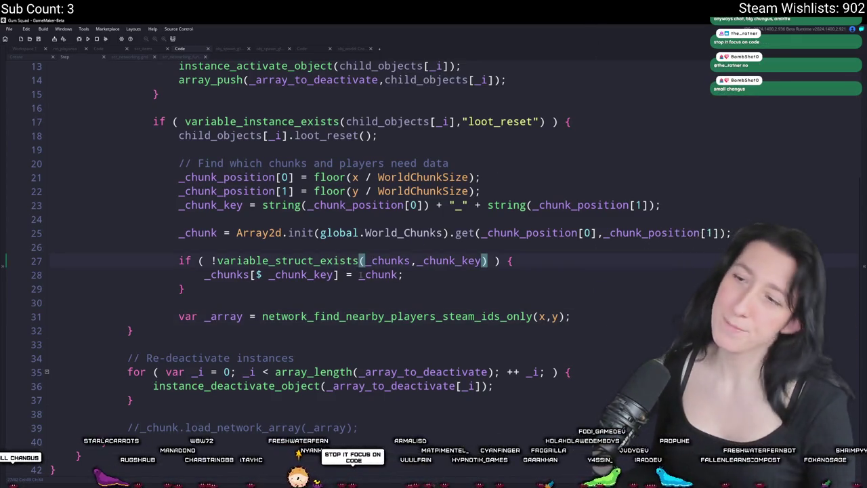
pyautogui.moveTo(339, 274); pyautogui.dragTo(204, 274)
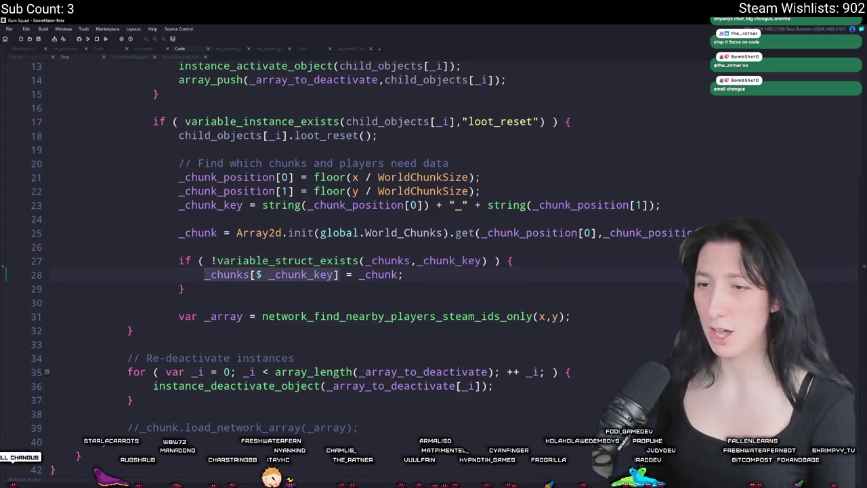
pyautogui.click(440, 274)
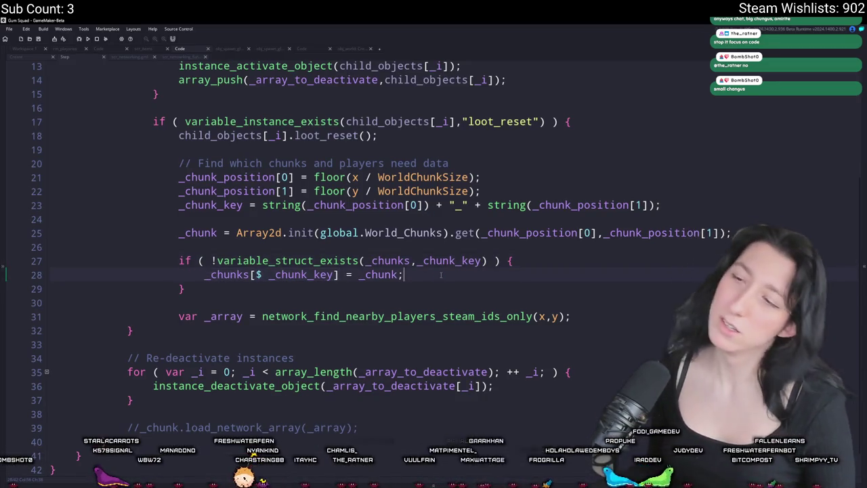
pyautogui.click(353, 274)
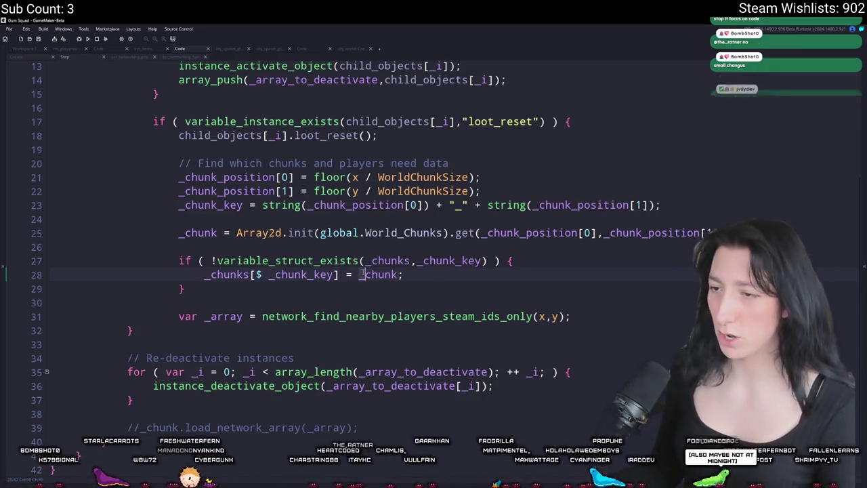
# - Wrap the line 28 assignment in braces as a struct with a 'chunk : _chunk' field
pyautogui.write('{')
pyautogui.press('Return')
pyautogui.click(293, 289)
pyautogui.press('Return')
pyautogui.write('}')
pyautogui.press('BackSpace')
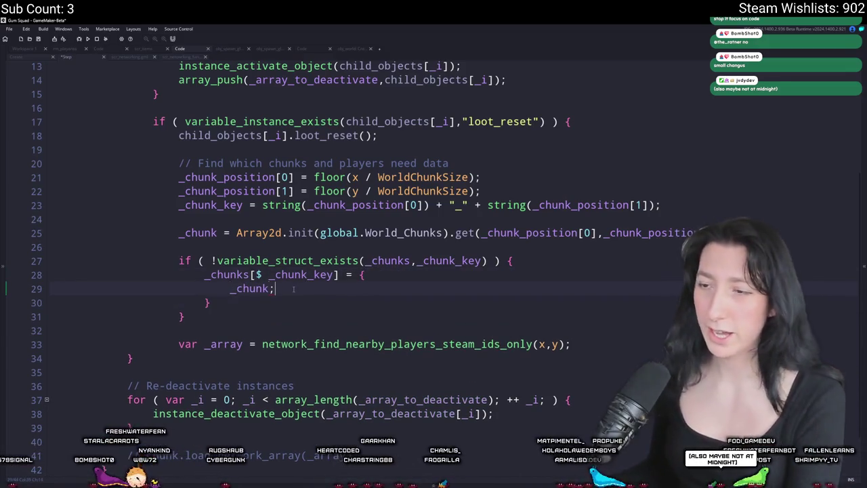
pyautogui.click(293, 289)
pyautogui.press('BackSpace')
pyautogui.click(229, 288)
pyautogui.write('chunk :')
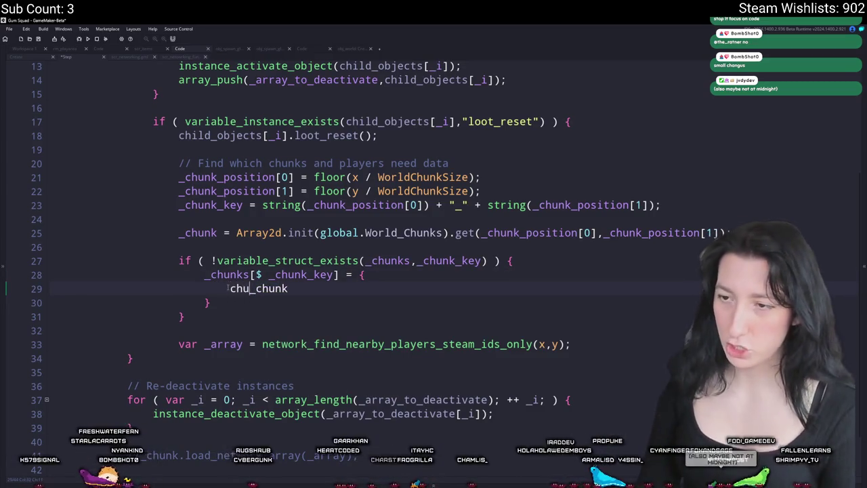
# - Add a steam_ids field on its own line after the chunk field
pyautogui.click(336, 281)
pyautogui.click(336, 289)
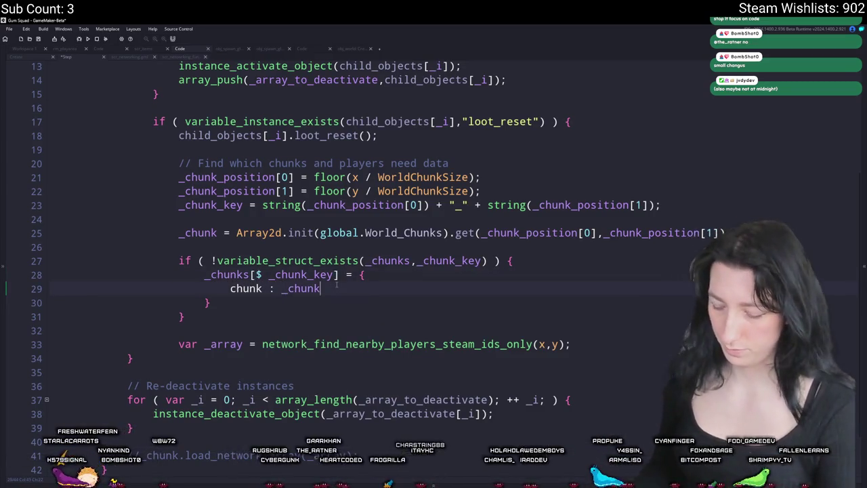
pyautogui.write(',')
pyautogui.press('Return')
pyautogui.write('ste')
pyautogui.press('BackSpace')
pyautogui.press('BackSpace')
pyautogui.press('BackSpace')
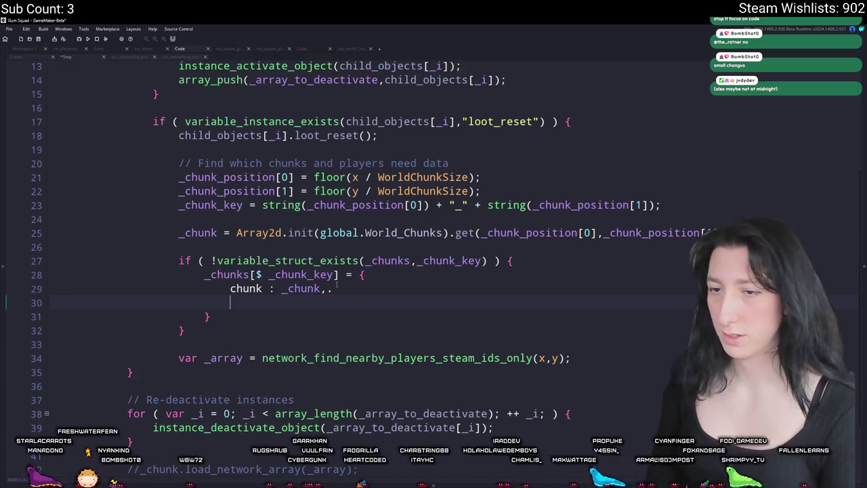
pyautogui.press('Tab')
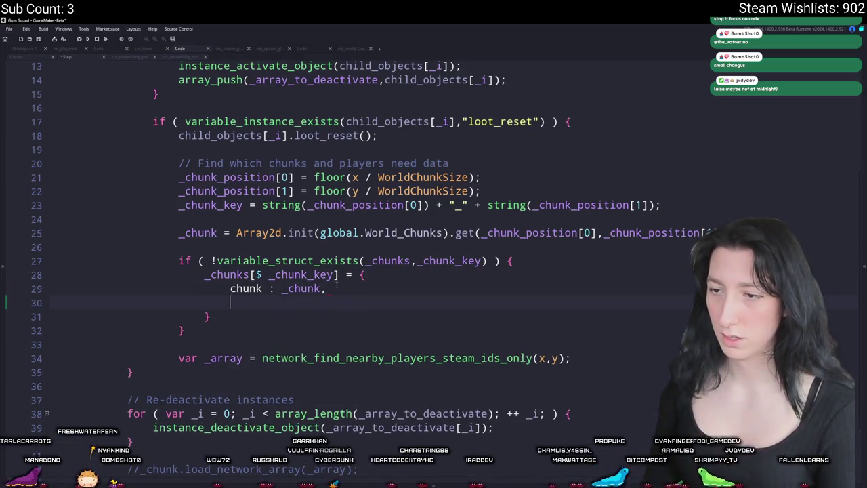
pyautogui.write('steam_ids : [')
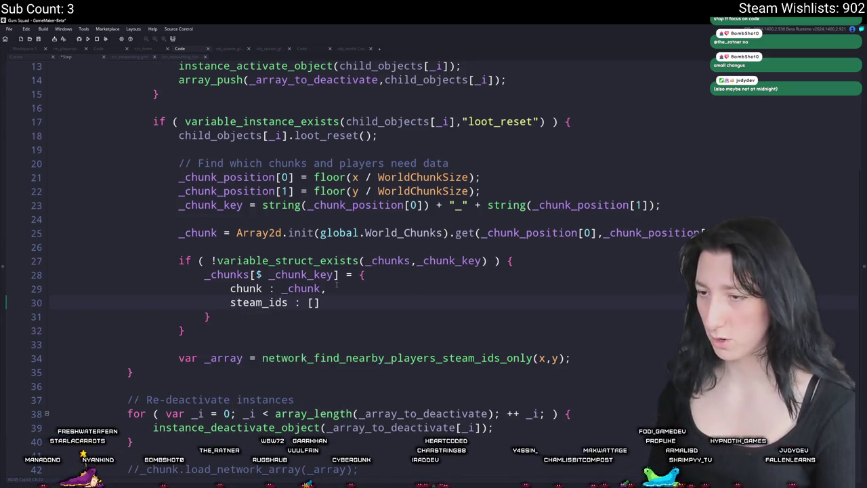
# - Review the new struct and open a blank line after the nearby-players call
pyautogui.scroll(1, 336, 285)
pyautogui.click(351, 296)
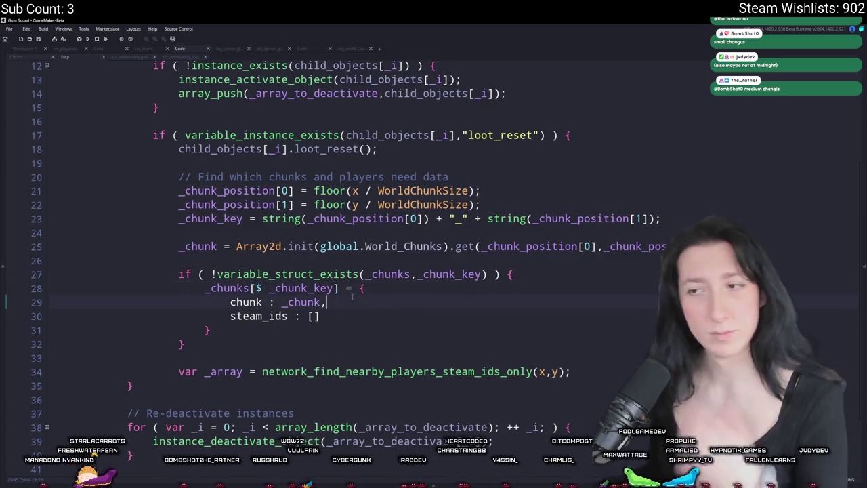
pyautogui.click(397, 274)
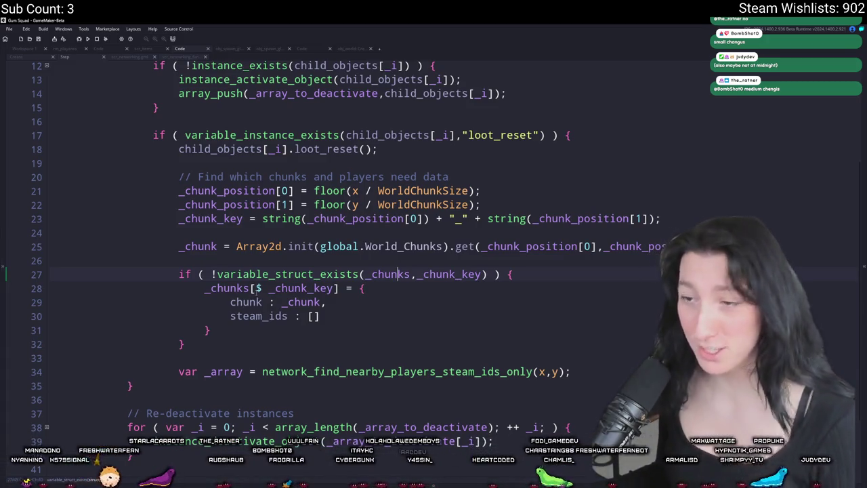
pyautogui.click(324, 315)
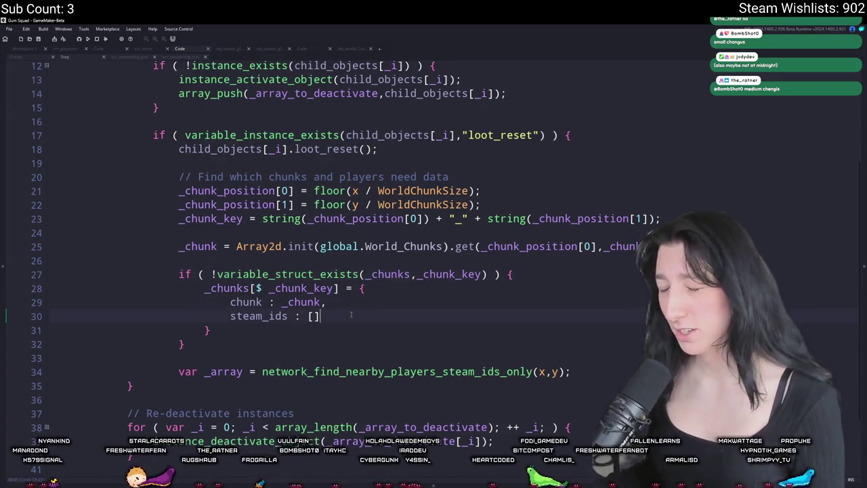
pyautogui.scroll(-1, 324, 316)
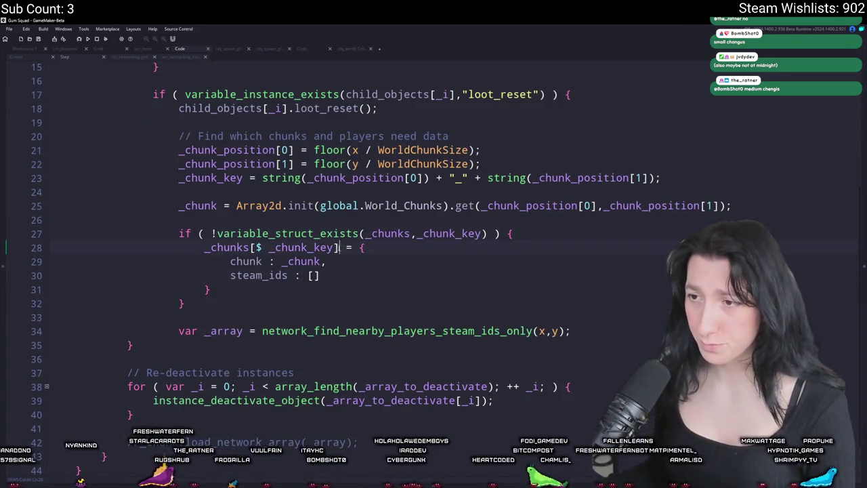
pyautogui.hotkey('shift', 'Home')
pyautogui.click(590, 324)
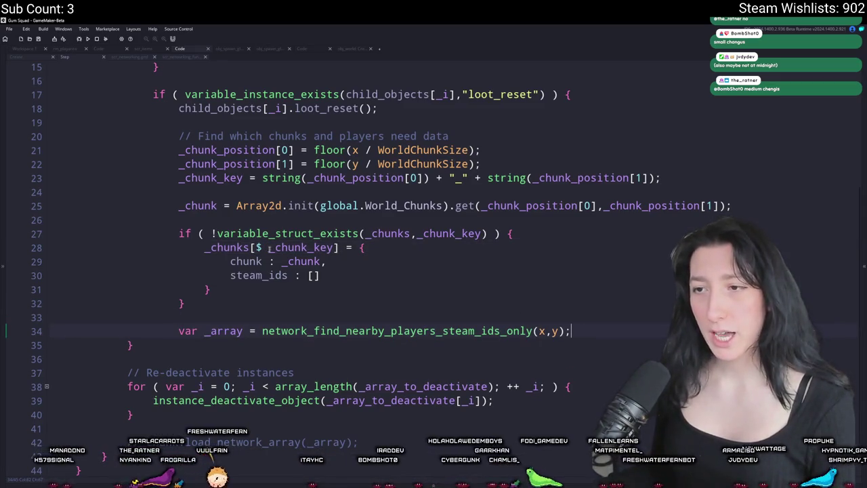
pyautogui.scroll(1, 602, 279)
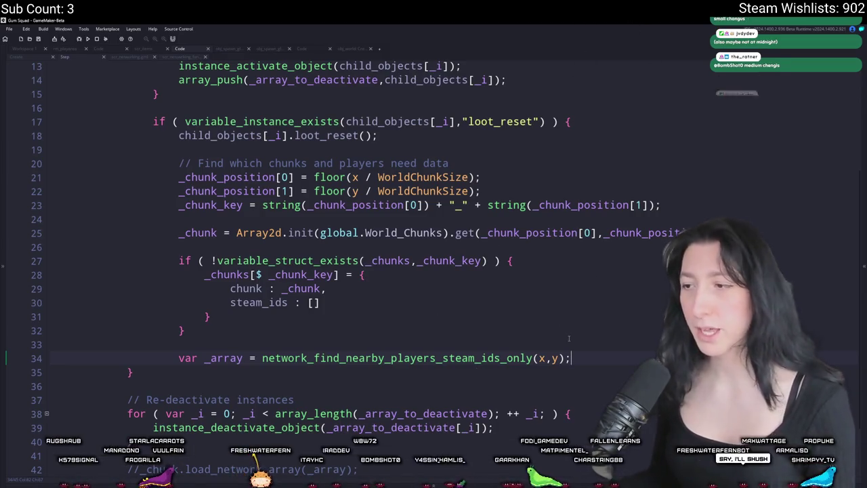
pyautogui.press('Return')
# - Declare var _steam_ids_array; with the other variable declarations at the top
pyautogui.write('var _steam_idsk')
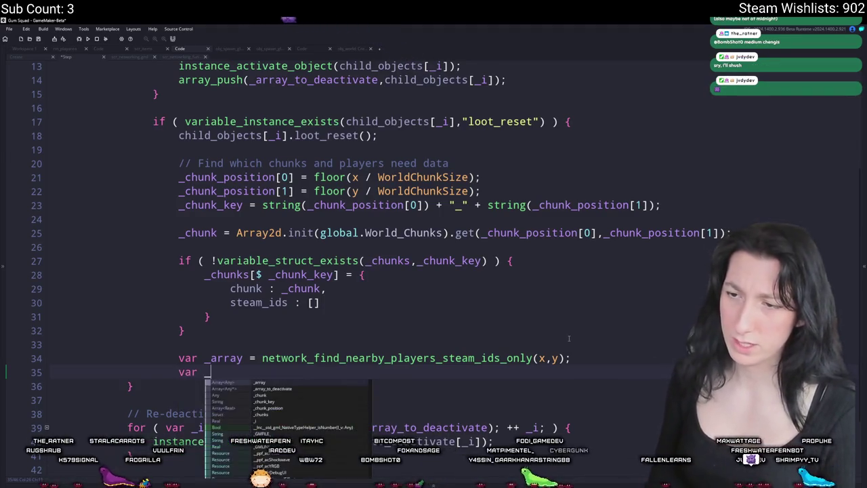
pyautogui.press('BackSpace')
pyautogui.write('_array =')
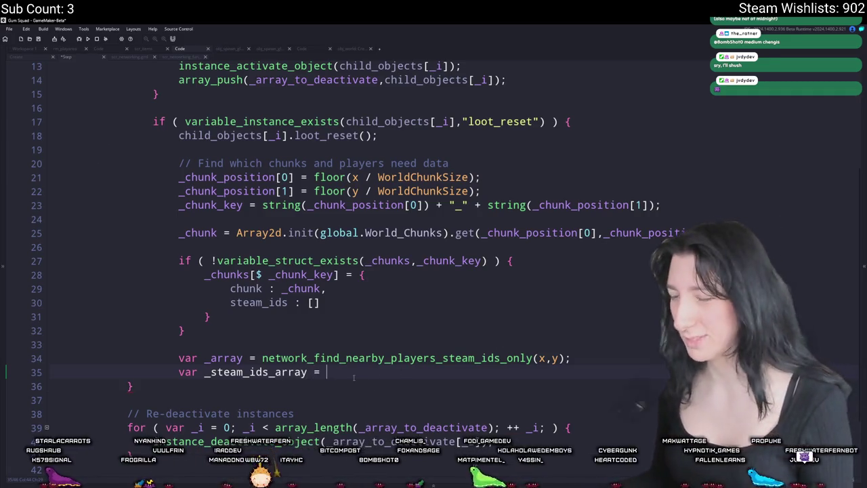
pyautogui.click(275, 372)
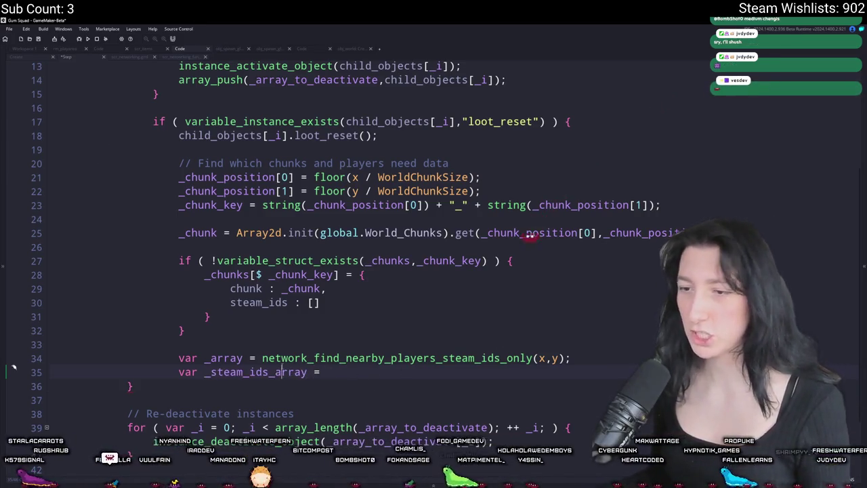
pyautogui.scroll(4, 307, 203)
pyautogui.click(307, 179)
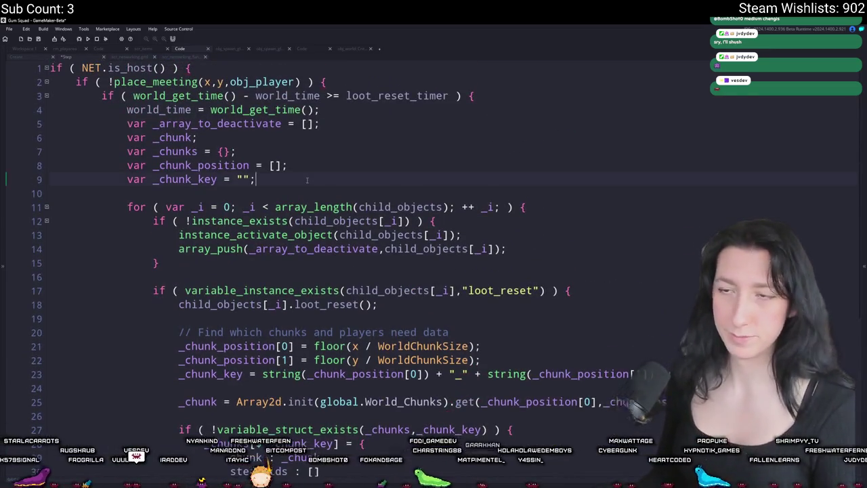
pyautogui.press('Return')
pyautogui.write('var _steam_ids_array;')
# - Replace the line 36 declaration with for ( var _r = 0; _r < array_length(_array); ++ _r; ) {
pyautogui.scroll(-5, 307, 179)
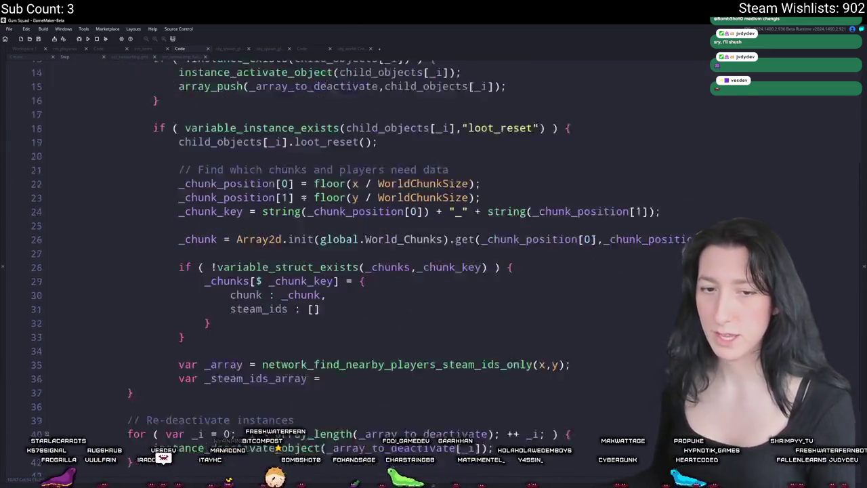
pyautogui.scroll(-2, 339, 292)
pyautogui.doubleClick(256, 288)
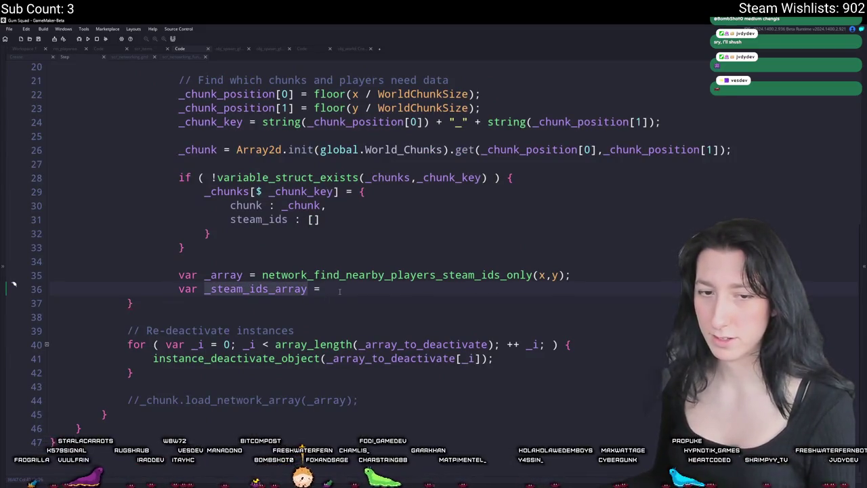
pyautogui.moveTo(328, 290); pyautogui.dragTo(179, 291)
pyautogui.press('BackSpace')
pyautogui.write('for ( var _i = 0; ')
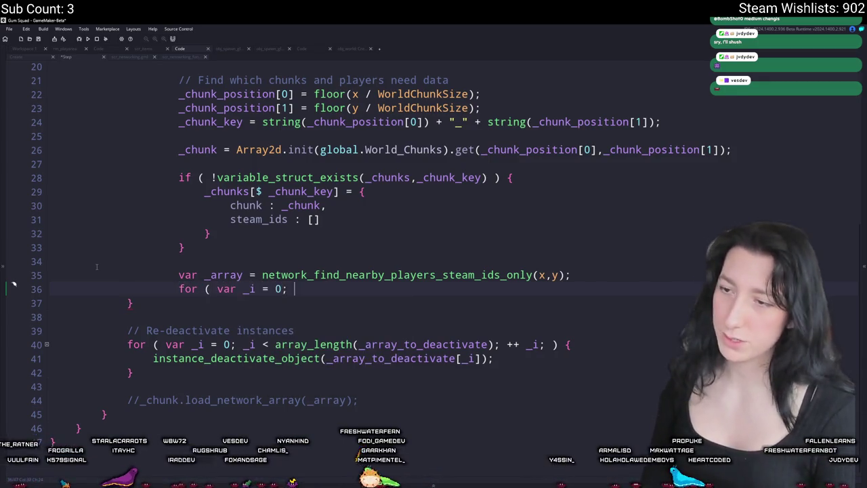
pyautogui.write('_')
pyautogui.scroll(3, 212, 190)
pyautogui.scroll(-2, 212, 190)
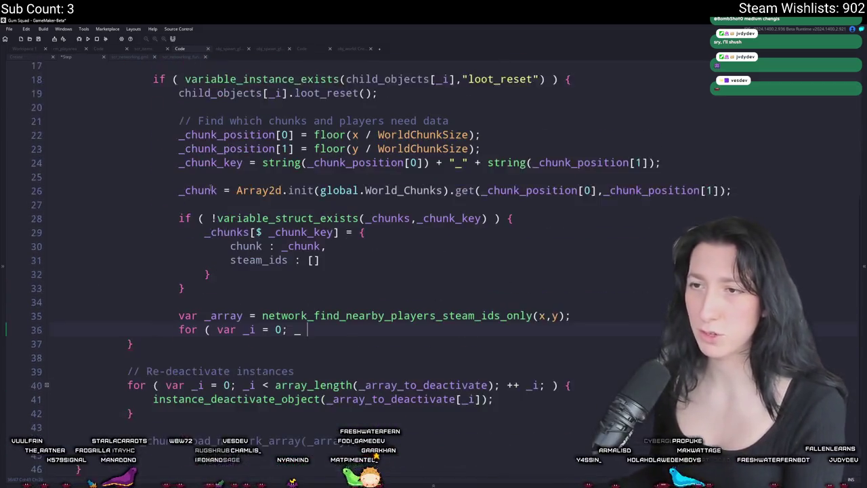
pyautogui.scroll(-3, 212, 190)
pyautogui.press('BackSpace')
pyautogui.press('BackSpace')
pyautogui.press('BackSpace')
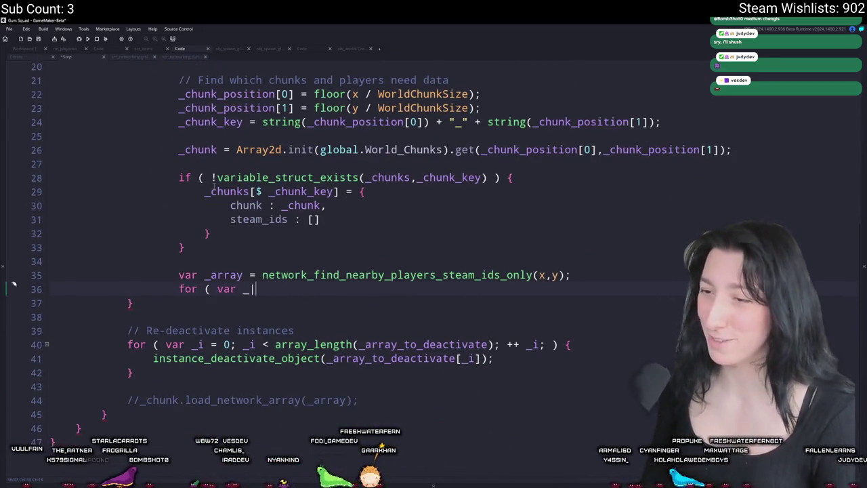
pyautogui.write('r = 0; _r < a')
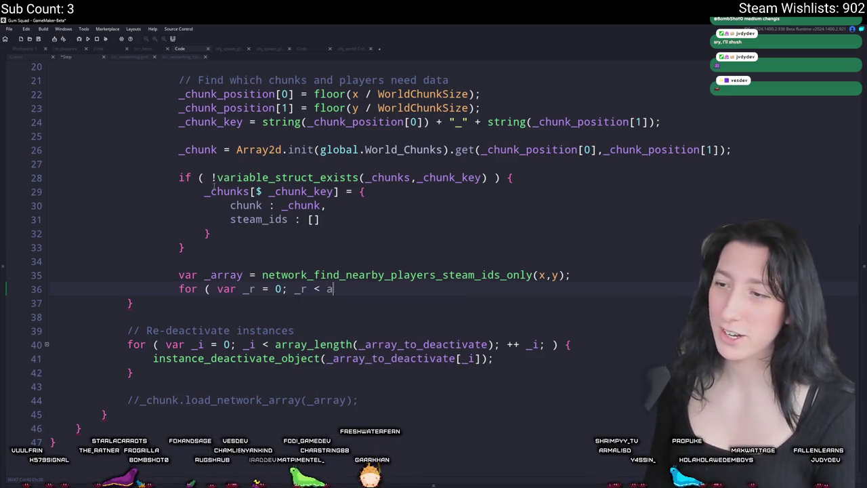
pyautogui.write('rray_length(_array')
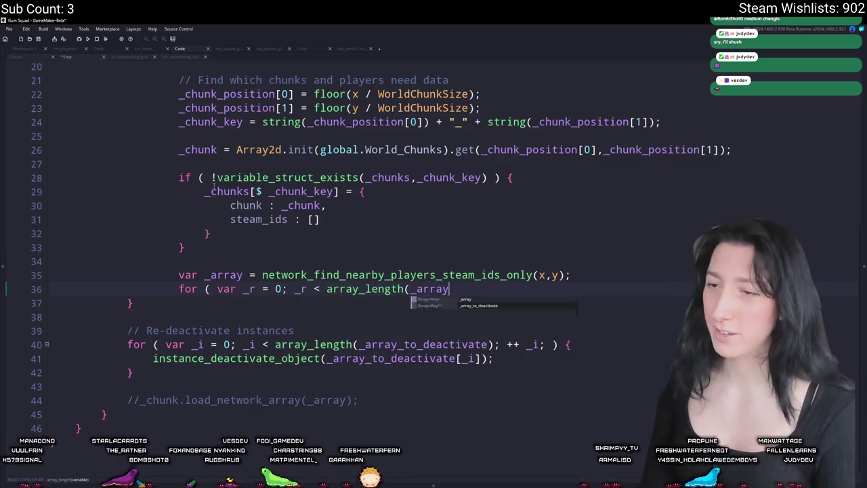
pyautogui.write('); ++ _r; ) {')
pyautogui.press('Return')
# - Start a _steam_ids_array line inside the new loop body
pyautogui.scroll(6, 213, 187)
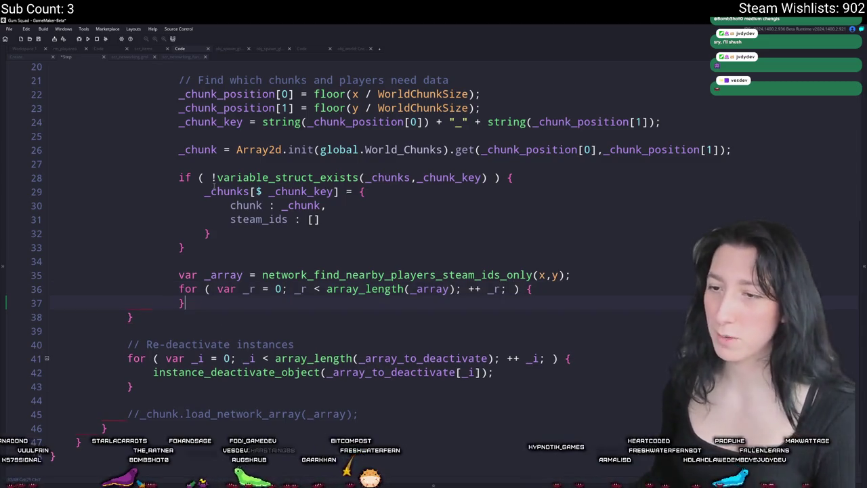
pyautogui.scroll(-4, 307, 215)
pyautogui.scroll(-1, 307, 215)
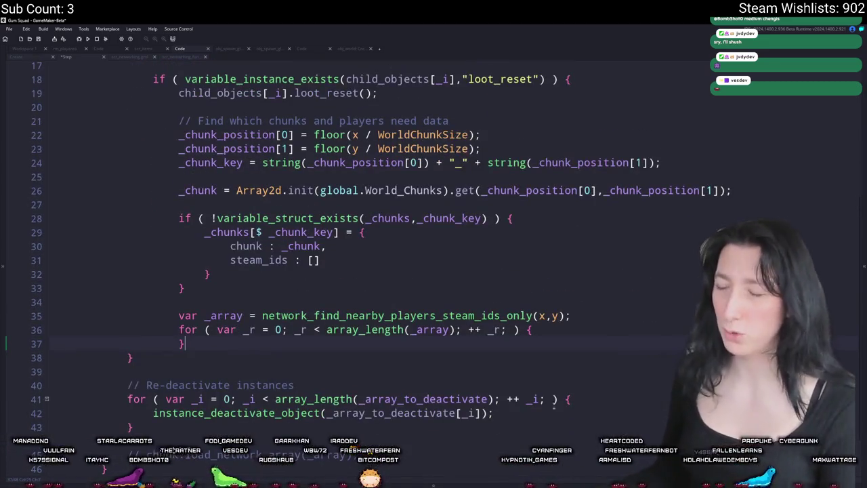
pyautogui.click(543, 330)
pyautogui.press('Return')
pyautogui.write('_steam_ids_array')
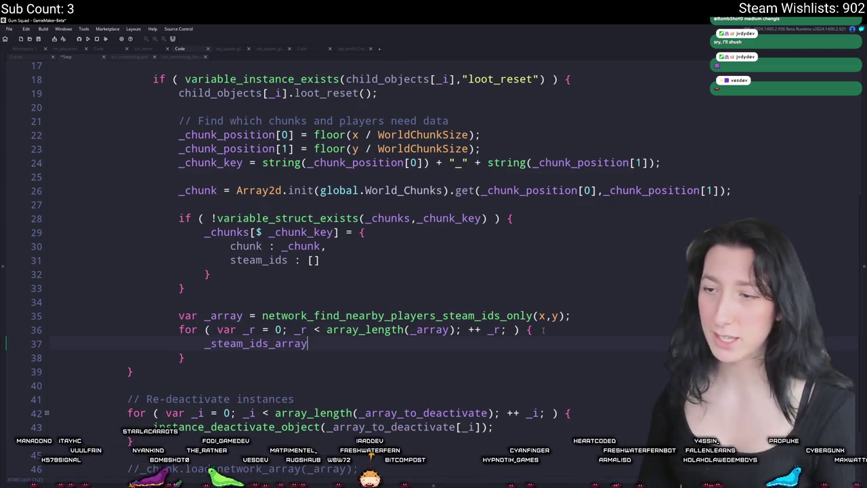
# - Assign the chunk's steam_ids from _chunks[$ _chunk_key] to _steam_ids_array above the nearby-players lookup
pyautogui.click(406, 302)
pyautogui.press('Return')
pyautogui.press('Return')
pyautogui.press('Up')
pyautogui.write('_steam_ids_array ')
pyautogui.write('chunks[$ _chunk_k')
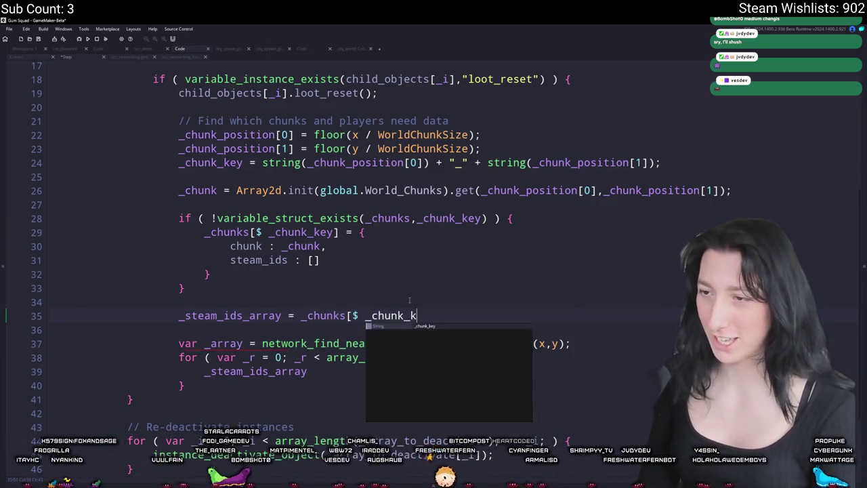
pyautogui.write('ey][')
pyautogui.write('team_ids;')
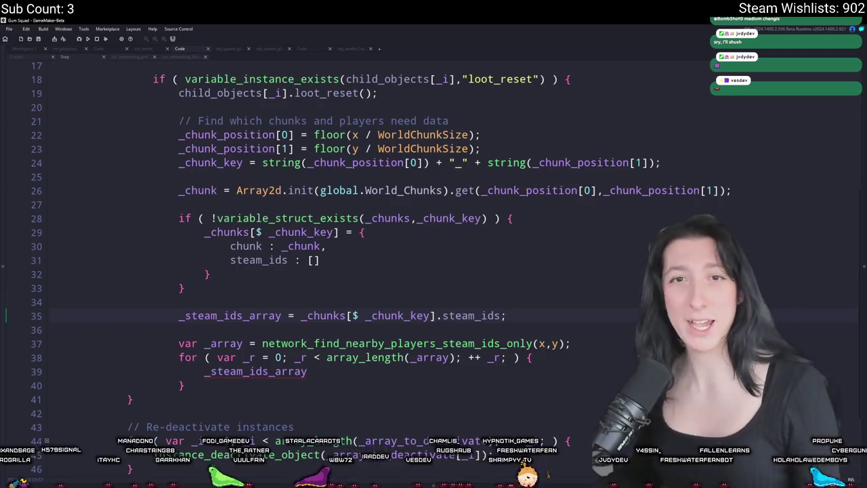
pyautogui.click(194, 328)
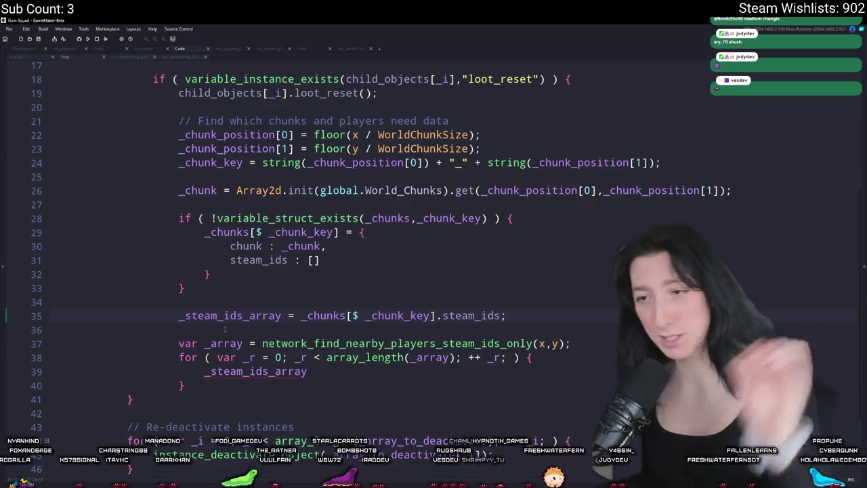
pyautogui.doubleClick(234, 315)
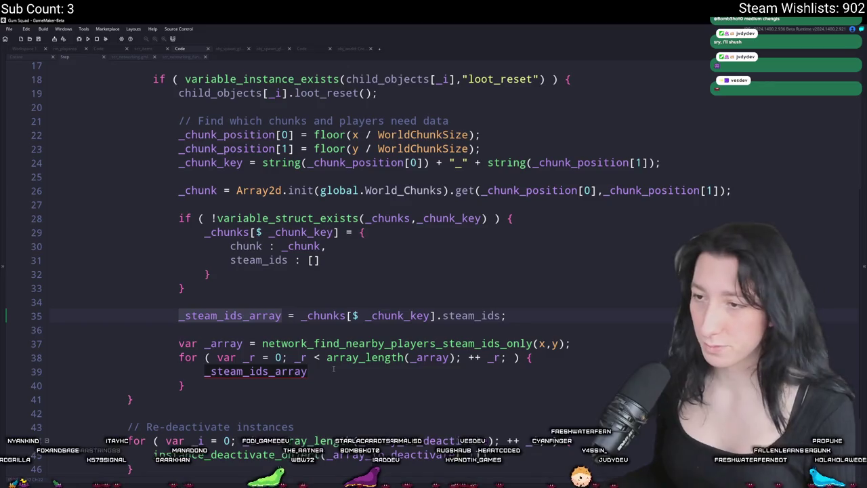
pyautogui.click(308, 371)
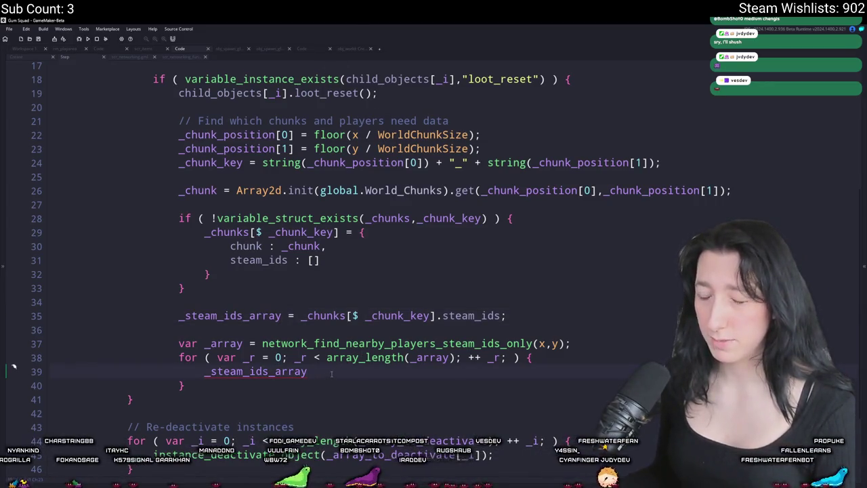
pyautogui.scroll(-2, 330, 367)
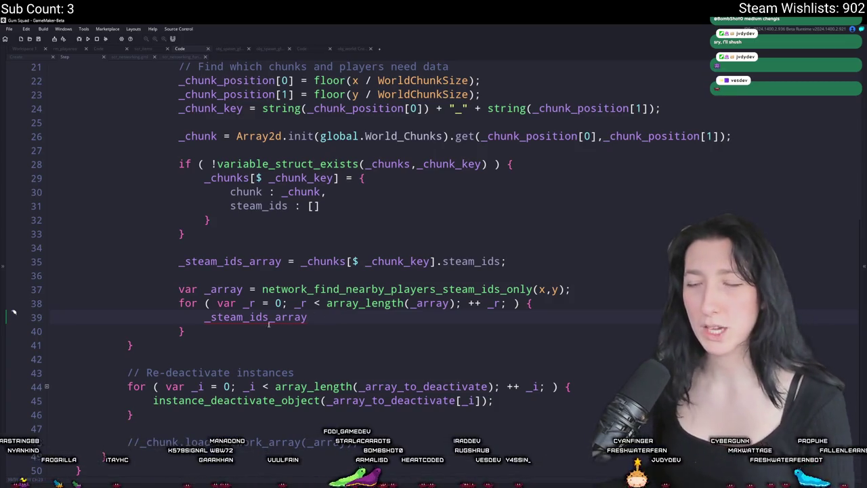
pyautogui.click(308, 317)
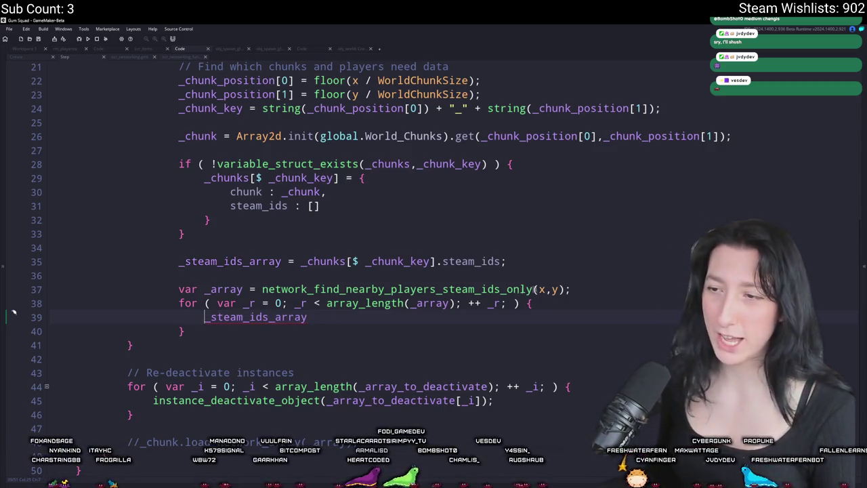
pyautogui.click(554, 299)
# - Write an if block testing array_contains(_steam_ids_array, _array[_r]) inside the loop
pyautogui.press('Return')
pyautogui.write('for ( v')
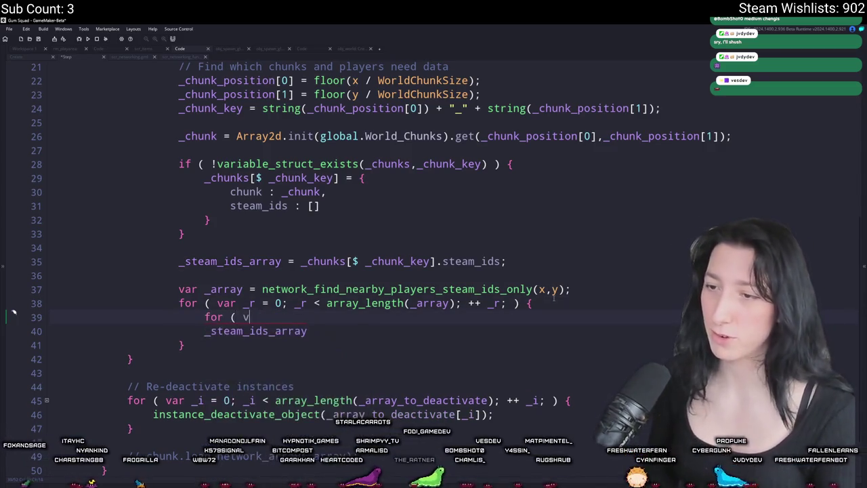
pyautogui.hotkey('ctrl', 'BackSpace')
pyautogui.hotkey('ctrl', 'BackSpace')
pyautogui.hotkey('ctrl', 'BackSpace')
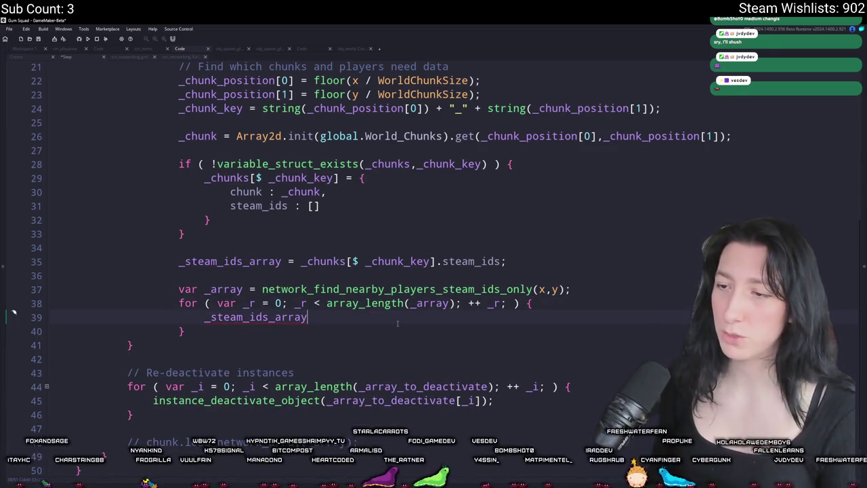
pyautogui.write('if ( array_contains(')
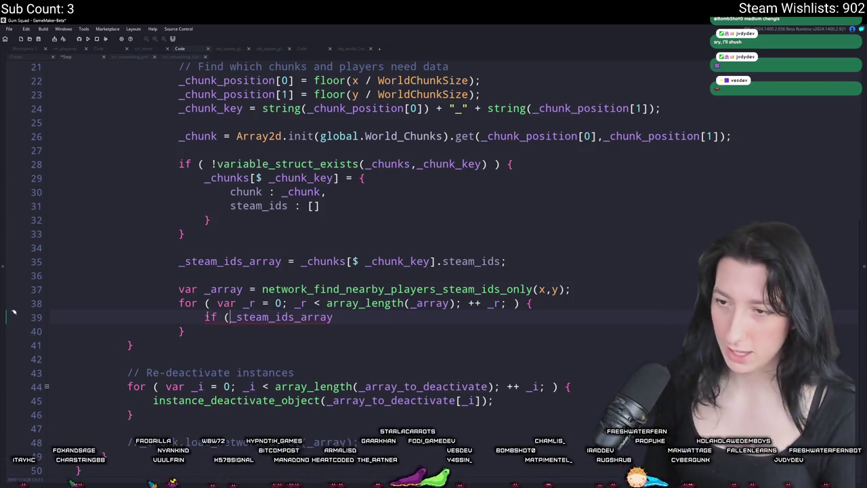
pyautogui.press('BackSpace')
pyautogui.write('( array_contains')
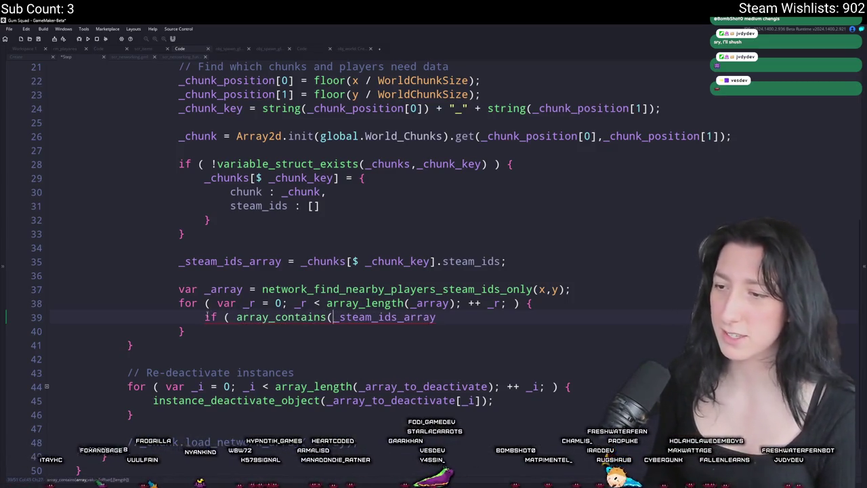
pyautogui.doubleClick(224, 289)
pyautogui.click(463, 316)
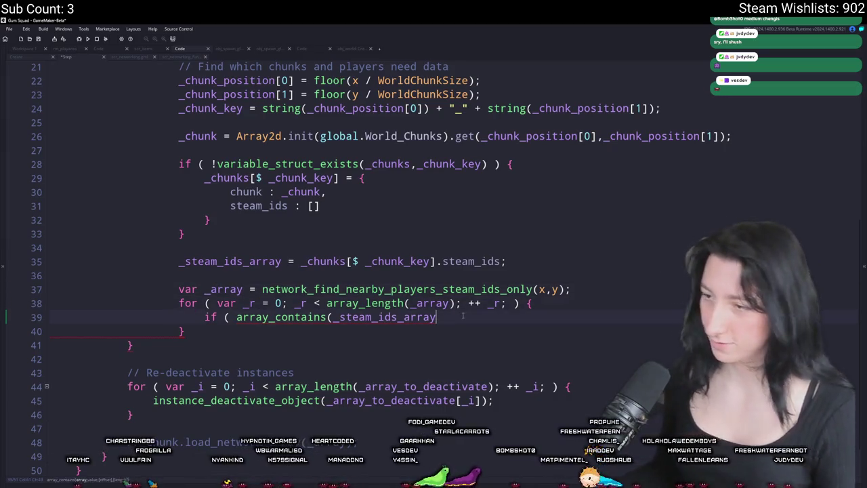
pyautogui.write(',_array[_r]')
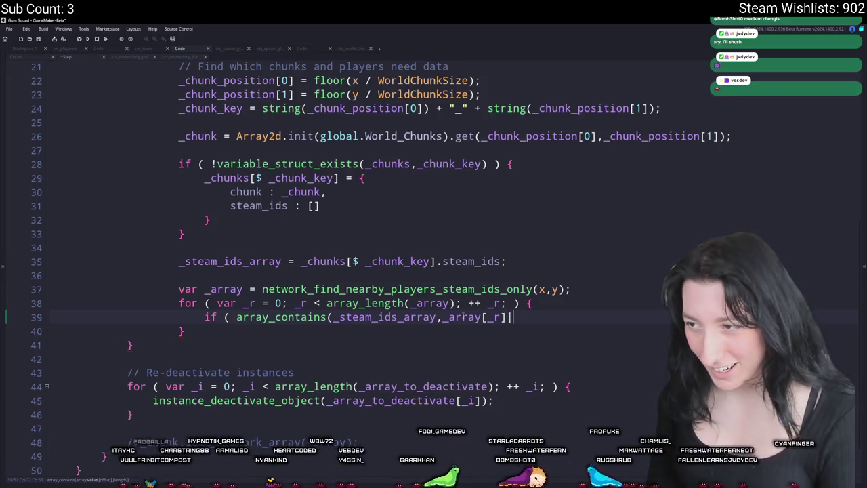
pyautogui.write(') ) {')
pyautogui.press('Return')
pyautogui.write('}')
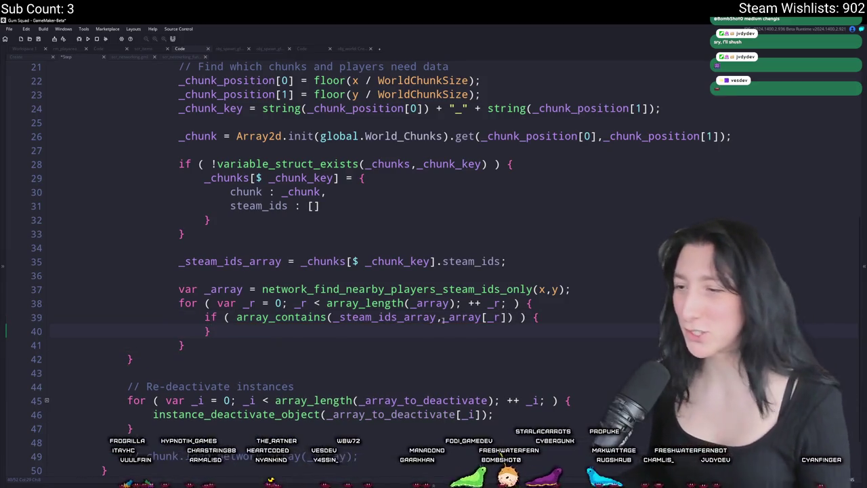
# - Negate the check and call array_push(_steam_ids_array, _array[_r]); inside the if block
pyautogui.click(236, 317)
pyautogui.write('!')
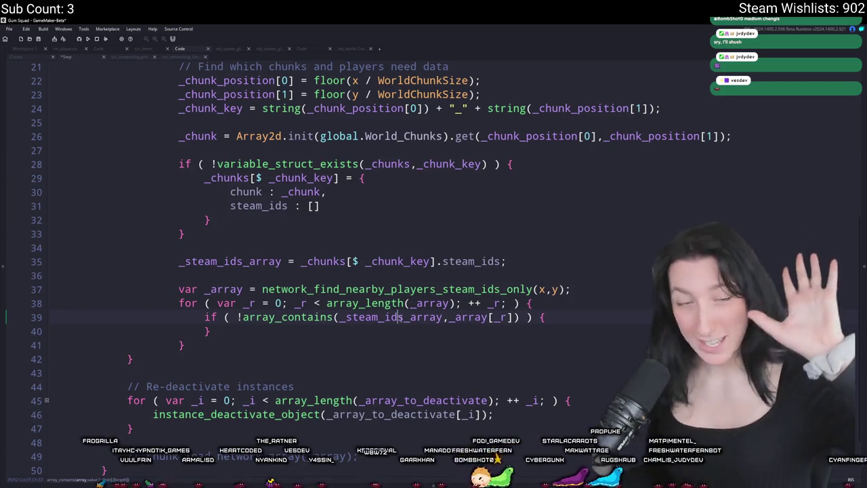
pyautogui.click(443, 317)
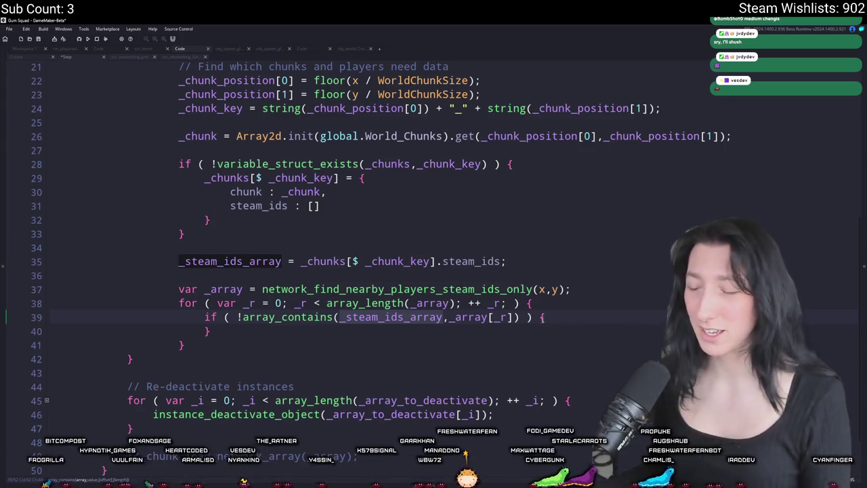
pyautogui.click(601, 319)
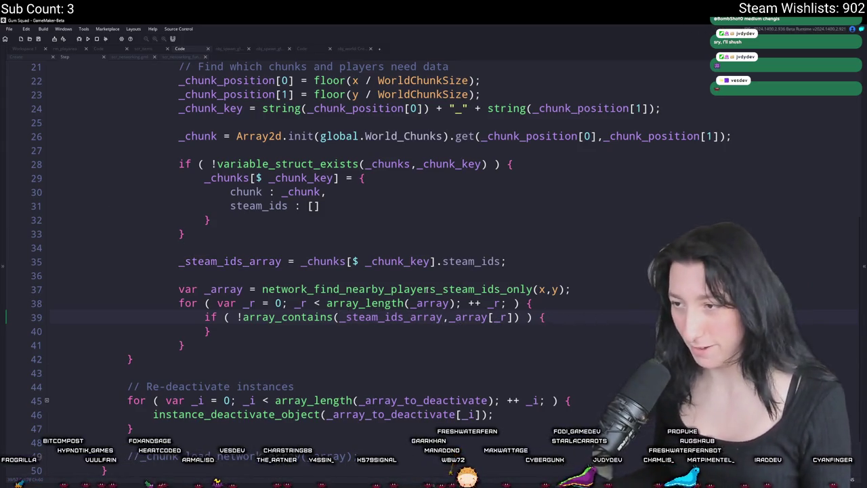
pyautogui.press('Return')
pyautogui.write('_steam_ids_array[')
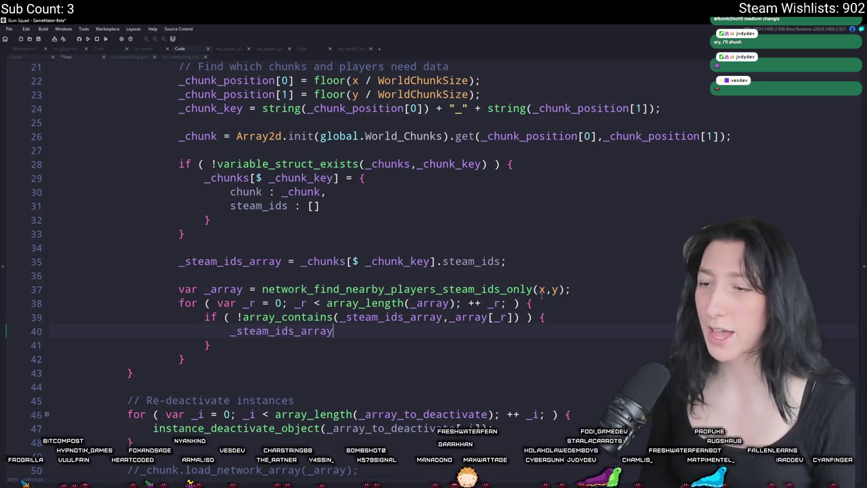
pyautogui.press('BackSpace')
pyautogui.press('BackSpace')
pyautogui.press('BackSpace')
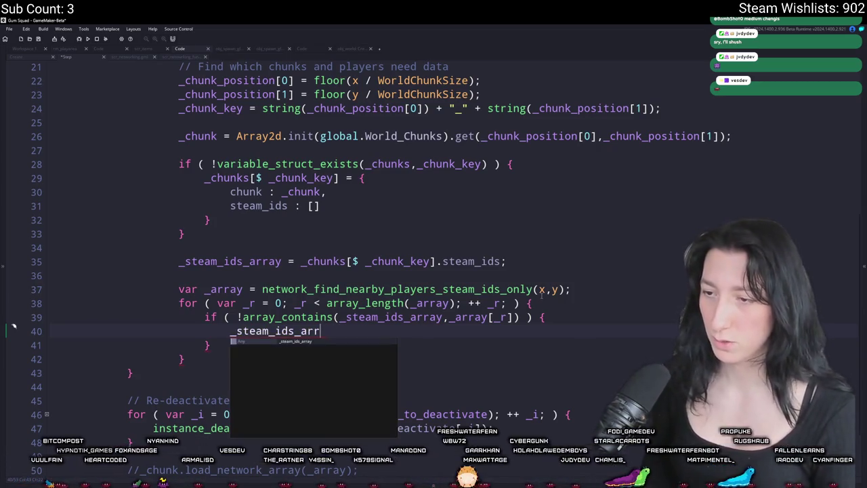
pyautogui.write('array_push')
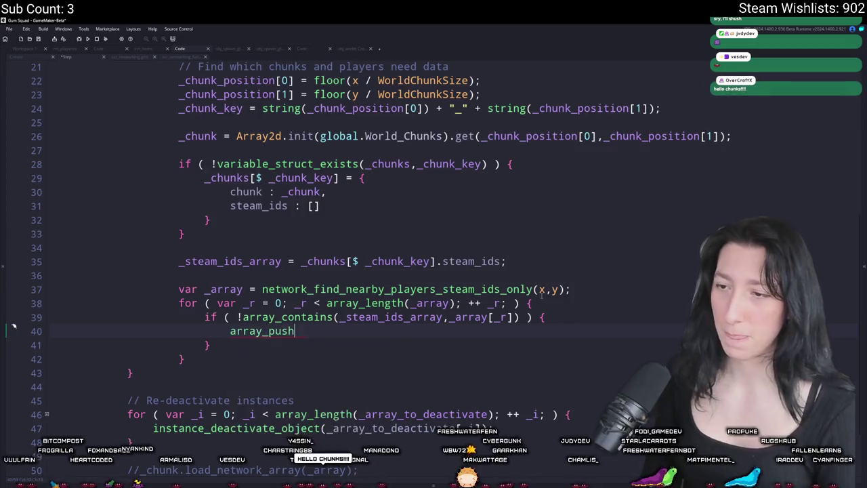
pyautogui.write('(_steam_ids_array,_array[_r]);')
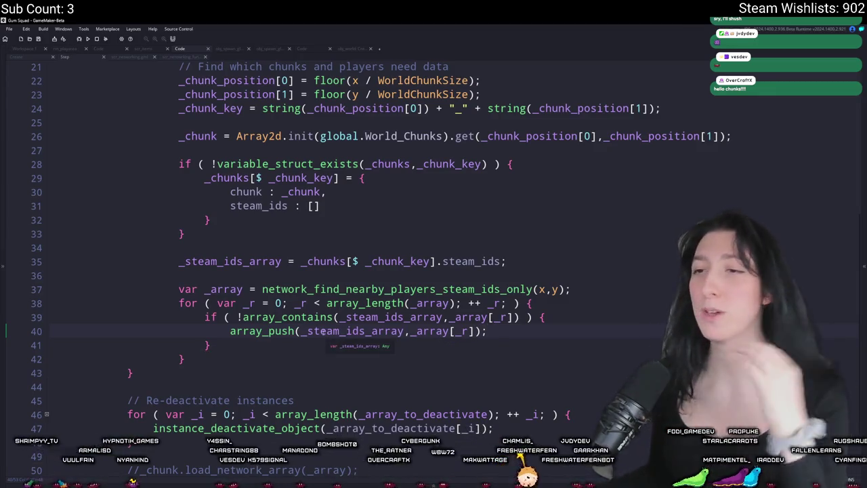
pyautogui.doubleClick(322, 331)
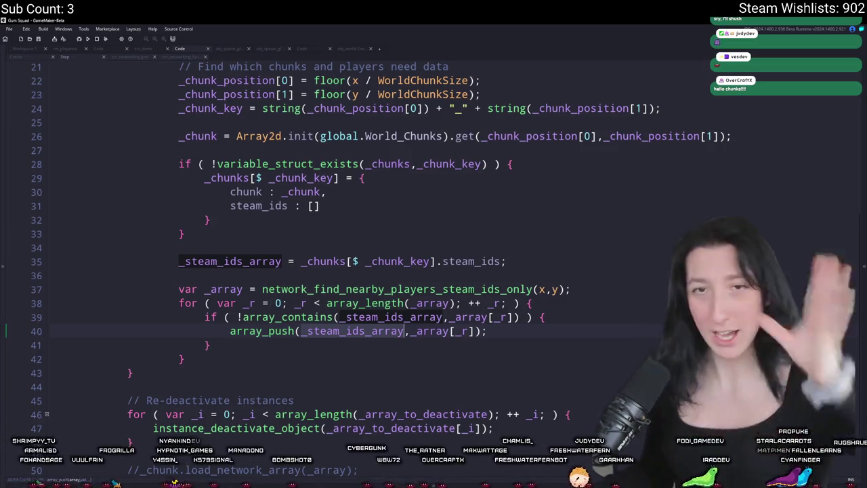
pyautogui.scroll(2, 388, 275)
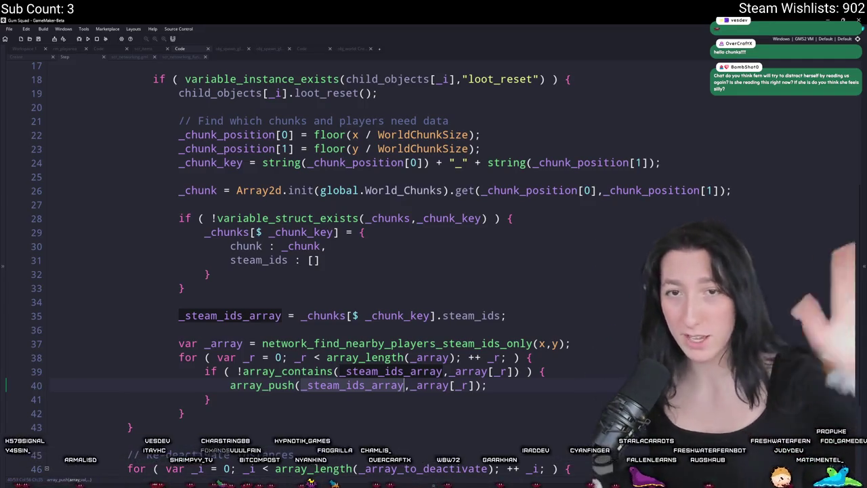
pyautogui.click(521, 383)
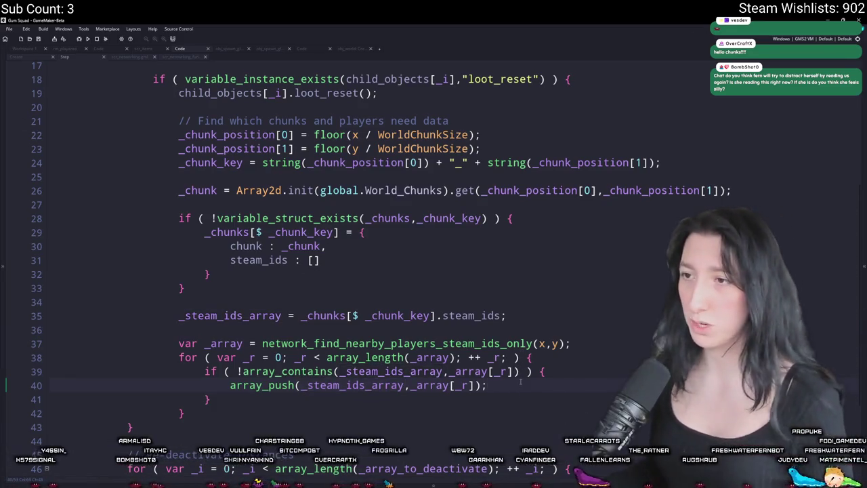
pyautogui.scroll(1, 491, 301)
pyautogui.scroll(-3, 315, 427)
pyautogui.scroll(1, 315, 428)
pyautogui.moveTo(230, 246); pyautogui.dragTo(338, 246)
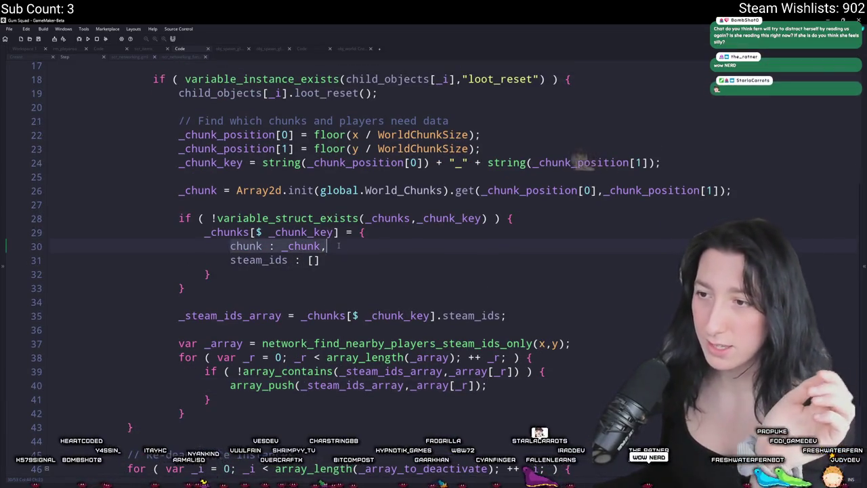
pyautogui.scroll(1, 491, 203)
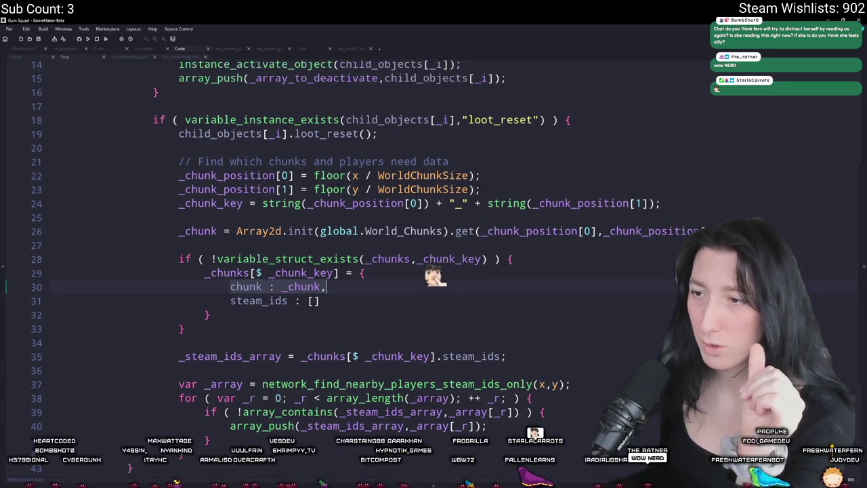
pyautogui.scroll(2, 393, 271)
pyautogui.scroll(-1, 349, 267)
pyautogui.moveTo(378, 147); pyautogui.dragTo(178, 147)
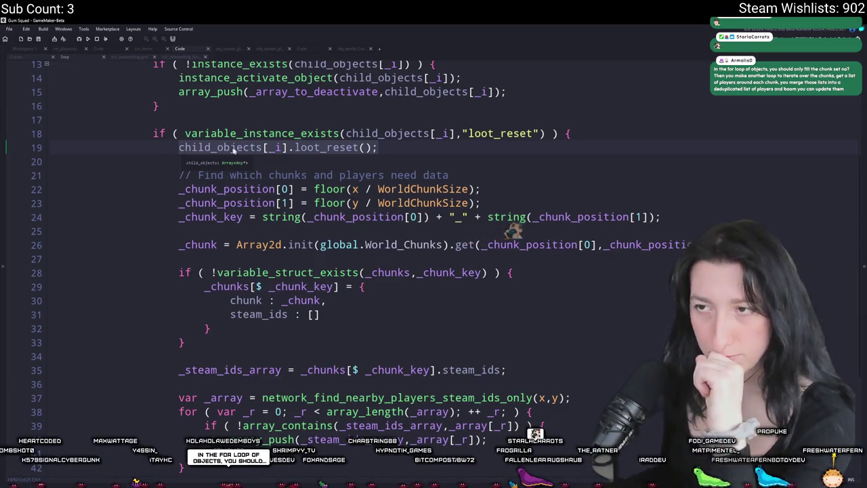
pyautogui.click(179, 150)
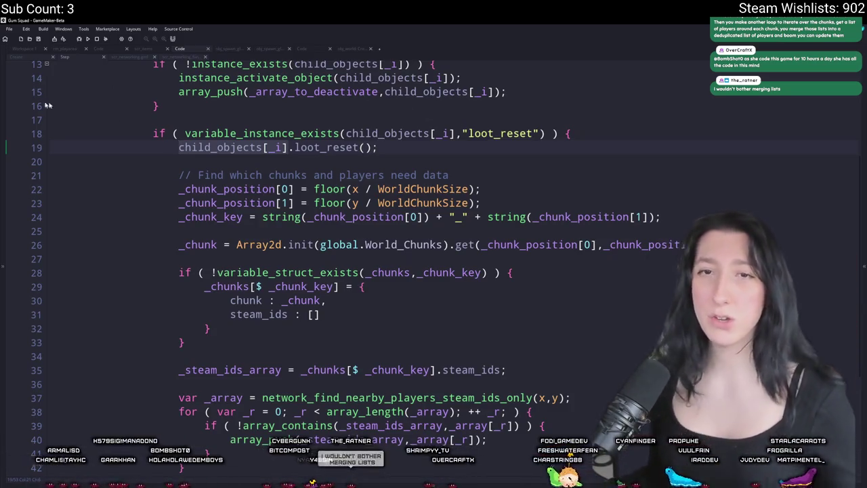
pyautogui.scroll(2, 391, 223)
pyautogui.click(391, 223)
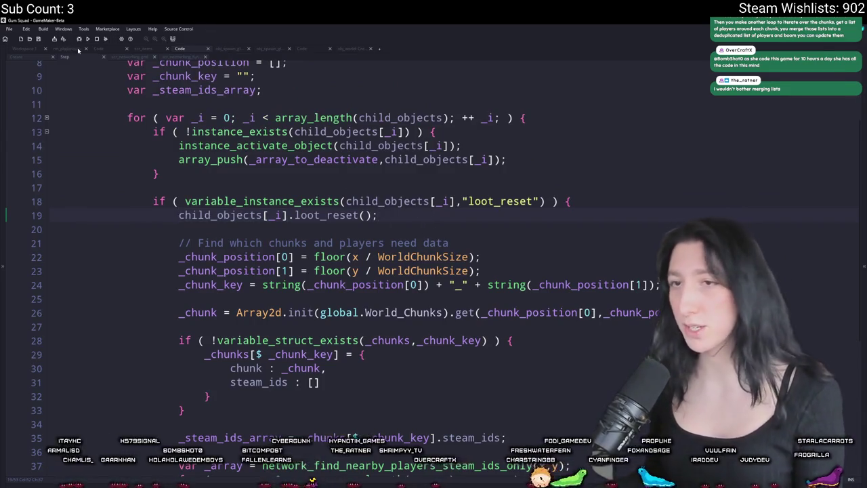
pyautogui.hotkey('ctrl', 'Tab')
pyautogui.scroll(3, 330, 293)
pyautogui.scroll(2, 330, 293)
pyautogui.click(331, 293)
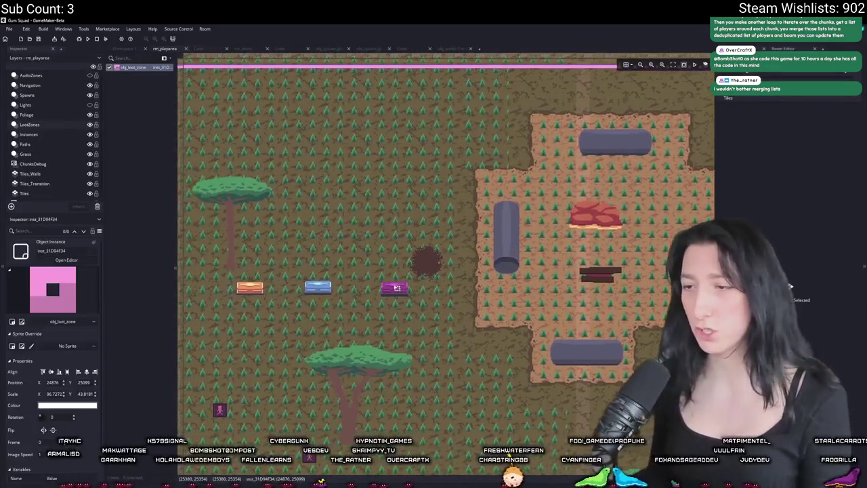
pyautogui.scroll(-2, 406, 145)
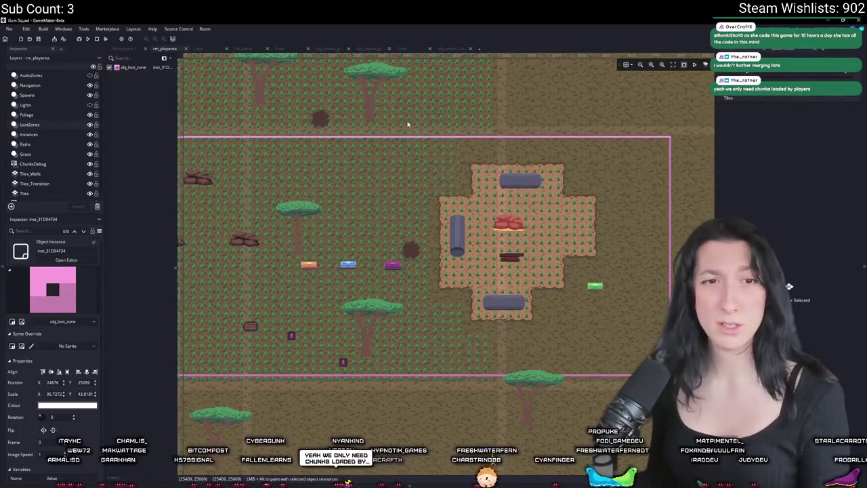
pyautogui.click(441, 50)
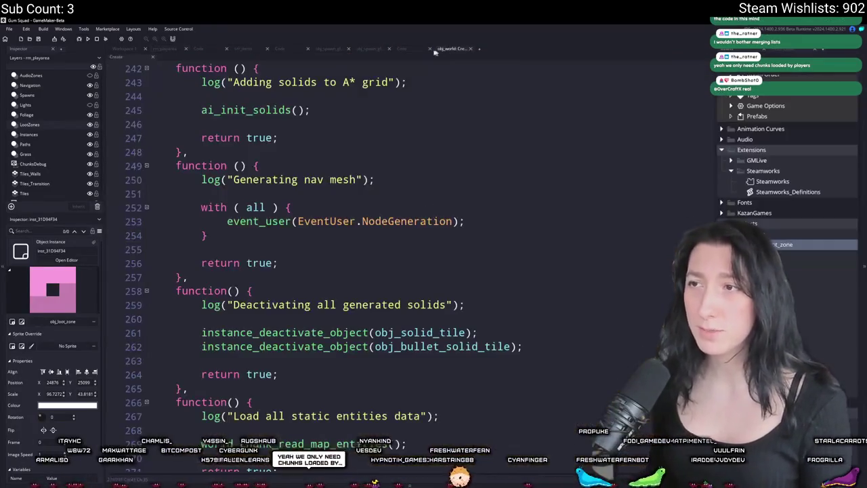
pyautogui.click(201, 49)
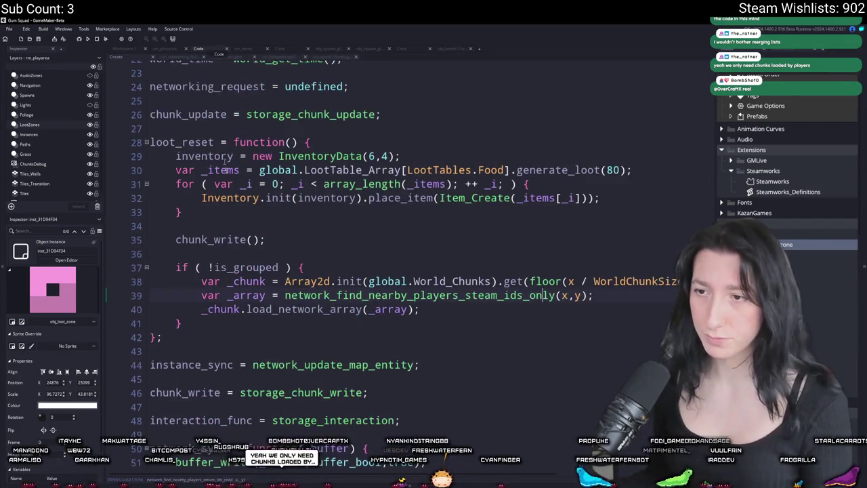
pyautogui.click(258, 49)
pyautogui.click(280, 50)
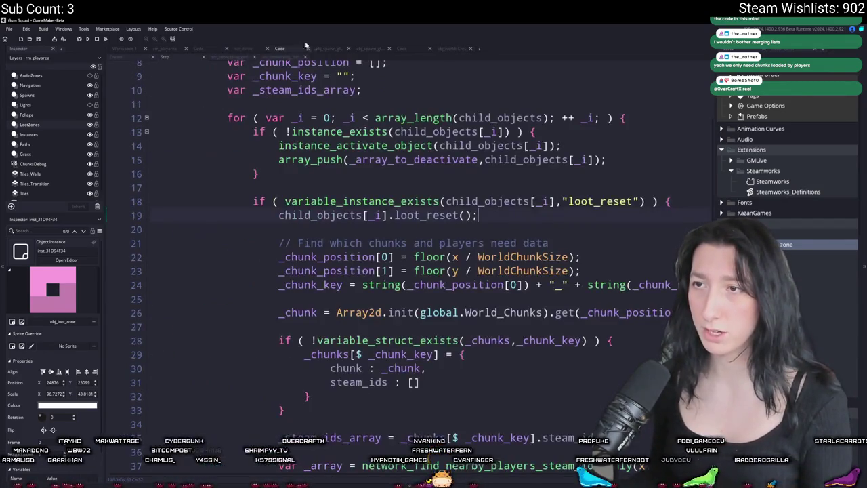
pyautogui.scroll(-5, 466, 183)
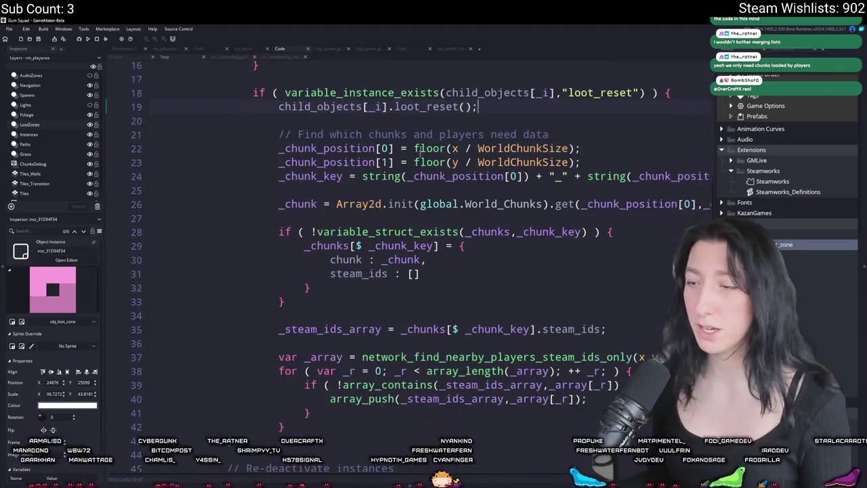
pyautogui.press('F12')
pyautogui.scroll(-1, 339, 234)
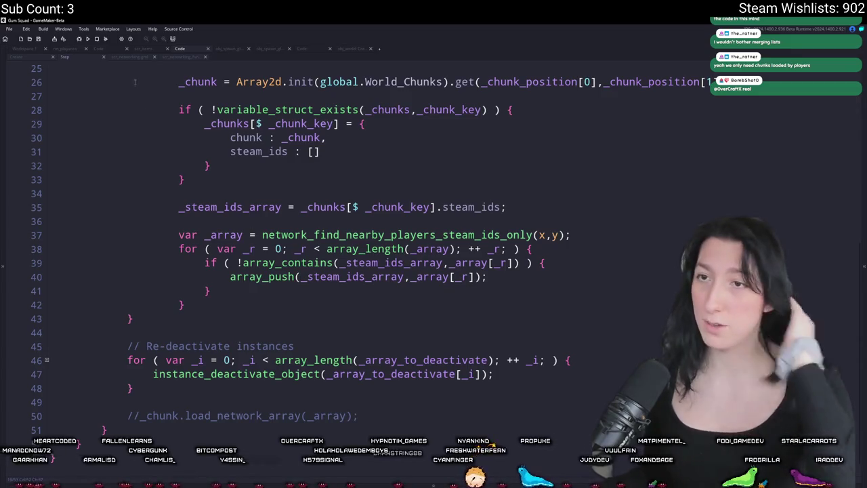
pyautogui.hotkey('ctrl', 'Tab')
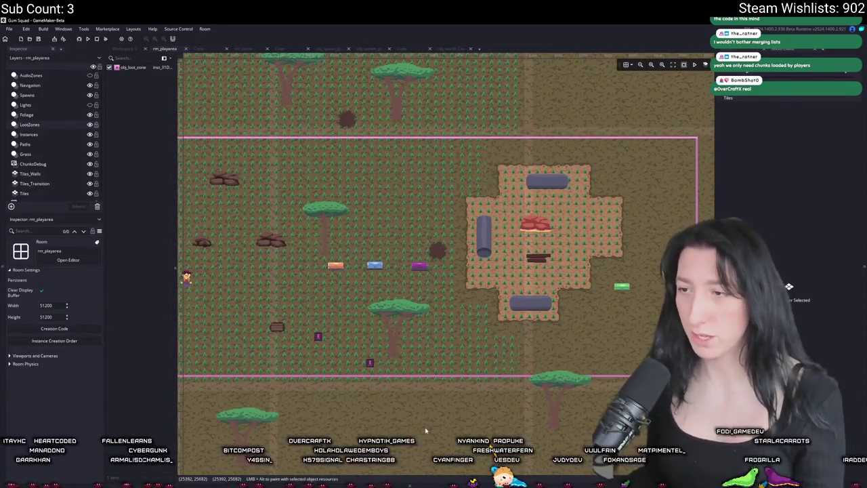
pyautogui.scroll(2, 418, 262)
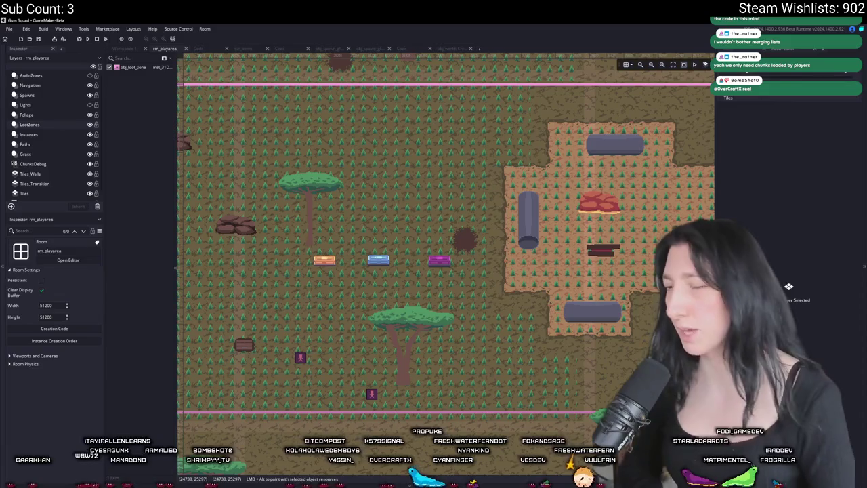
pyautogui.scroll(-3, 292, 253)
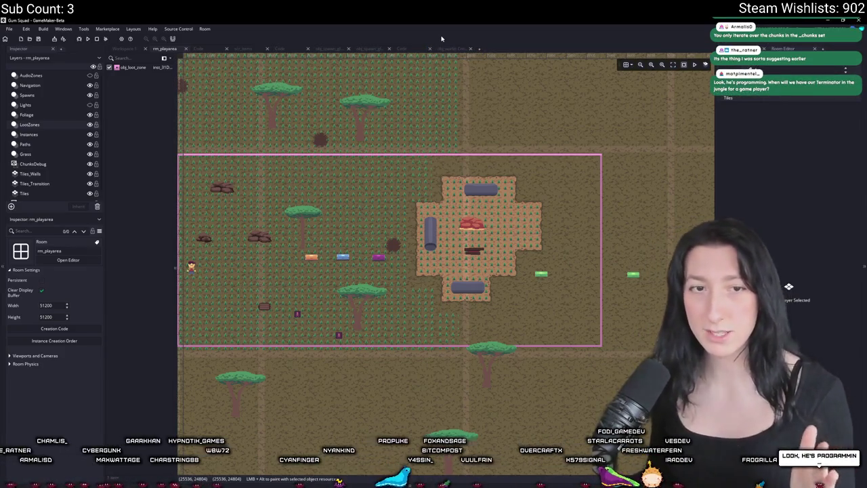
pyautogui.click(226, 50)
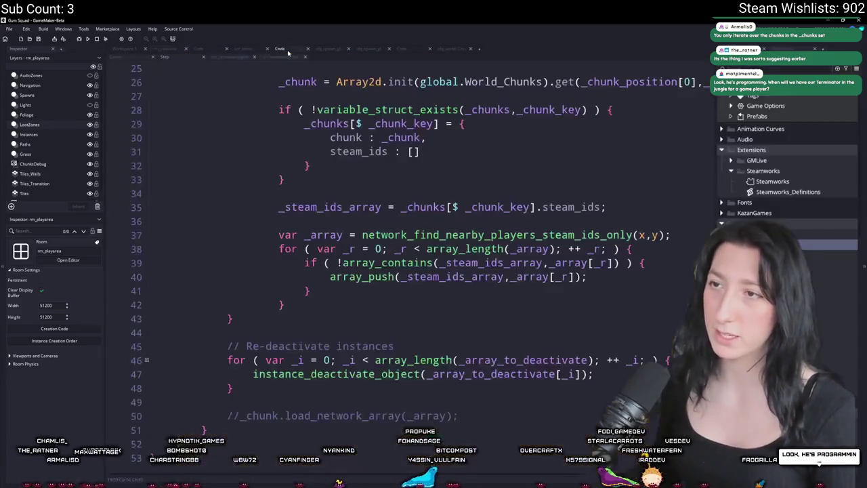
# - With the docks collapsed, check which braces close the loot_reset check and the line 12 loop
pyautogui.scroll(3, 452, 72)
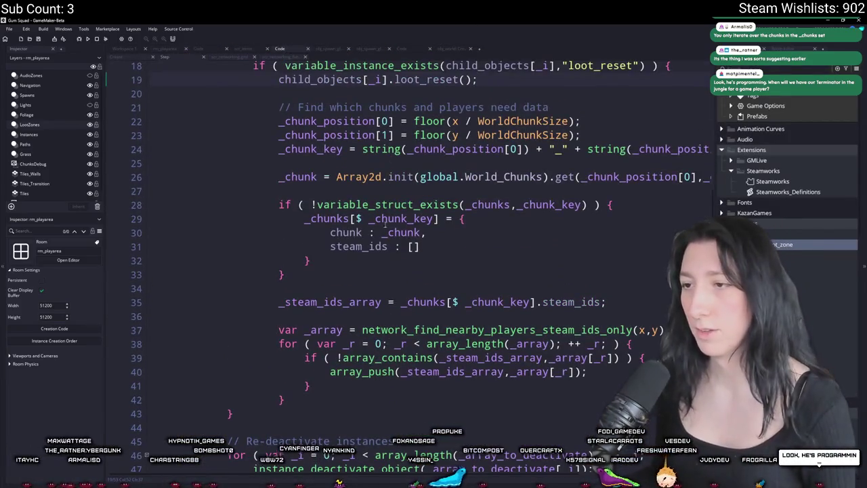
pyautogui.scroll(-1, 452, 73)
pyautogui.scroll(4, 291, 421)
pyautogui.scroll(-3, 291, 420)
pyautogui.click(300, 413)
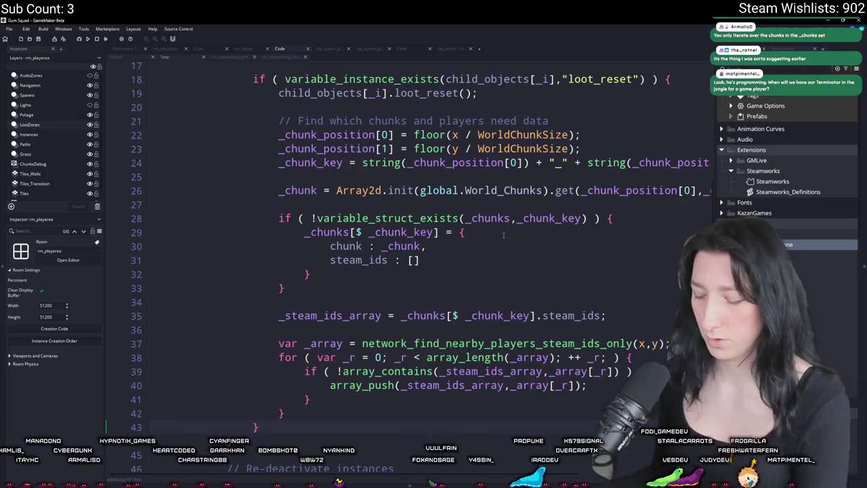
pyautogui.press('F12')
pyautogui.click(211, 134)
pyautogui.scroll(-2, 294, 175)
pyautogui.scroll(3, 294, 175)
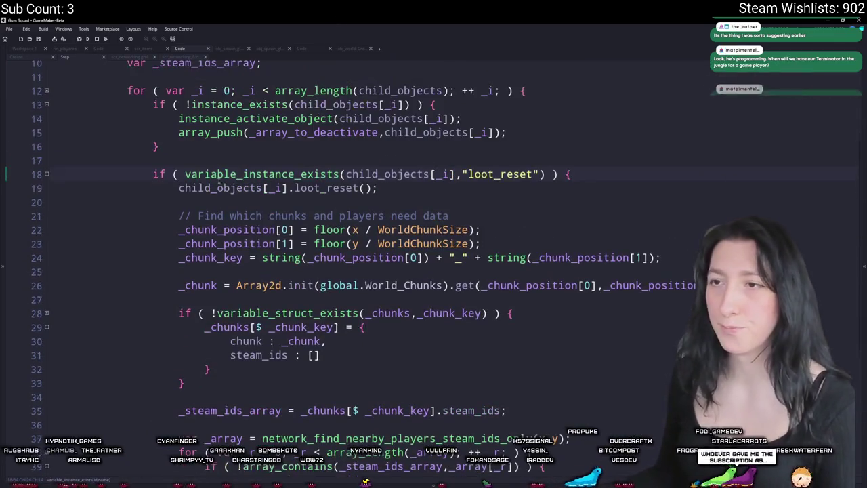
pyautogui.click(520, 90)
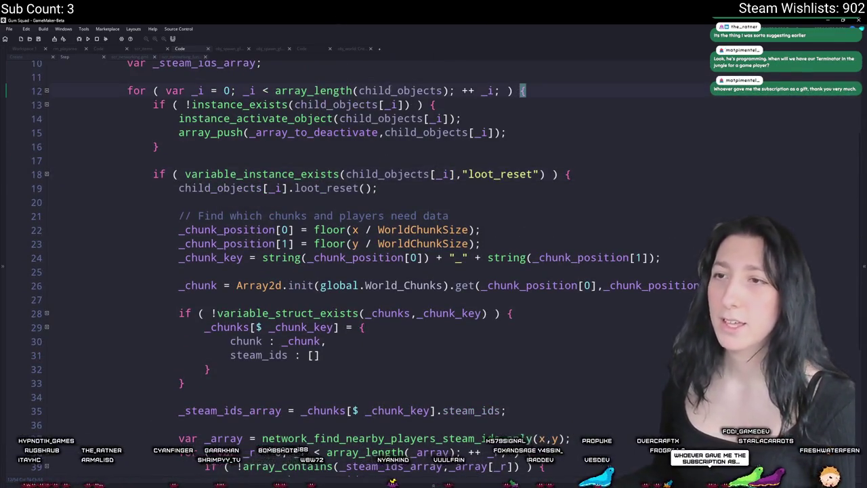
pyautogui.scroll(2, 396, 83)
pyautogui.scroll(-2, 205, 280)
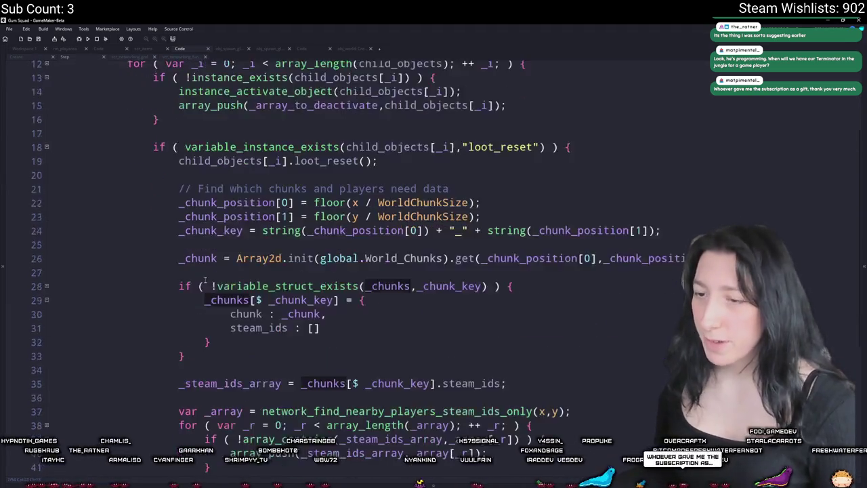
pyautogui.scroll(-6, 205, 280)
# - Adjust the lines after the line 44 block and remove the comment slashes from load_network_array
pyautogui.click(183, 345)
pyautogui.press('Return')
pyautogui.press('Return')
pyautogui.press('BackSpace')
pyautogui.press('BackSpace')
pyautogui.press('BackSpace')
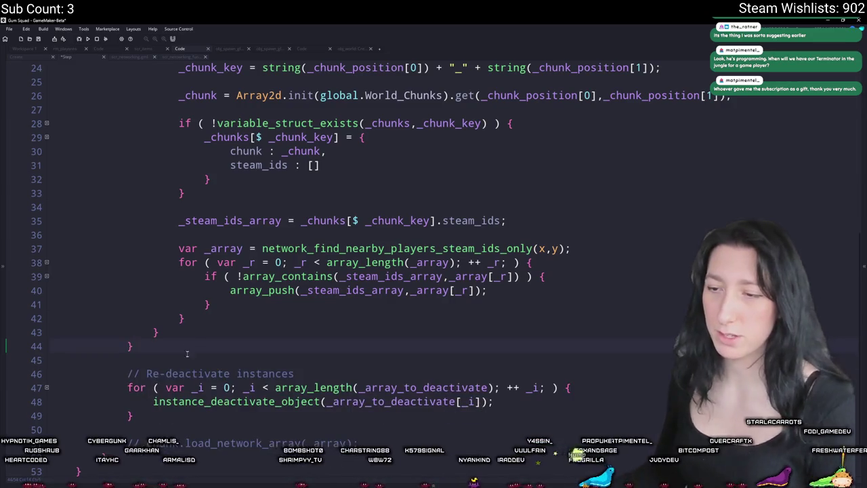
pyautogui.scroll(-1, 186, 347)
pyautogui.click(134, 402)
pyautogui.press('BackSpace')
pyautogui.press('Delete')
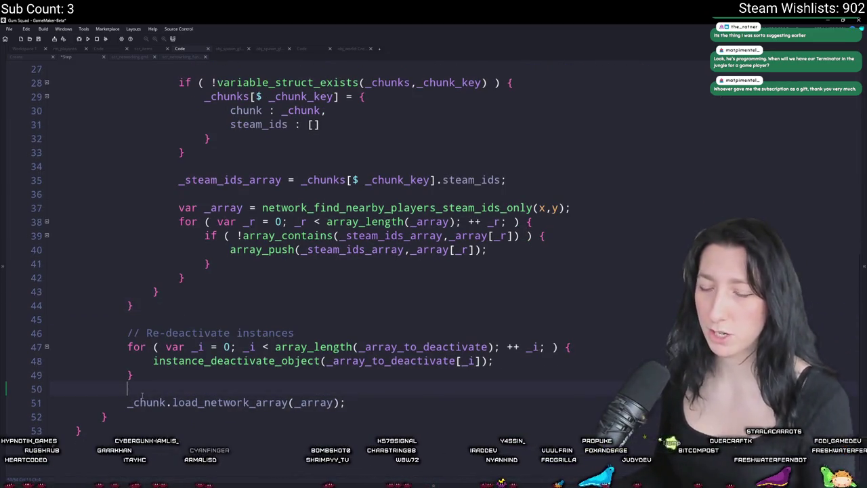
# - Add var _keys = variable_struct_get_names(_chunks); above the load_network_array call
pyautogui.press('Return')
pyautogui.press('Up')
pyautogui.write('for (')
pyautogui.press('BackSpace')
pyautogui.press('BackSpace')
pyautogui.press('BackSpace')
pyautogui.write('var _chunk_')
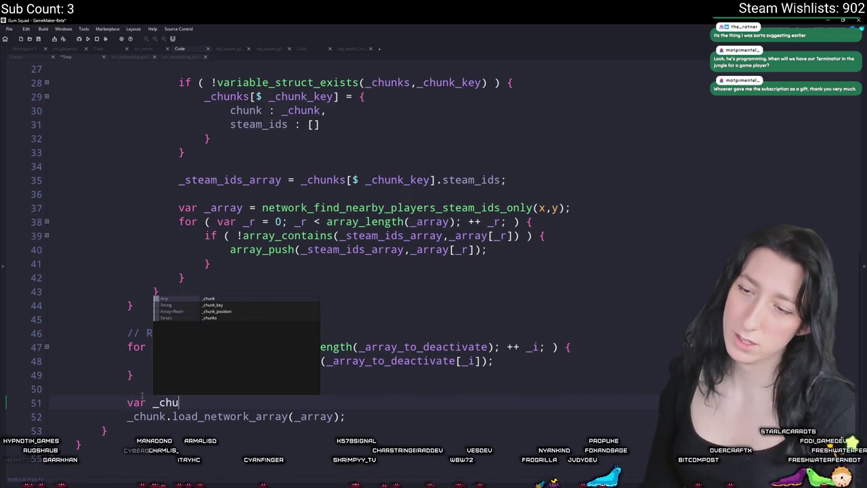
pyautogui.press('BackSpace')
pyautogui.press('BackSpace')
pyautogui.press('BackSpace')
pyautogui.write('keys')
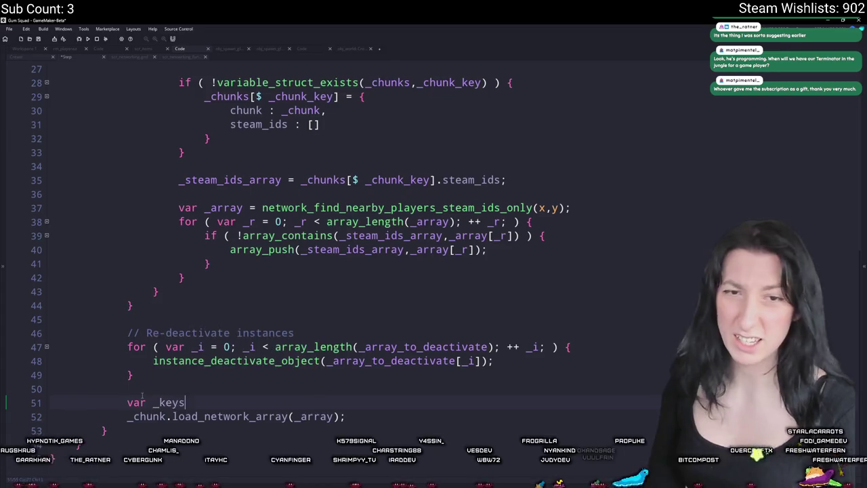
pyautogui.write(' = variable_struct_g')
pyautogui.press('BackSpace')
pyautogui.press('BackSpace')
pyautogui.write('_get_')
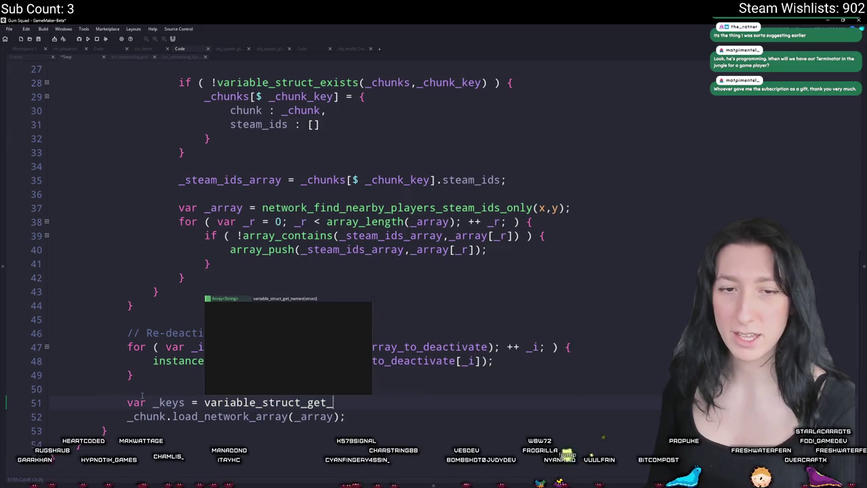
pyautogui.write('keys(')
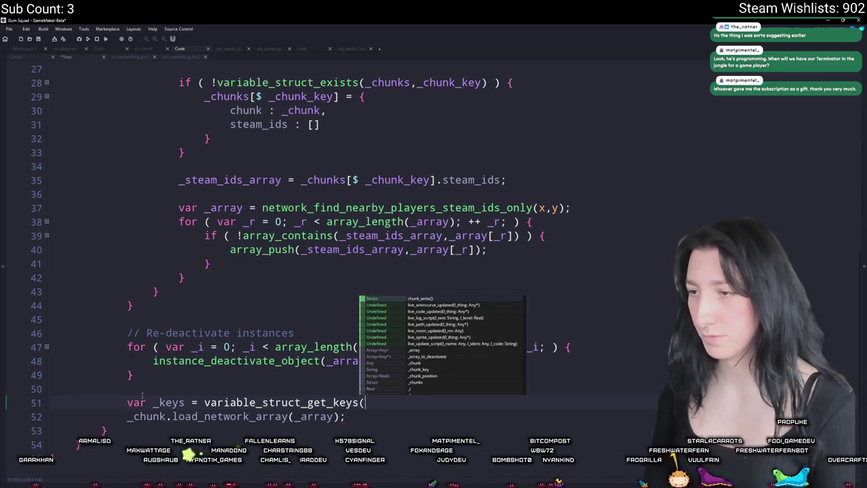
pyautogui.press('BackSpace')
pyautogui.press('BackSpace')
pyautogui.press('BackSpace')
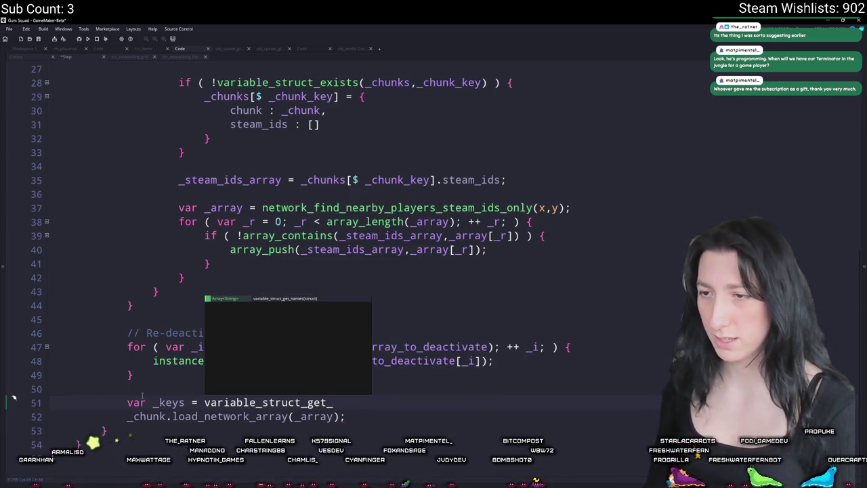
pyautogui.press('Return')
pyautogui.write('_chunks')
pyautogui.press('Right')
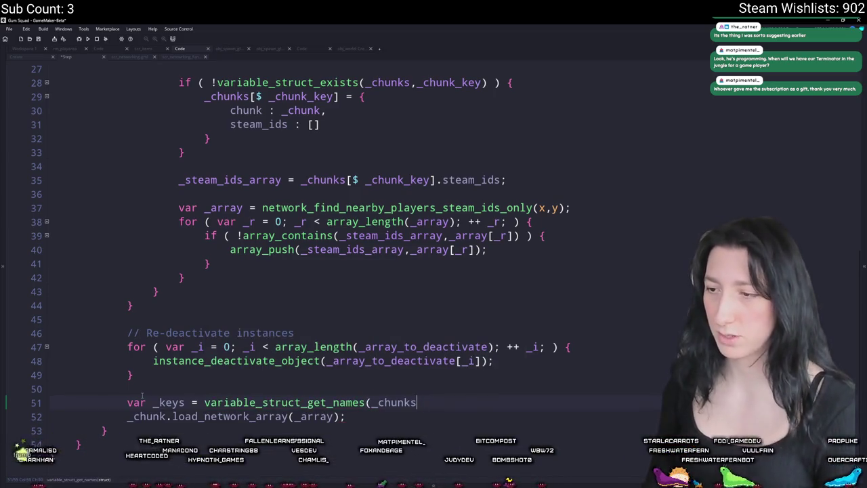
pyautogui.write(';')
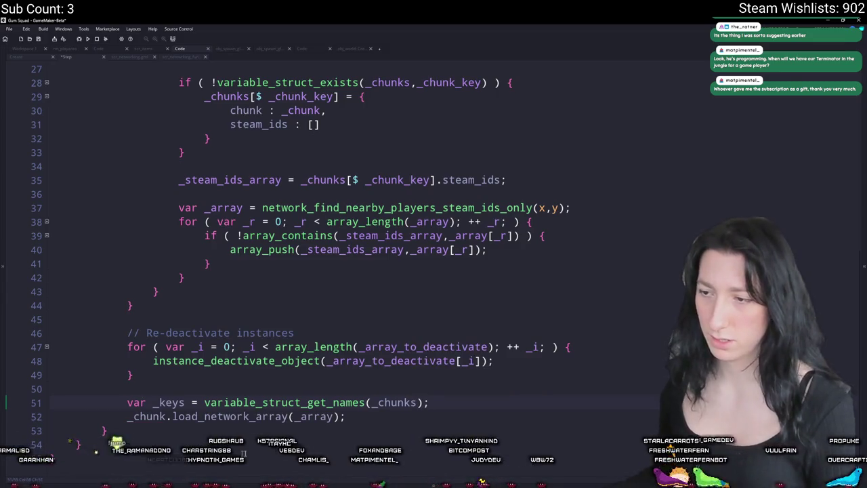
# - Write the loop header for ( var _i = 0; _i < array_length(_keys); ++ _i; )
pyautogui.press('Return')
pyautogui.write('for ( var _i =')
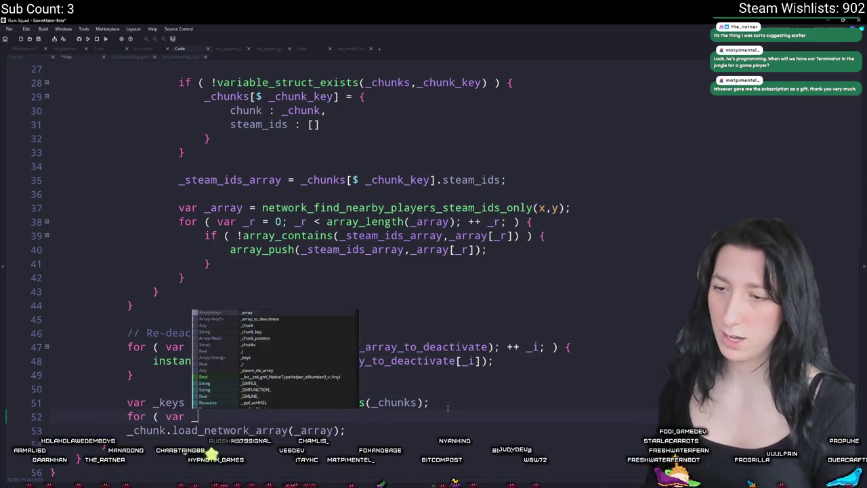
pyautogui.write(' 0; _i')
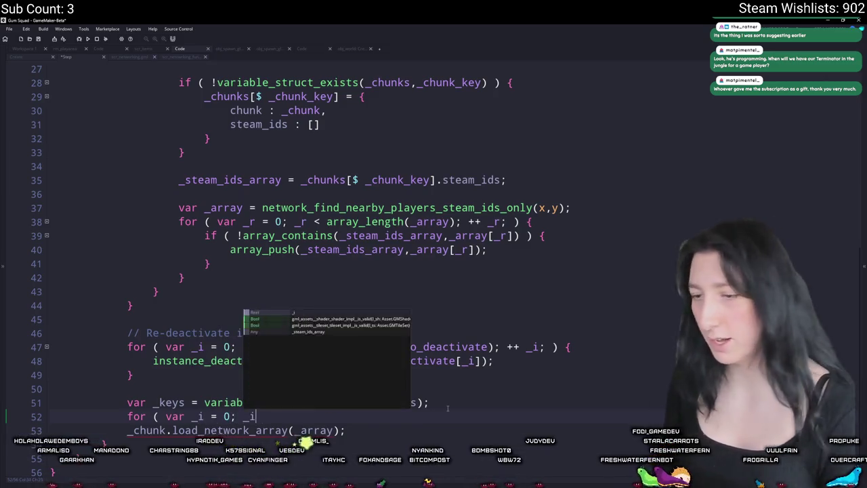
pyautogui.write(' < array_length(_chunks')
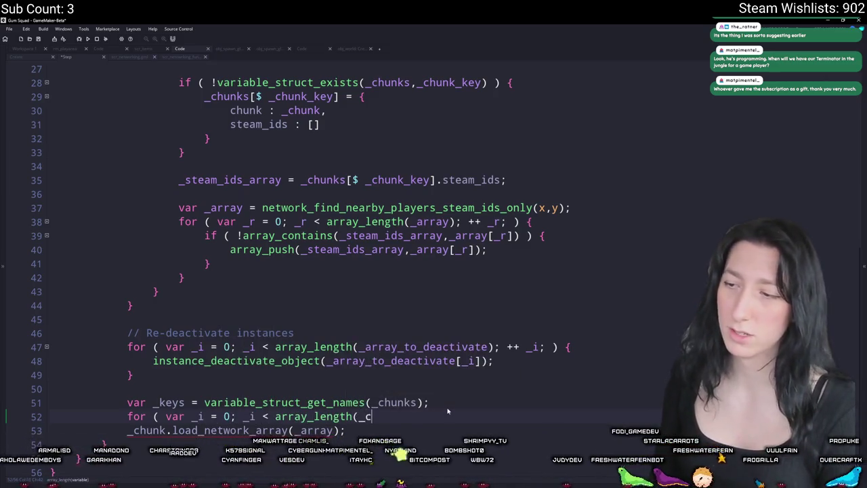
pyautogui.press('BackSpace')
pyautogui.press('BackSpace')
pyautogui.press('BackSpace')
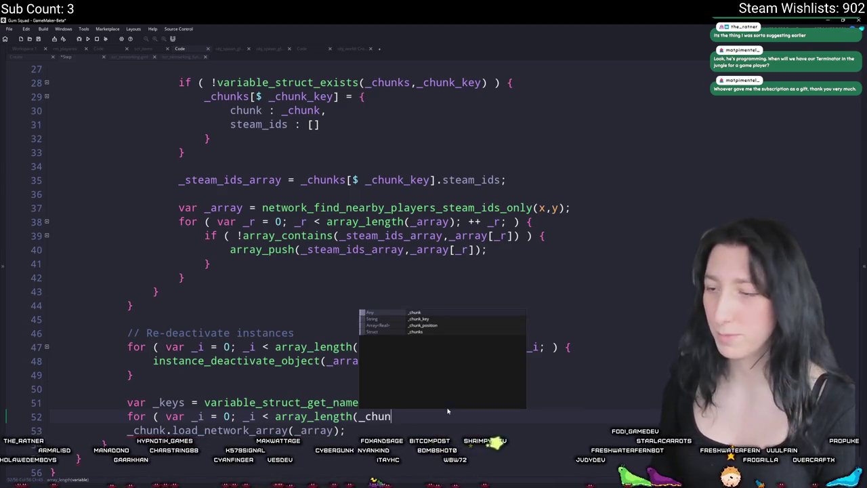
pyautogui.write('keys); ++')
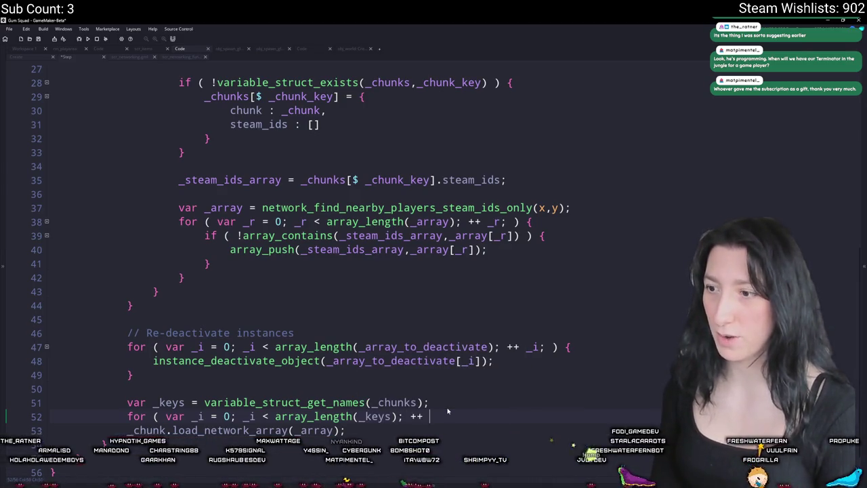
pyautogui.write(' _i; ) {')
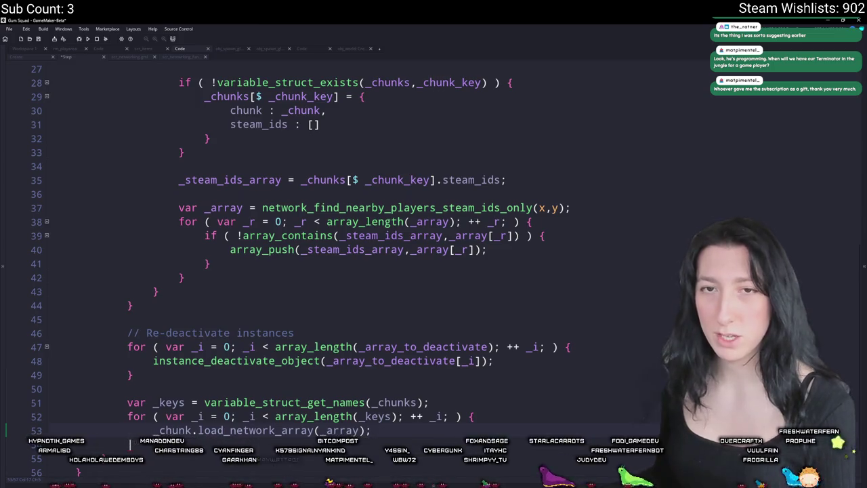
pyautogui.scroll(-1, 30, 231)
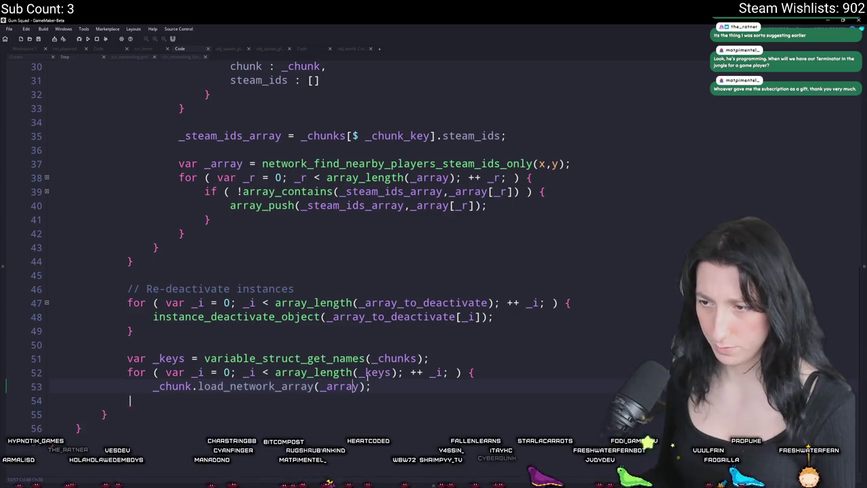
# - Change line 53's load_network_array argument from _array to _chunks[$ _keys[_i]].steam_ids
pyautogui.scroll(1, 345, 384)
pyautogui.doubleClick(330, 400)
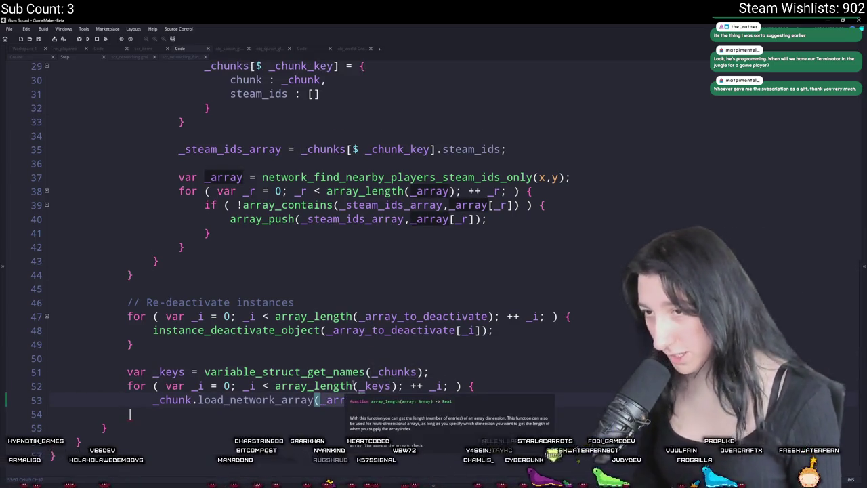
pyautogui.write('_chunks')
pyautogui.scroll(3, 294, 174)
pyautogui.scroll(1, 293, 174)
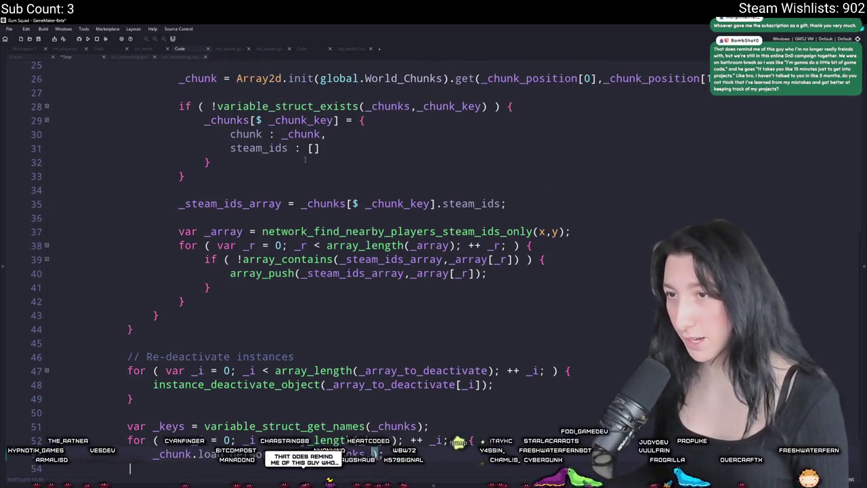
pyautogui.scroll(-2, 407, 232)
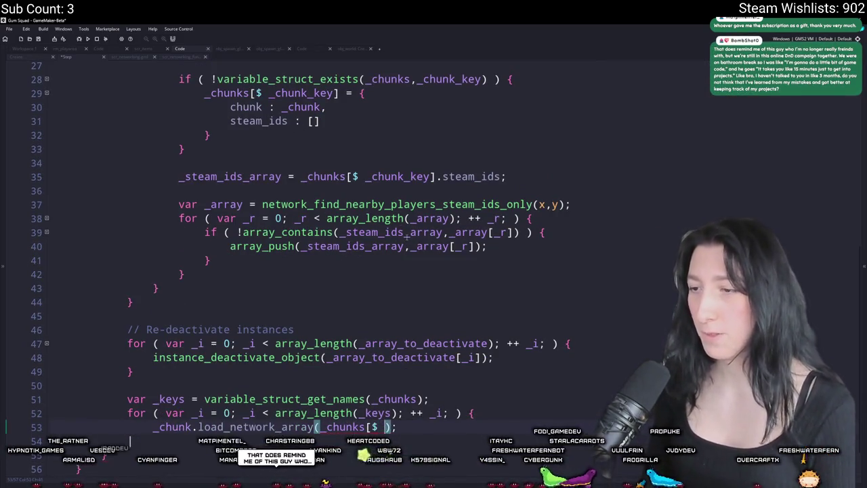
pyautogui.write('_keys[_')
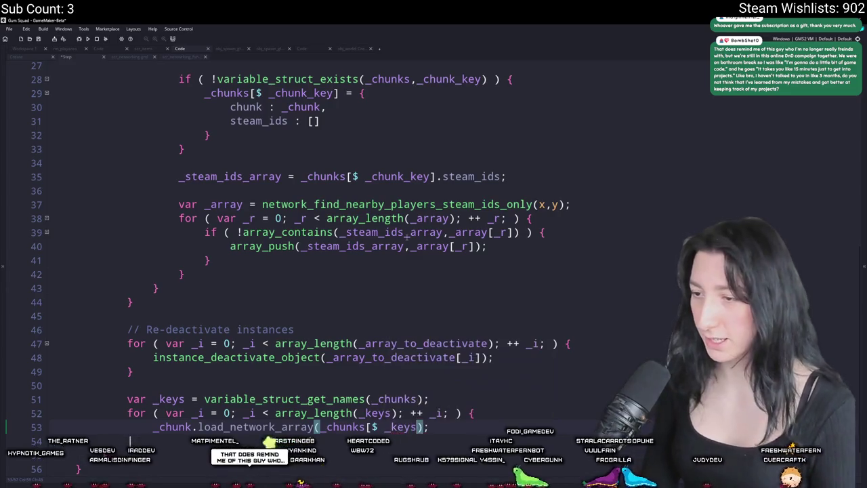
pyautogui.write('i]].steam_ids')
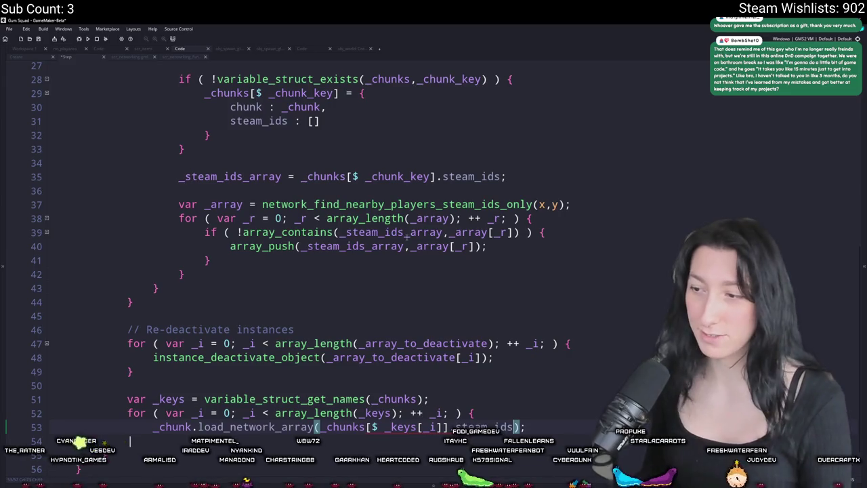
pyautogui.click(191, 426)
pyautogui.click(145, 438)
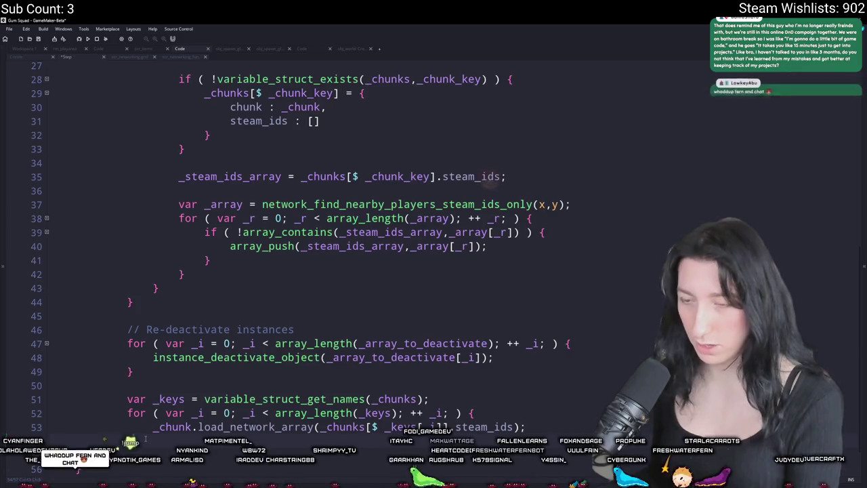
pyautogui.click(192, 427)
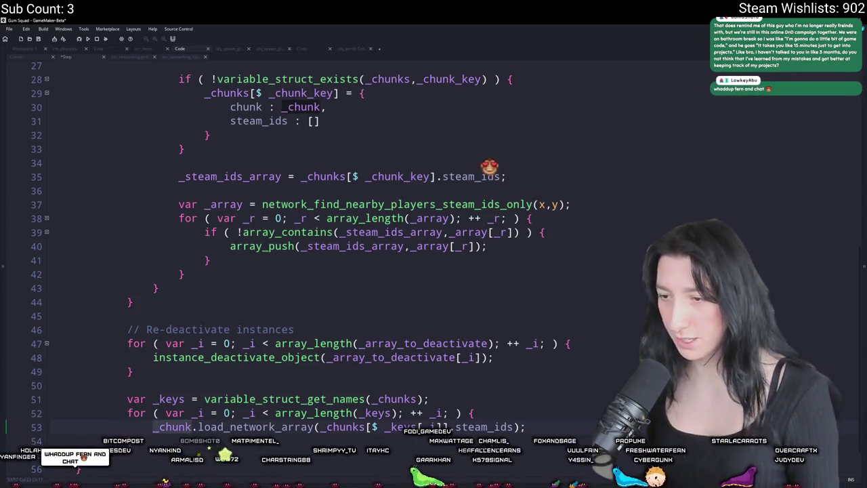
pyautogui.click(370, 427)
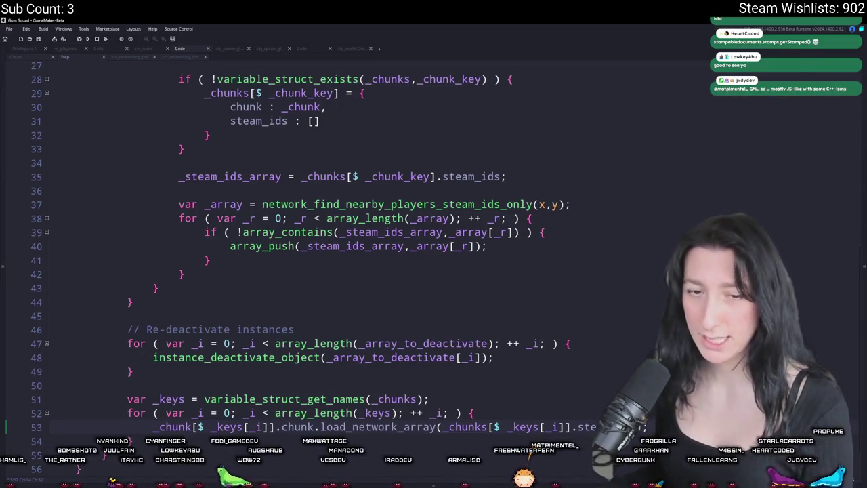
pyautogui.scroll(-1, 252, 405)
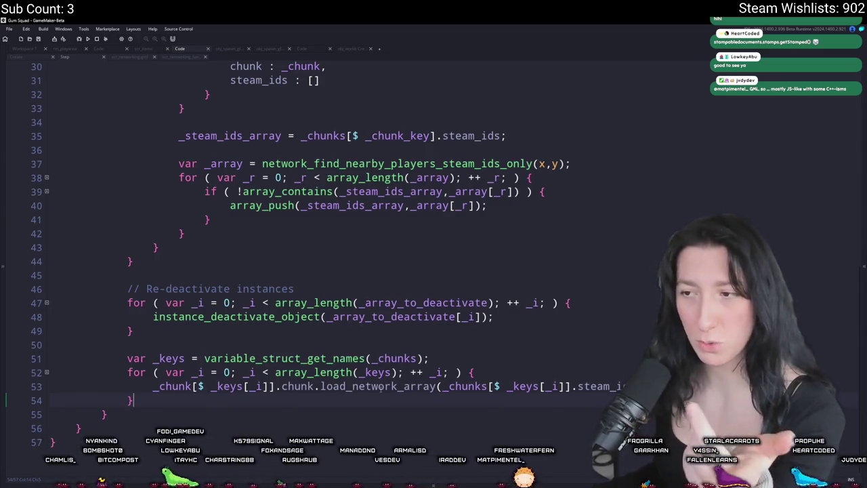
# - Open the loot zone's Create event code, then build and run the game with F5
pyautogui.scroll(2, 379, 386)
pyautogui.scroll(-2, 352, 386)
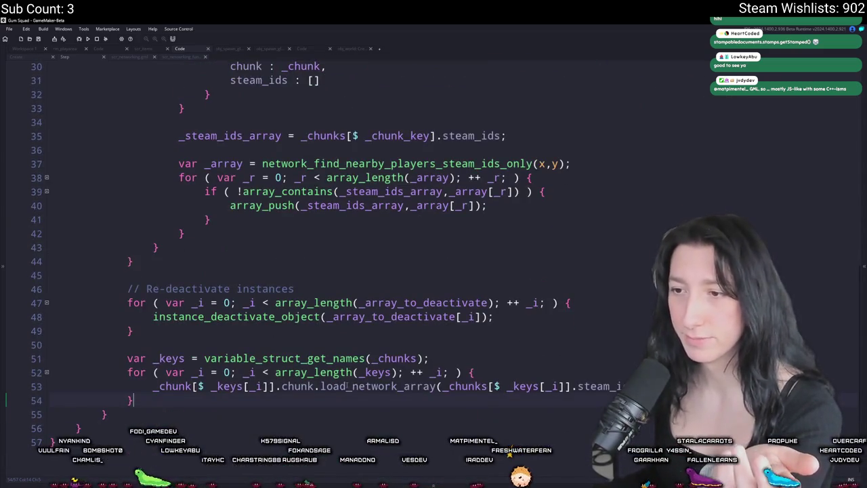
pyautogui.scroll(9, 380, 238)
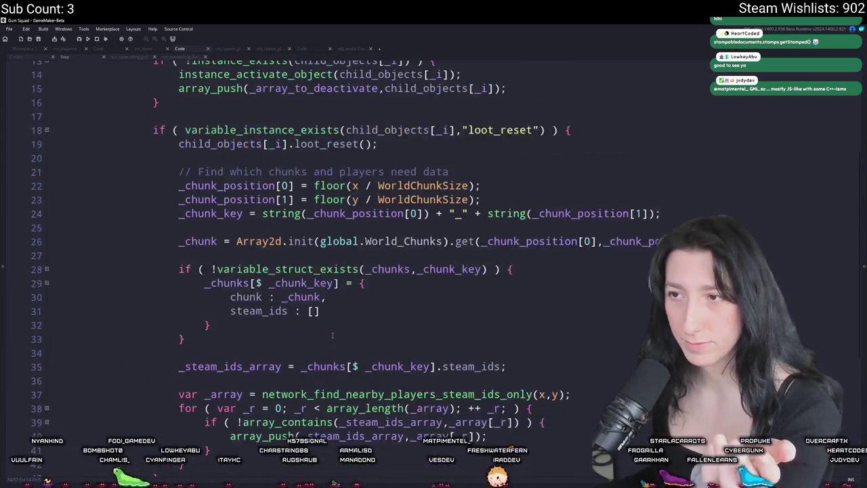
pyautogui.scroll(1, 331, 334)
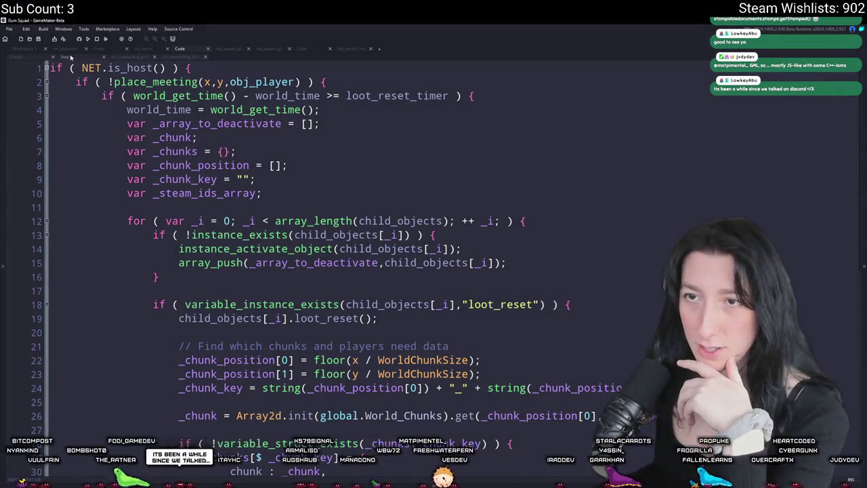
pyautogui.click(29, 59)
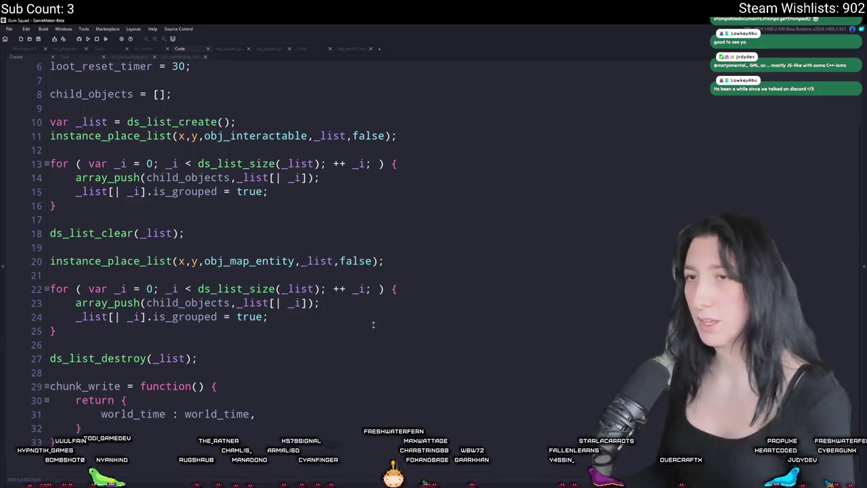
pyautogui.press('F5')
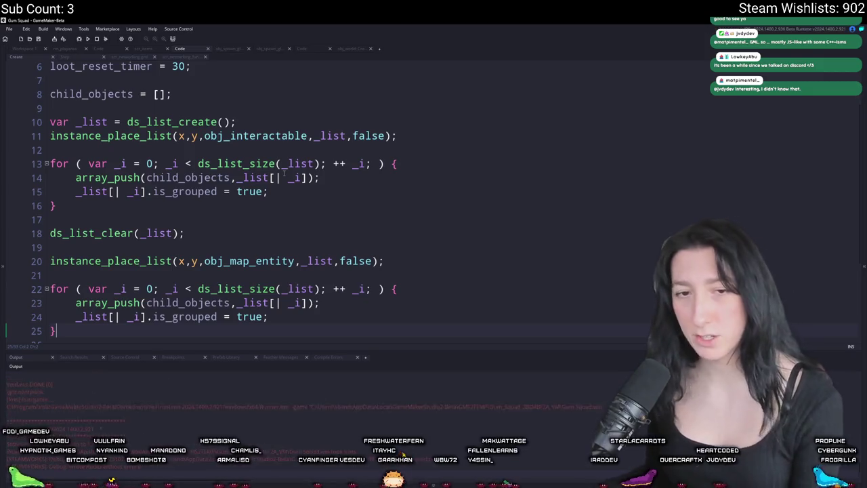
# - Create a lobby in the game, abort the resulting code error, and reopen the Step event code
pyautogui.click(452, 243)
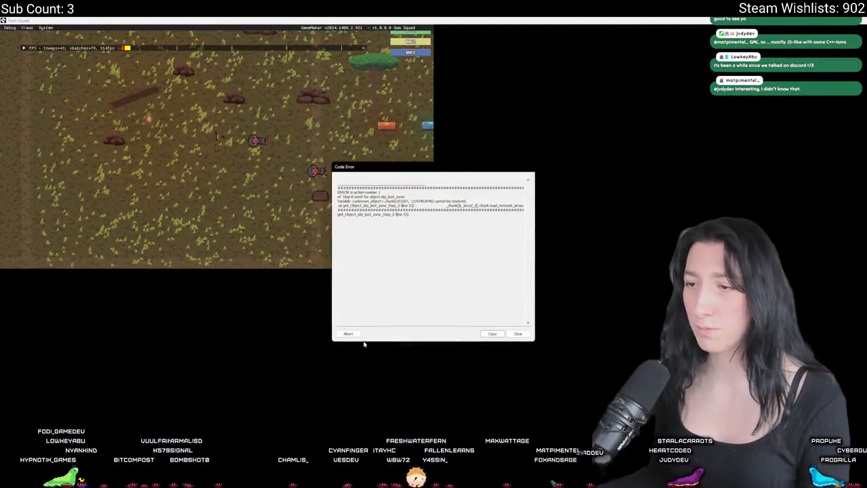
pyautogui.click(348, 333)
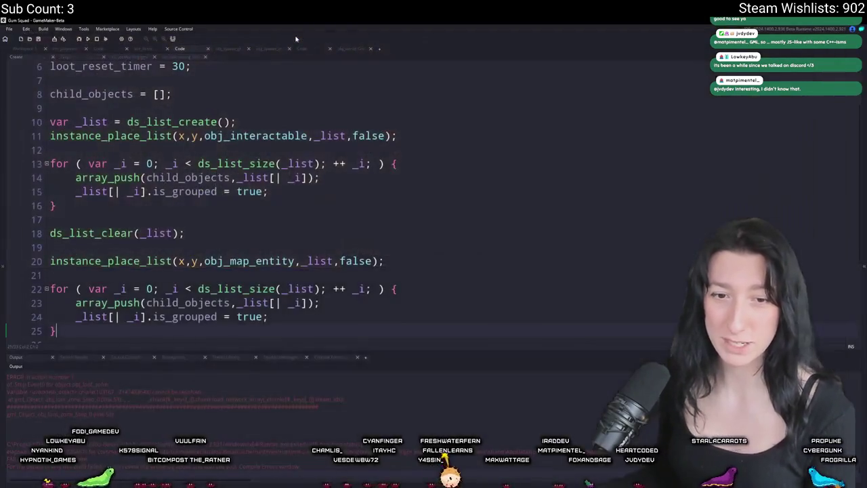
pyautogui.scroll(-2, 249, 125)
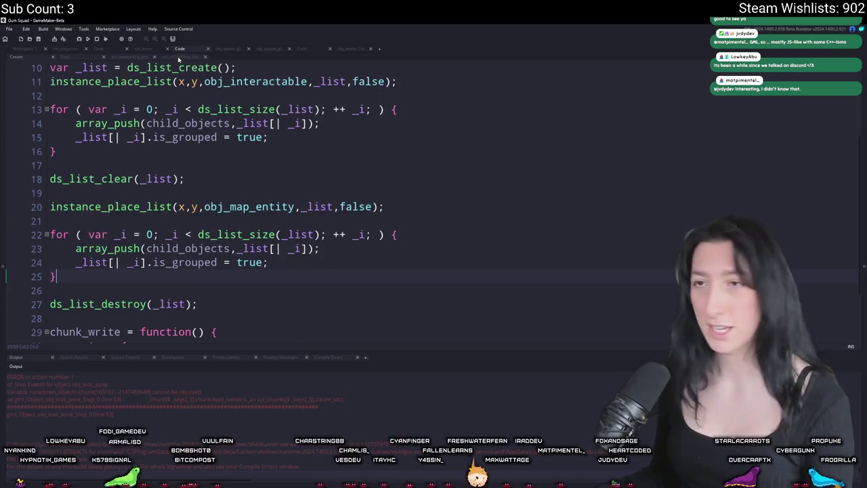
pyautogui.click(177, 56)
pyautogui.click(77, 59)
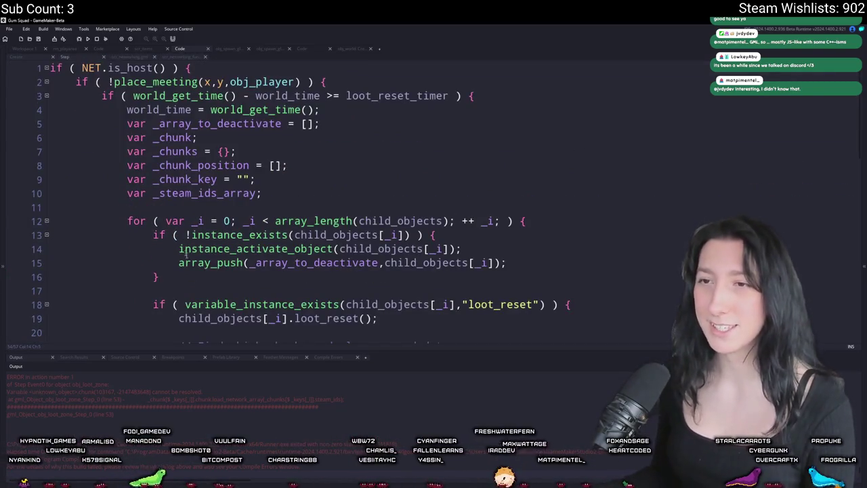
# - Examine the erroring _chunk reference on line 53 of the loot zone Step code
pyautogui.scroll(-8, 278, 329)
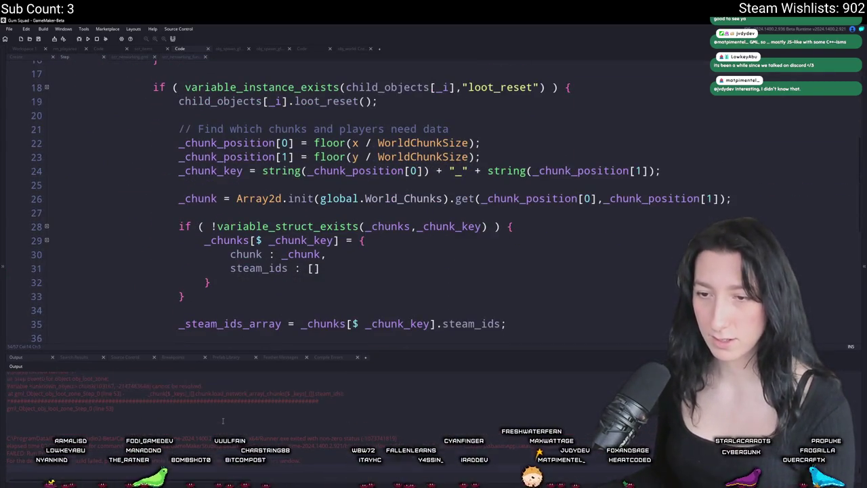
pyautogui.scroll(-11, 378, 201)
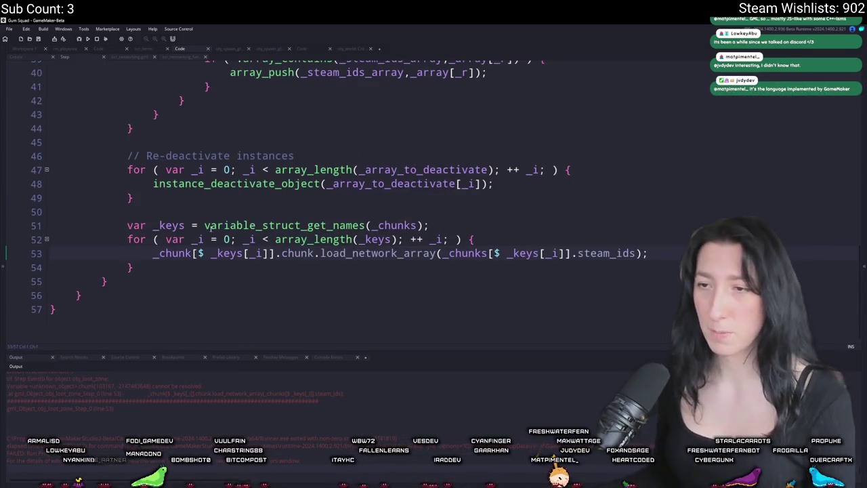
pyautogui.click(174, 252)
pyautogui.scroll(8, 284, 215)
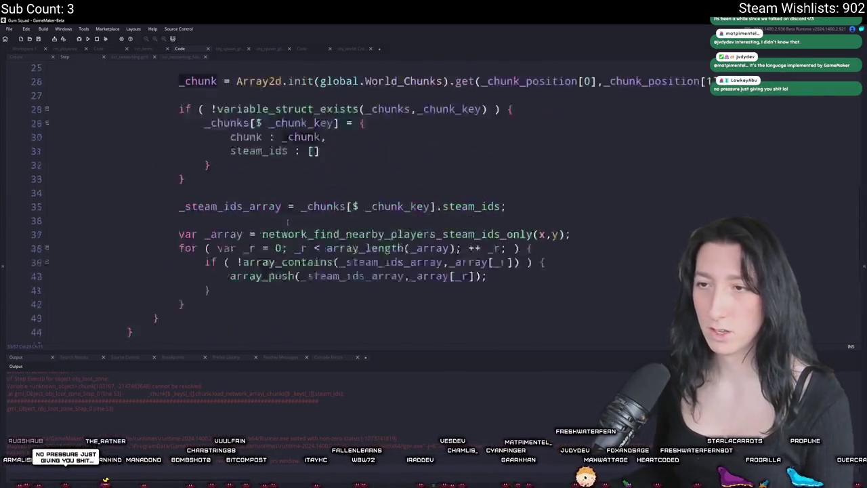
pyautogui.scroll(7, 284, 214)
pyautogui.scroll(-3, 267, 182)
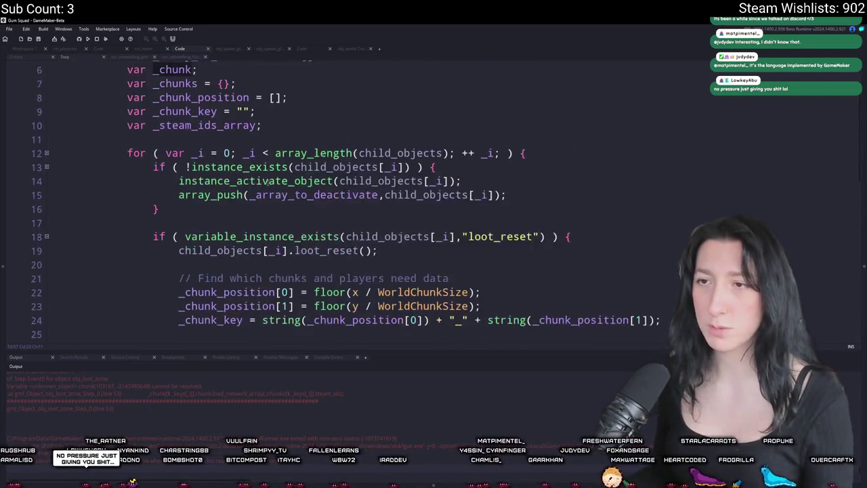
pyautogui.scroll(-3, 267, 182)
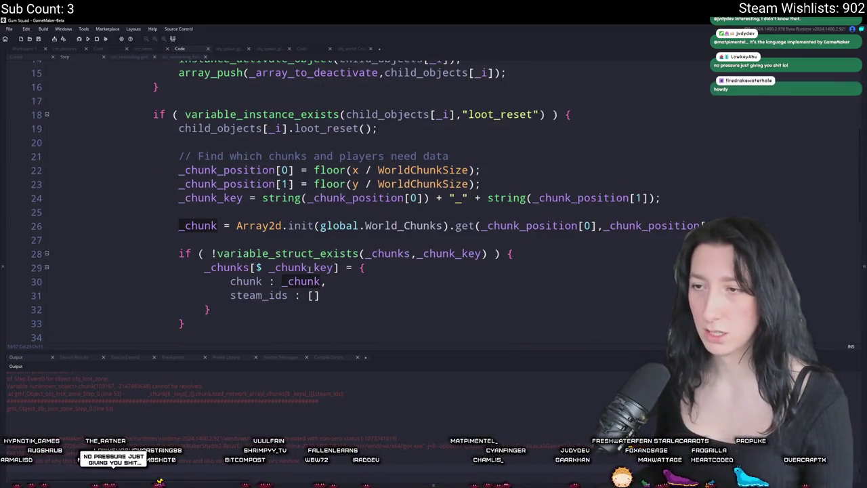
pyautogui.scroll(-8, 315, 280)
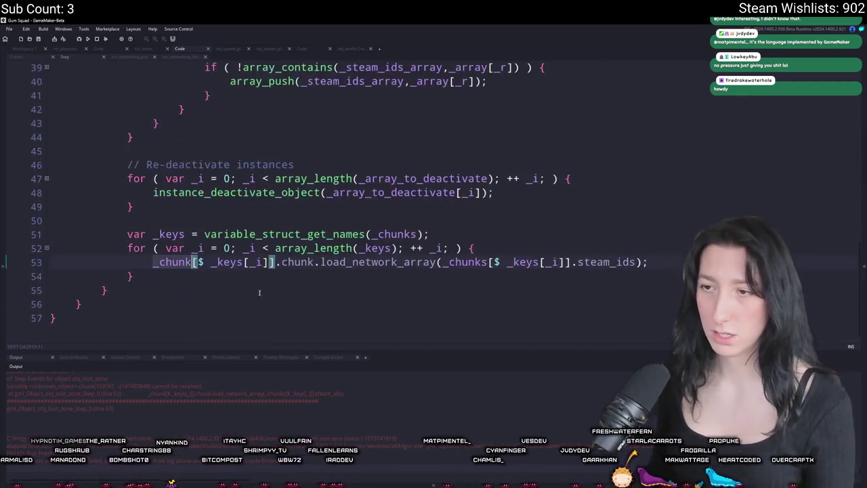
pyautogui.scroll(5, 227, 198)
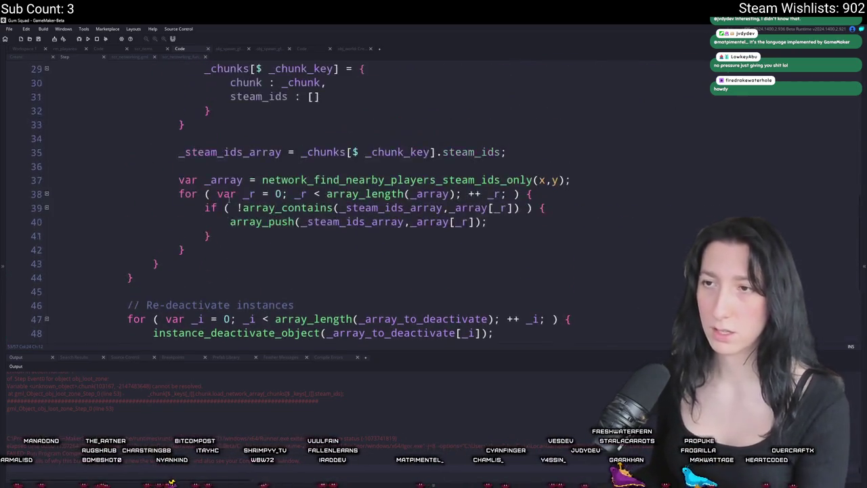
pyautogui.scroll(1, 228, 199)
pyautogui.scroll(-6, 230, 196)
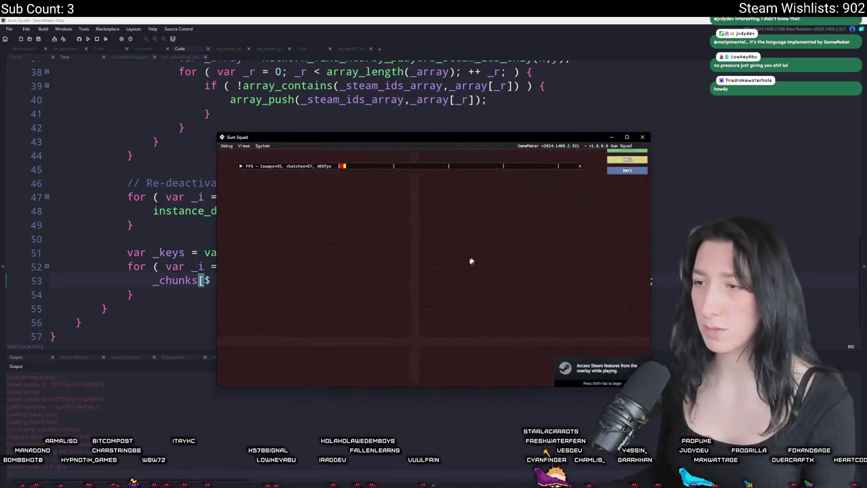
# - Move the player through the map and maximize the game window
pyautogui.press('s')
pyautogui.press('a')
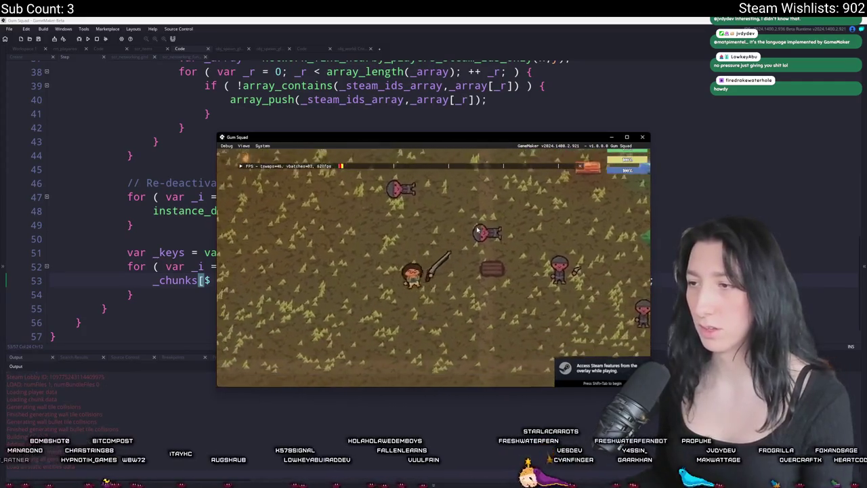
pyautogui.click(626, 137)
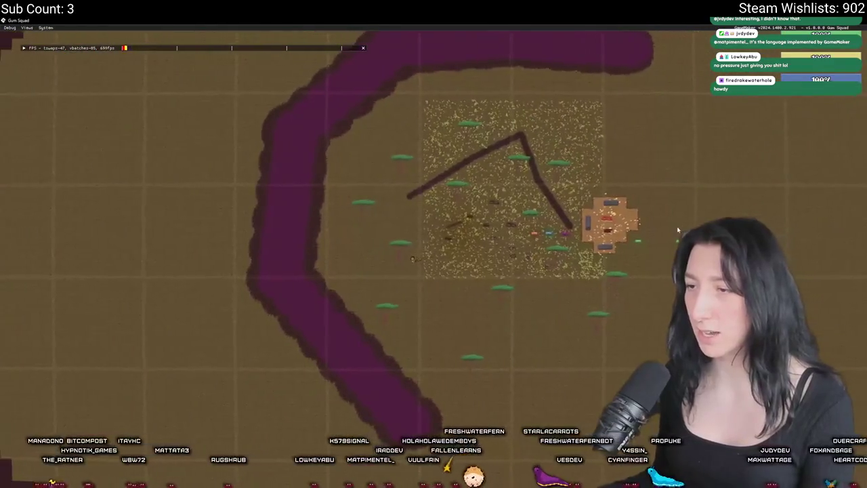
# - Search the project for the old 'pee pee' debug text and close the search
pyautogui.hotkey('alt', 'Tab')
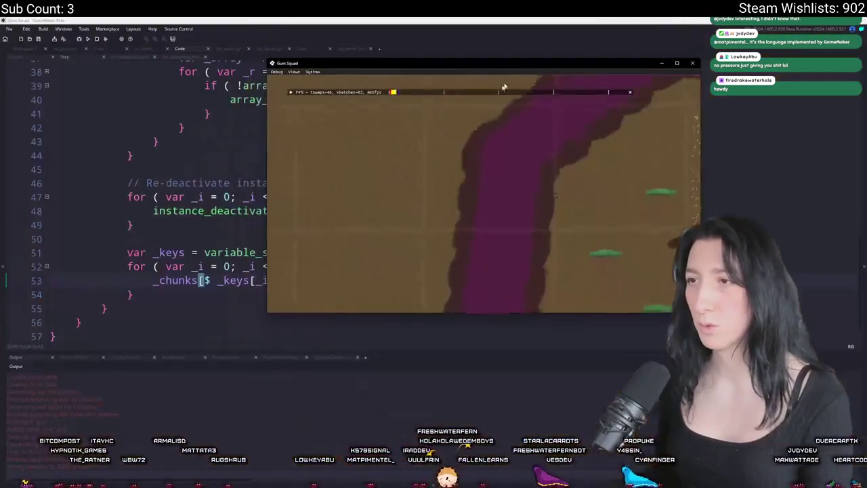
pyautogui.hotkey('ctrl', 'f')
pyautogui.press('Return')
pyautogui.click(285, 37)
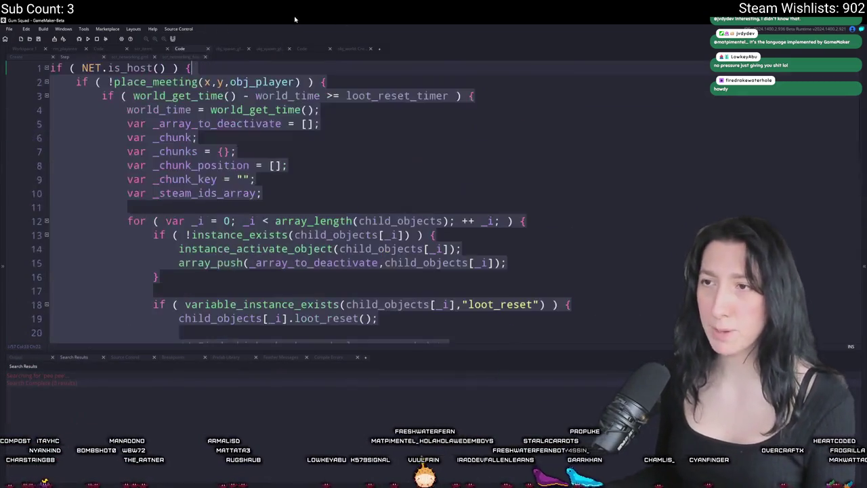
# - Insert show_message("SENDING THE STINKERS"); on line 12, before the child-objects loop
pyautogui.click(281, 188)
pyautogui.press('Return')
pyautogui.press('Return')
pyautogui.write('s')
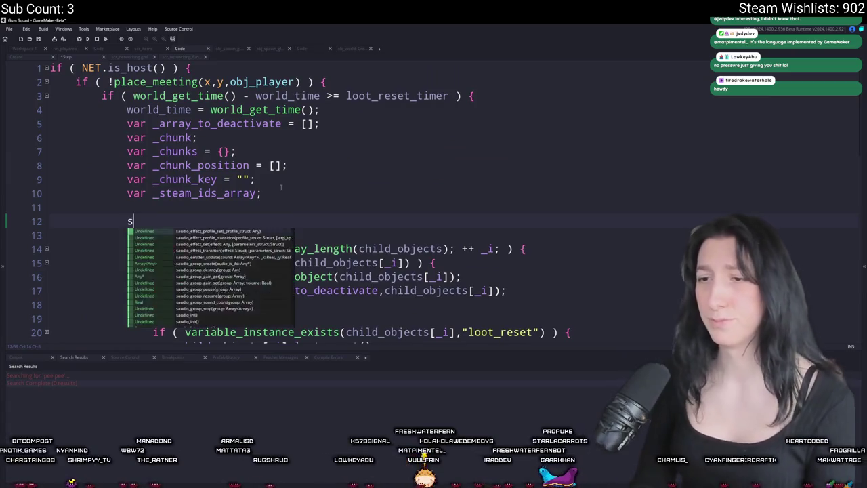
pyautogui.write('how_message("SENDINGK')
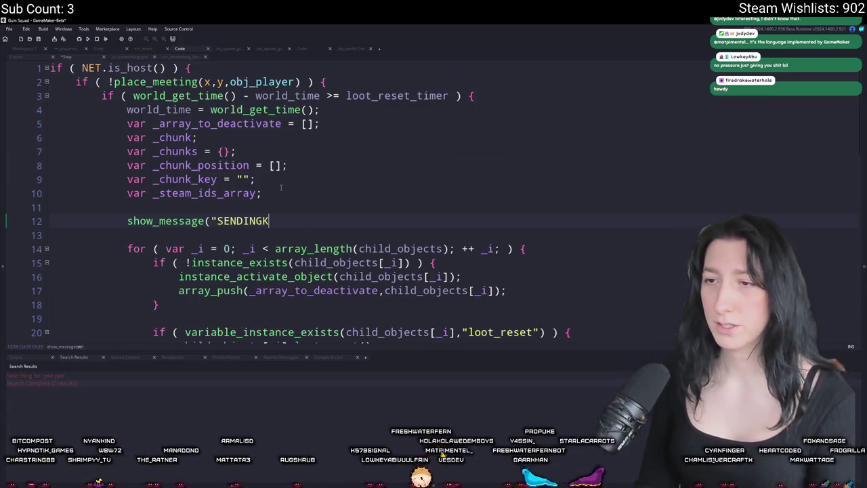
pyautogui.press('BackSpace')
pyautogui.write(' THE STINKERS");')
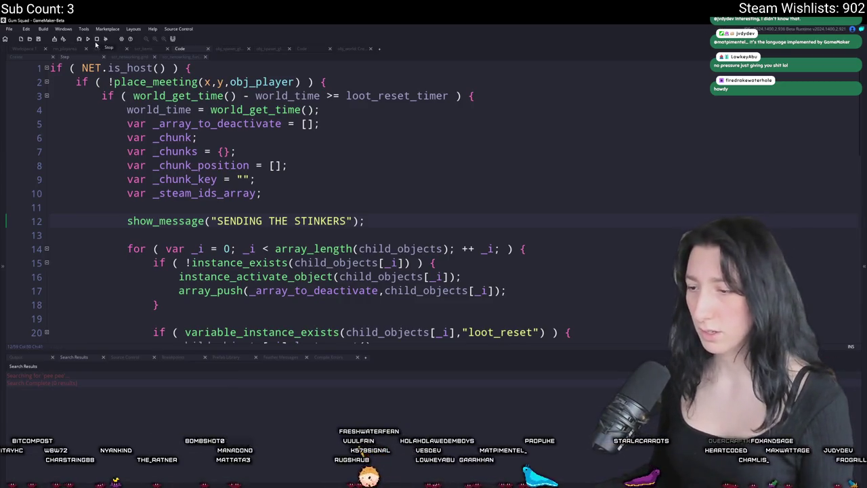
pyautogui.hotkey('alt', 'Tab')
pyautogui.click(237, 318)
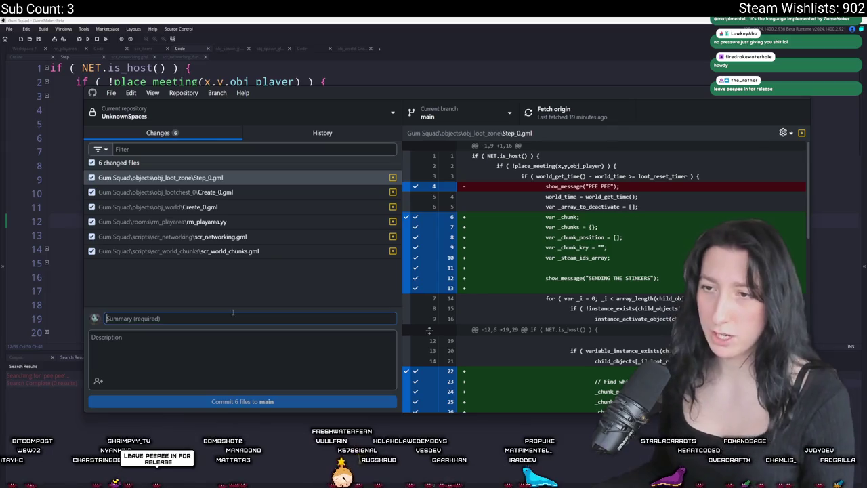
# - Commit the six changed files to main with summary 'Test', push to origin, then rerun the game
pyautogui.write('Test')
pyautogui.click(218, 400)
pyautogui.click(550, 114)
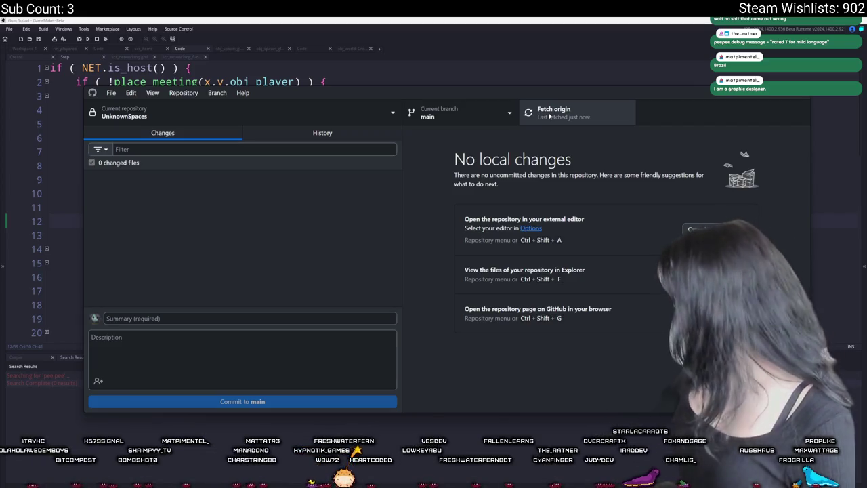
pyautogui.click(487, 73)
pyautogui.press('F5')
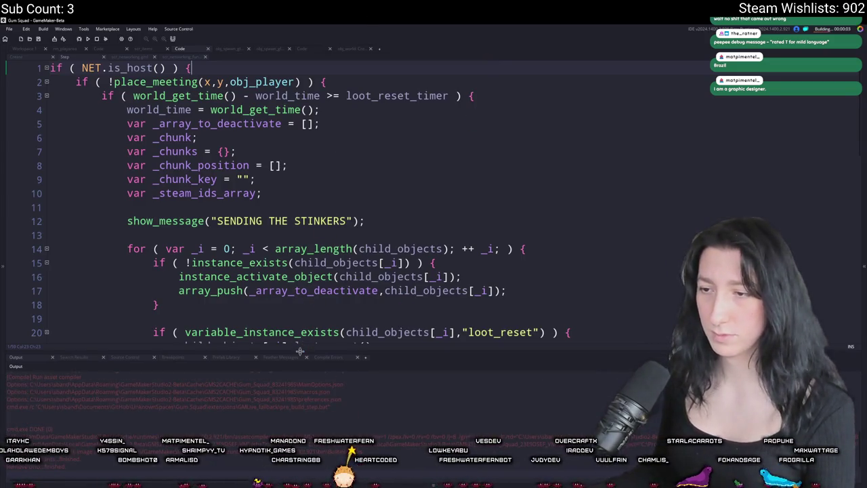
# - Invite a searched-for Steam friend to the game via the Steam overlay, then show the debug map
pyautogui.moveTo(300, 351); pyautogui.dragTo(297, 374)
pyautogui.moveTo(297, 278)
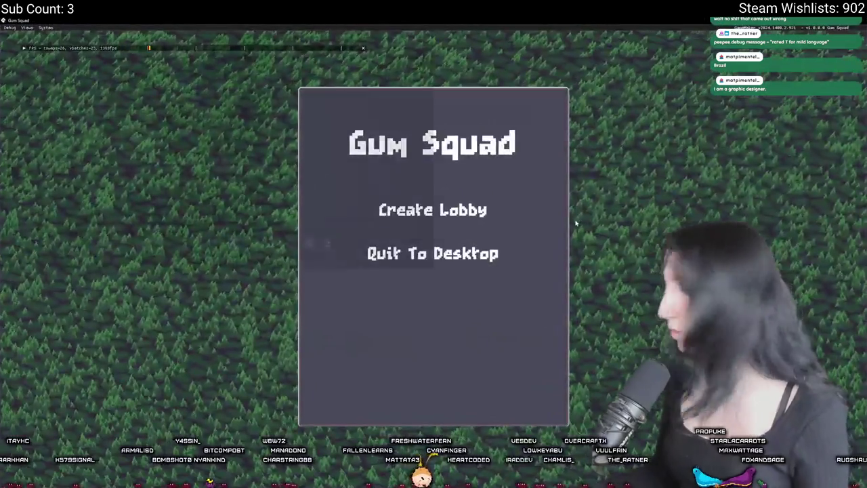
pyautogui.hotkey('shift', 'Tab')
pyautogui.write('fe')
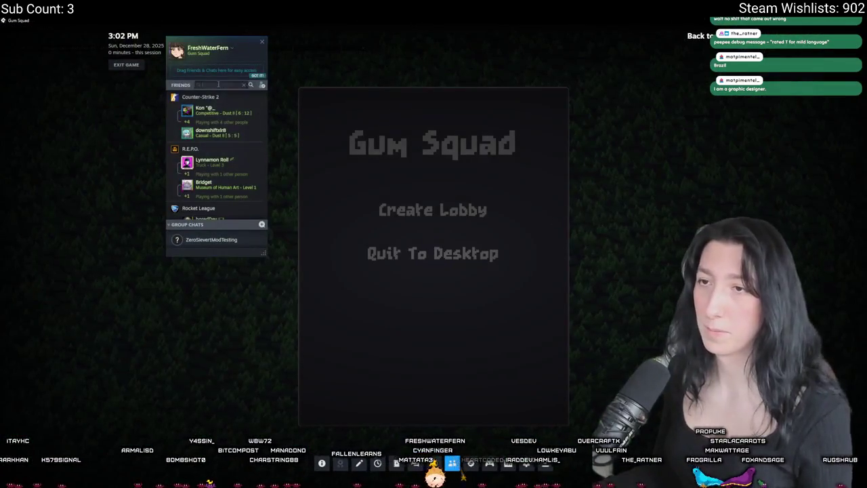
pyautogui.rightClick(225, 109)
pyautogui.click(253, 172)
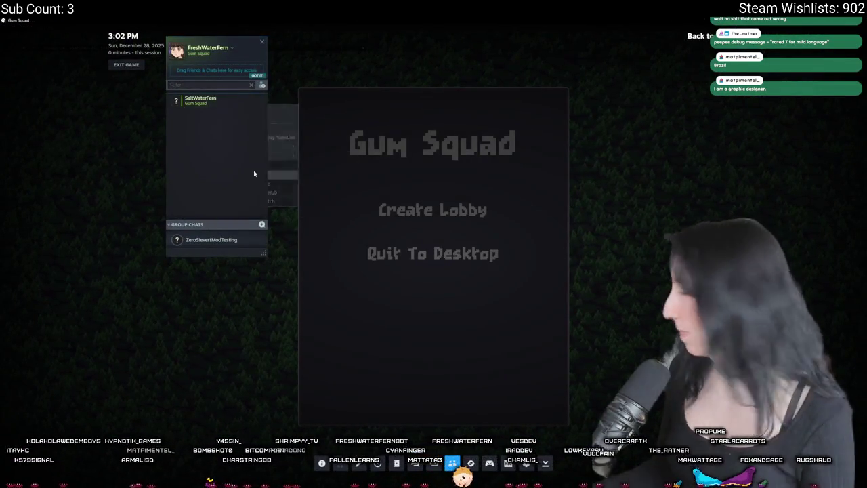
pyautogui.hotkey('shift', 'Tab')
pyautogui.press('F1')
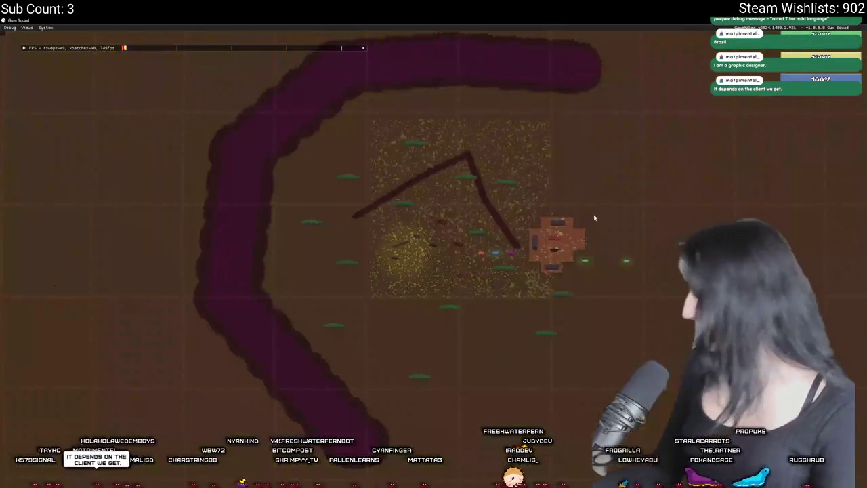
# - Zoom in on the character, walk right, and open and close the inventory twice
pyautogui.press('F1')
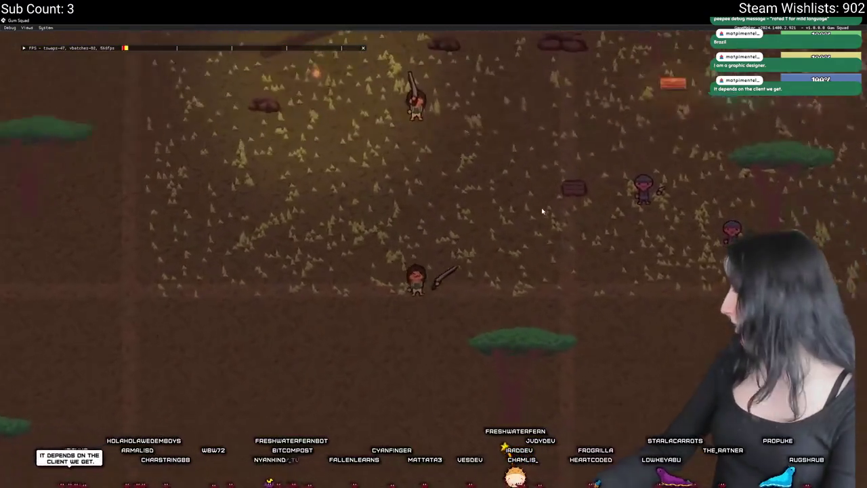
pyautogui.press('d')
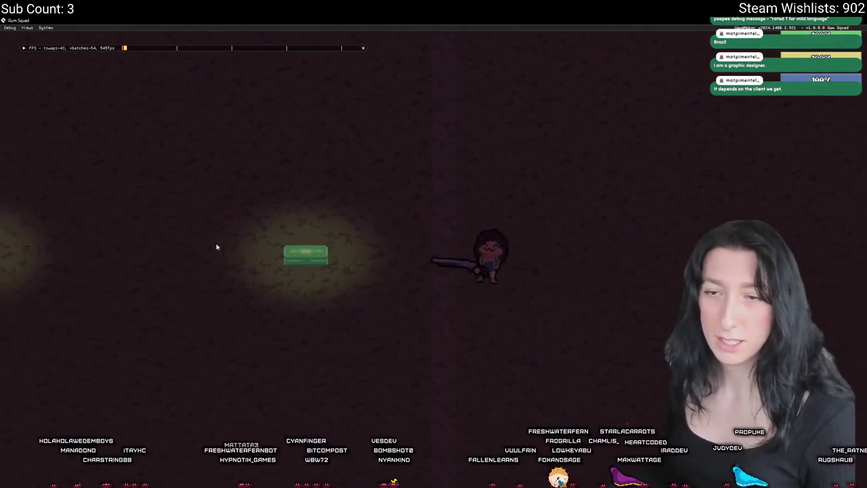
pyautogui.press('Tab')
pyautogui.press('Tab')
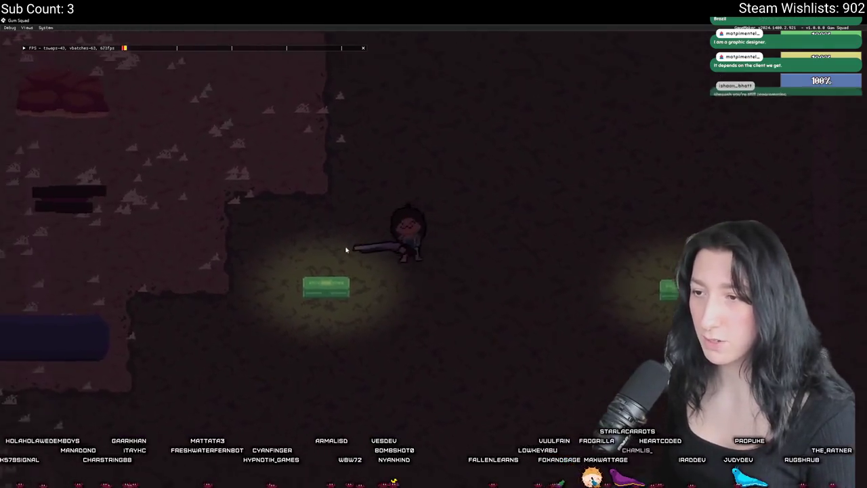
pyautogui.press('Tab')
pyautogui.press('Tab')
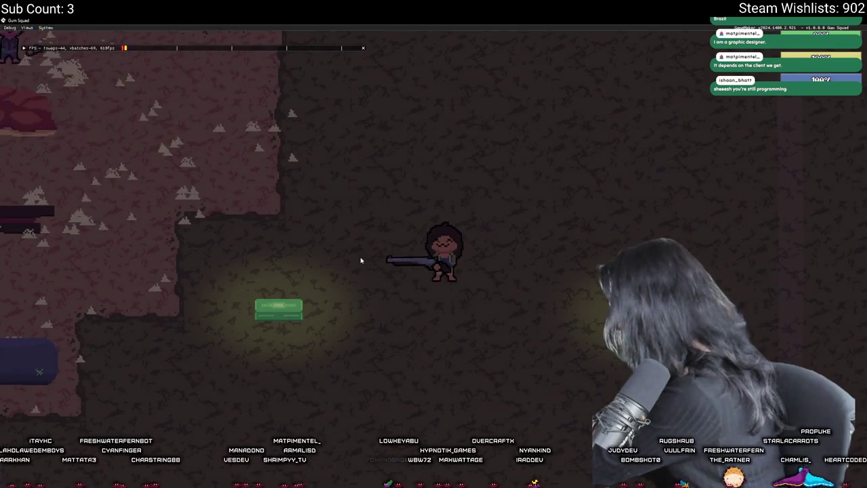
pyautogui.press('Tab')
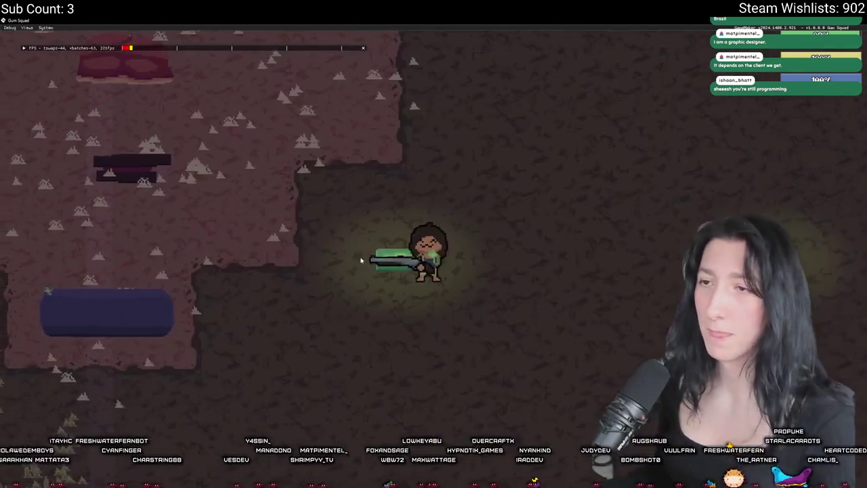
pyautogui.press('Tab')
pyautogui.press('Tab')
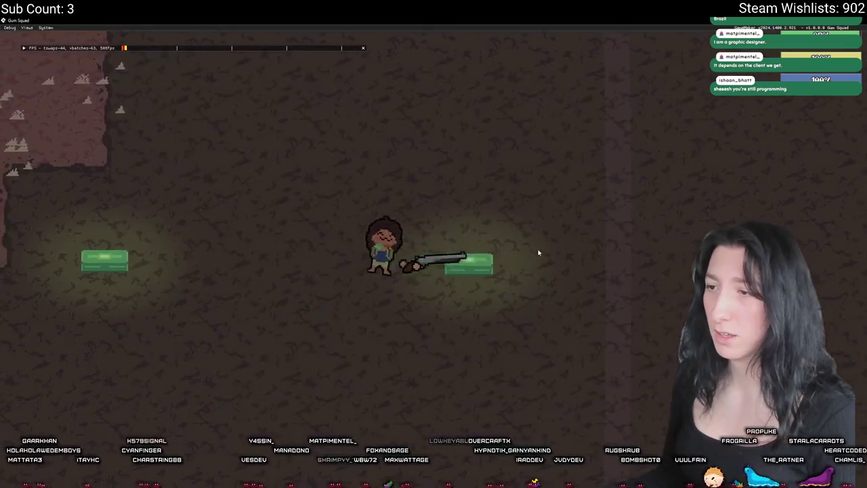
# - Walk the character down and left past the green crate
pyautogui.press('a')
pyautogui.press('s')
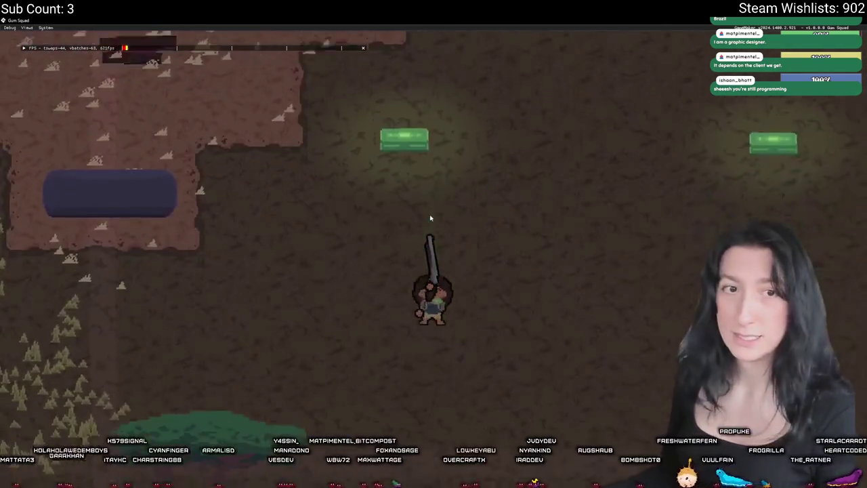
pyautogui.scroll(-5, 429, 217)
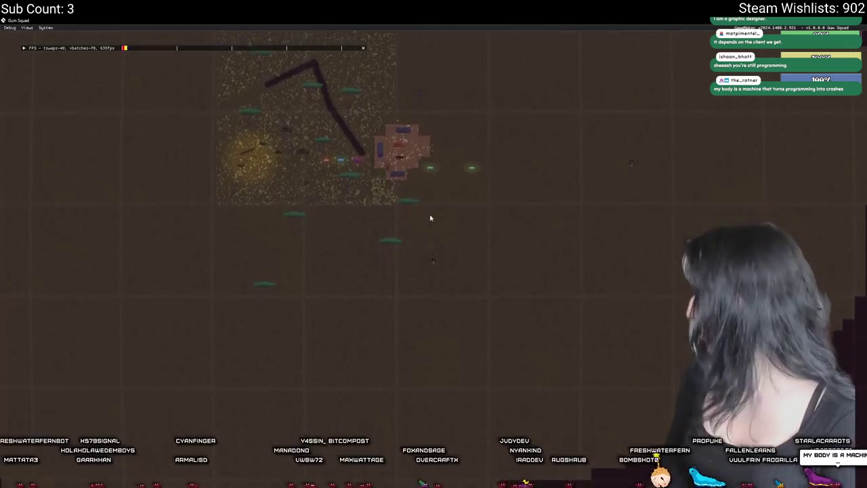
pyautogui.scroll(5, 429, 217)
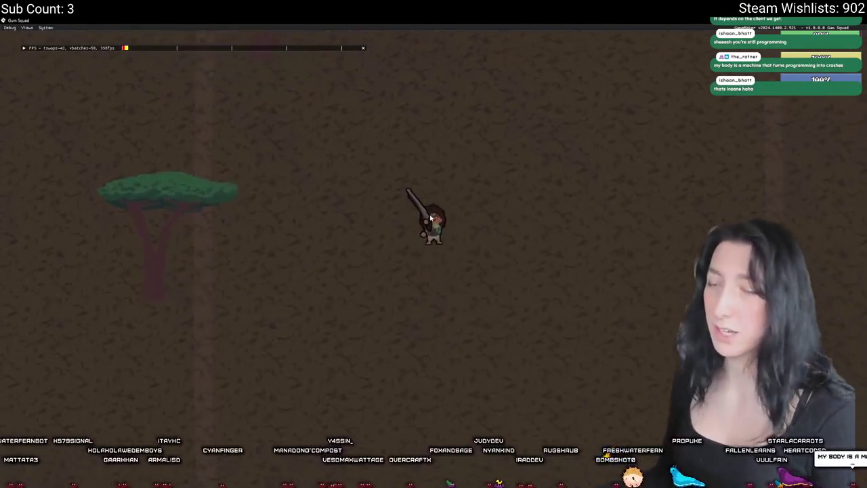
pyautogui.scroll(-5, 429, 217)
pyautogui.scroll(3, 429, 217)
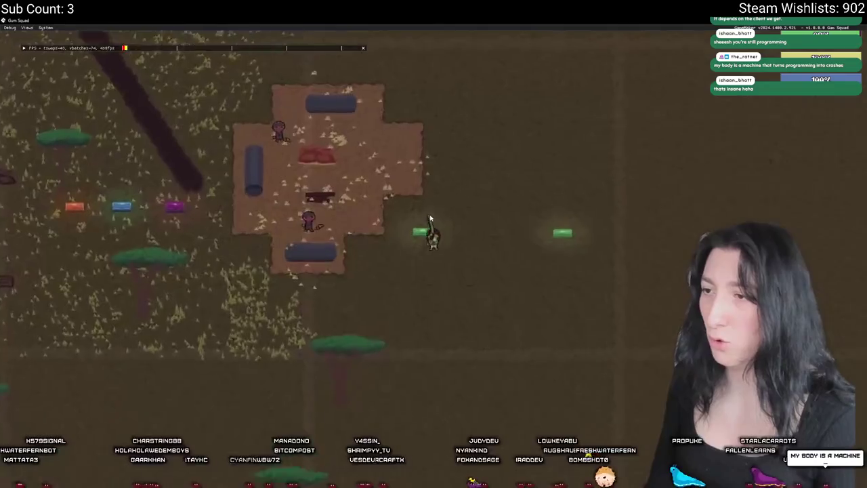
pyautogui.scroll(4, 430, 218)
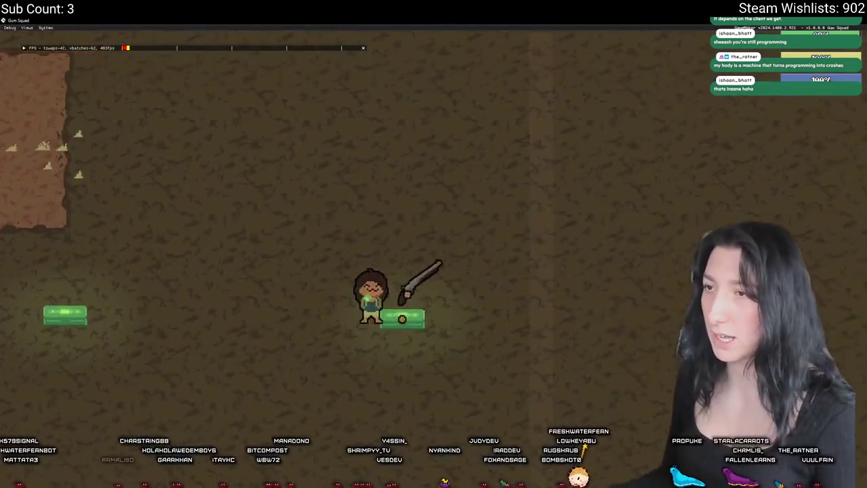
pyautogui.press('a')
pyautogui.press('s')
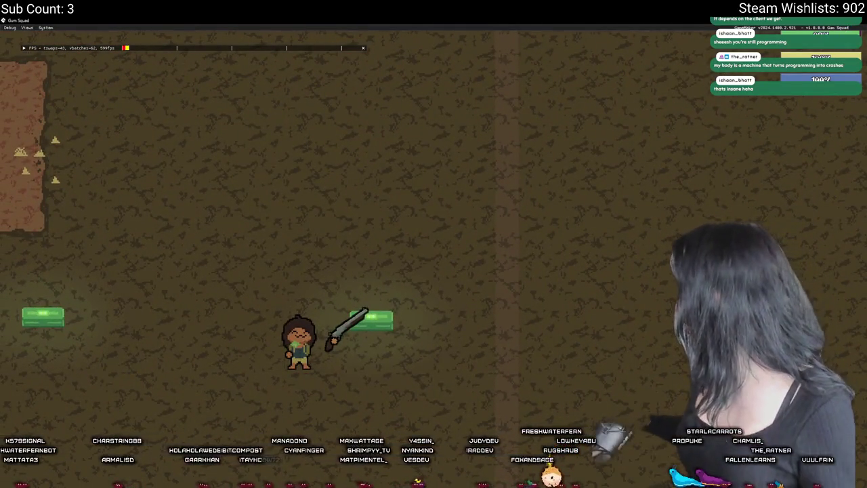
# - Delete the SENDING THE STINKERS debug line from the loot zone Step event
pyautogui.hotkey('alt', 'Tab')
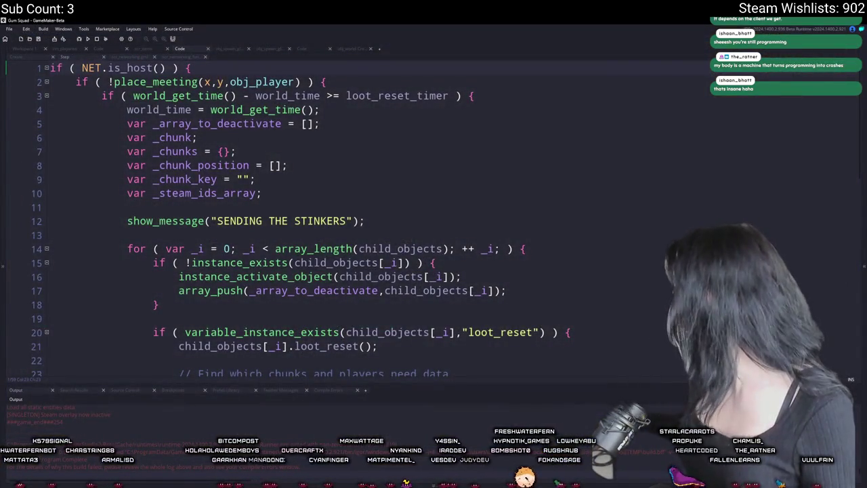
pyautogui.moveTo(407, 215); pyautogui.dragTo(412, 187)
pyautogui.press('BackSpace')
pyautogui.scroll(-3, 424, 157)
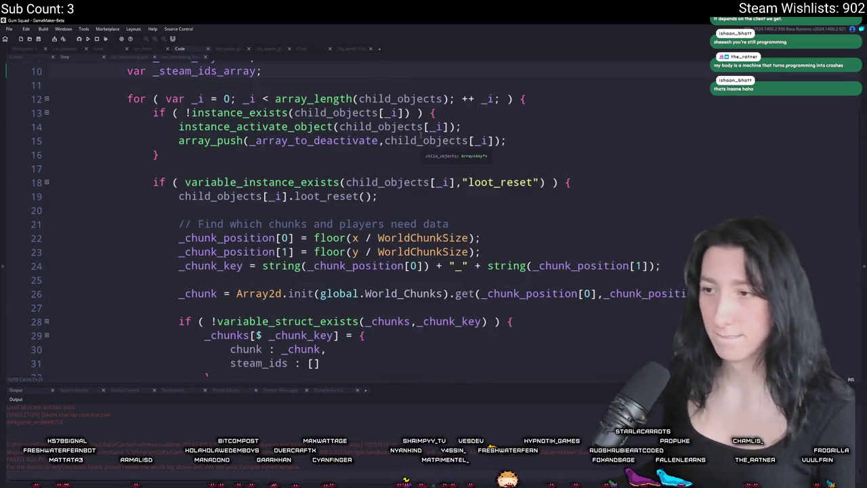